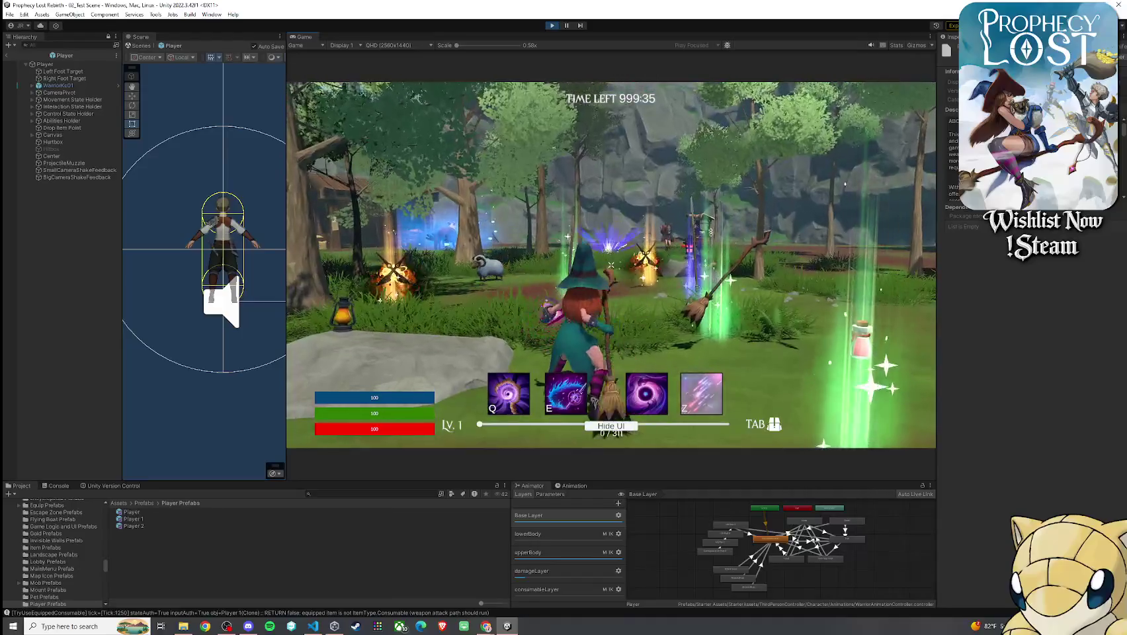
- Trigger a witch attack, stop the running game with Ctrl+P, and bring Player.cs forward
click(611, 264)
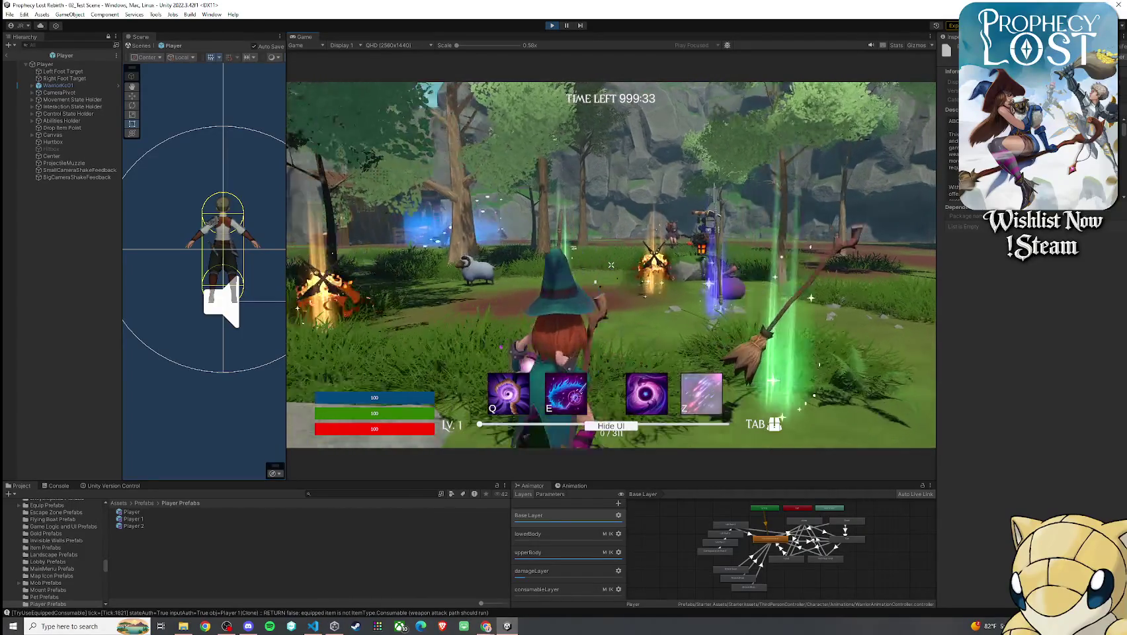
key(super)
key(alt+Tab)
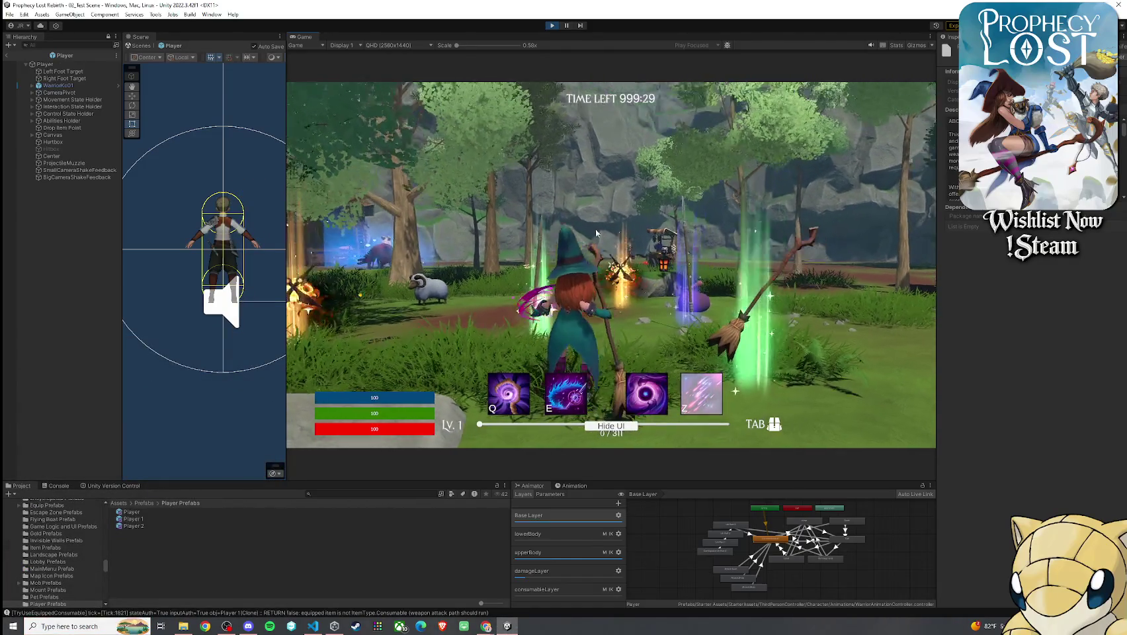
key(super)
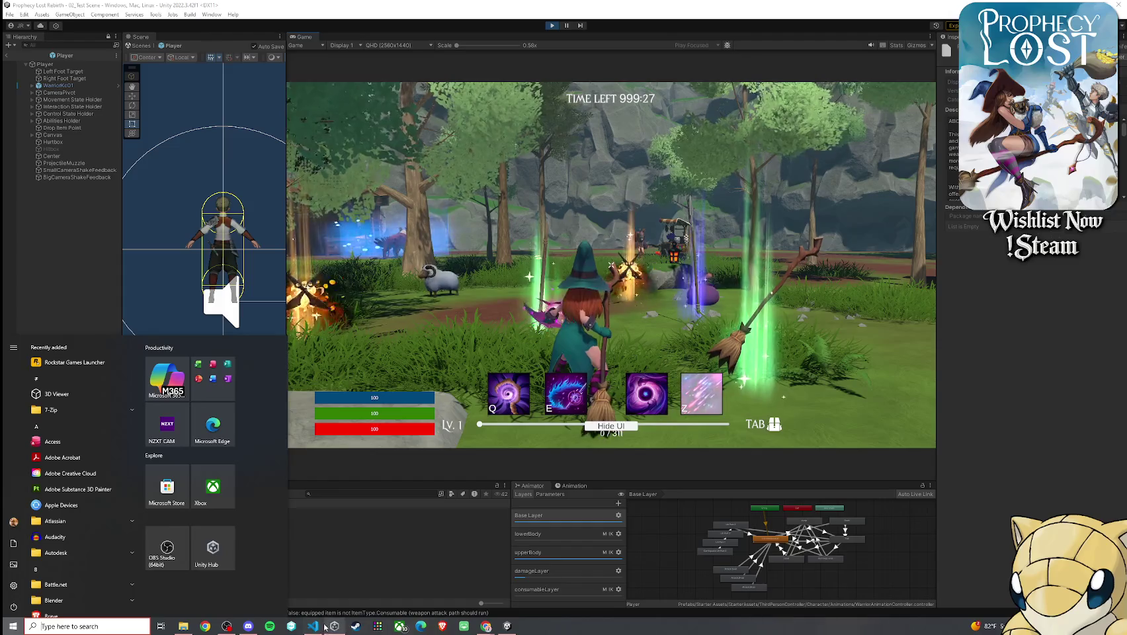
key(alt+Tab)
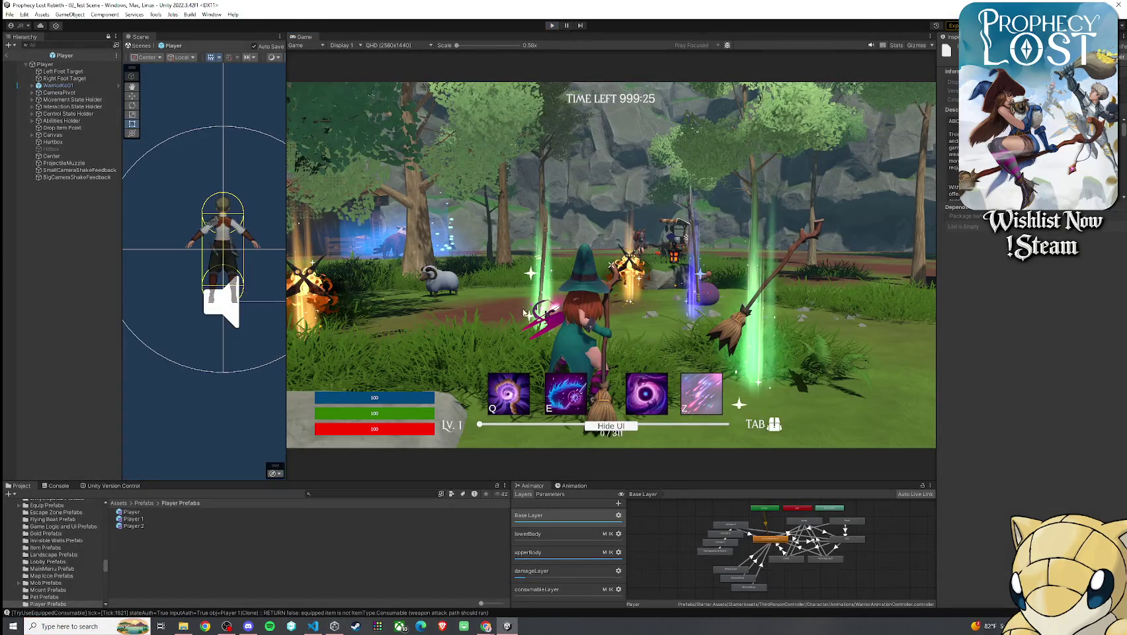
key(ctrl+p)
key(alt+Tab)
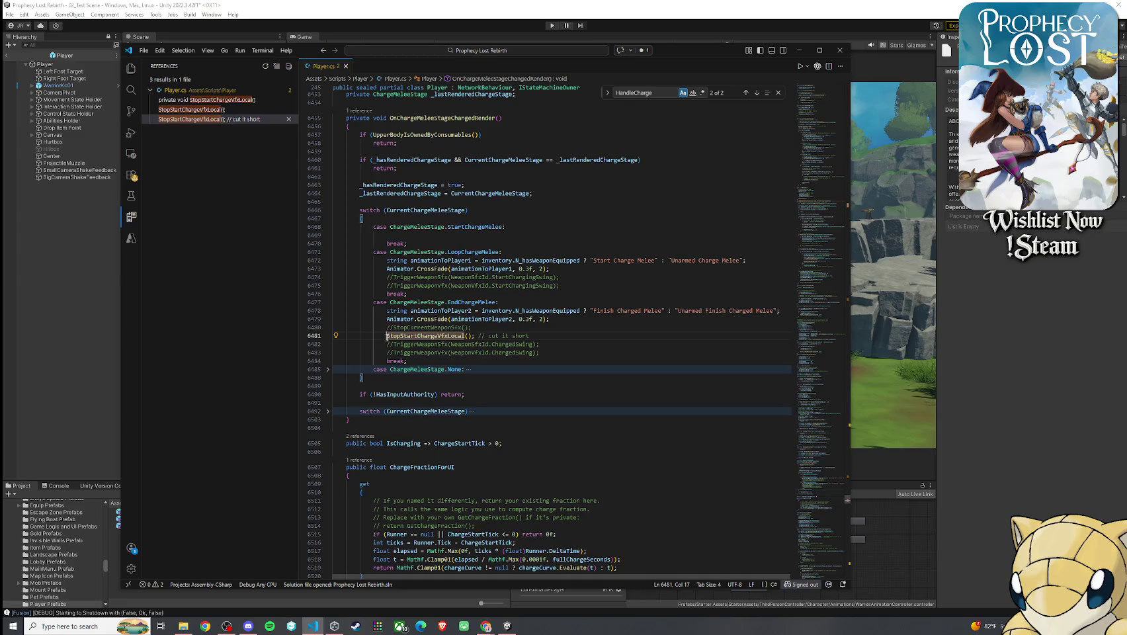
- Comment out StopStartChargeVfxLocal() on line 6481 of Player.cs and save the script
key(ctrl+slash)
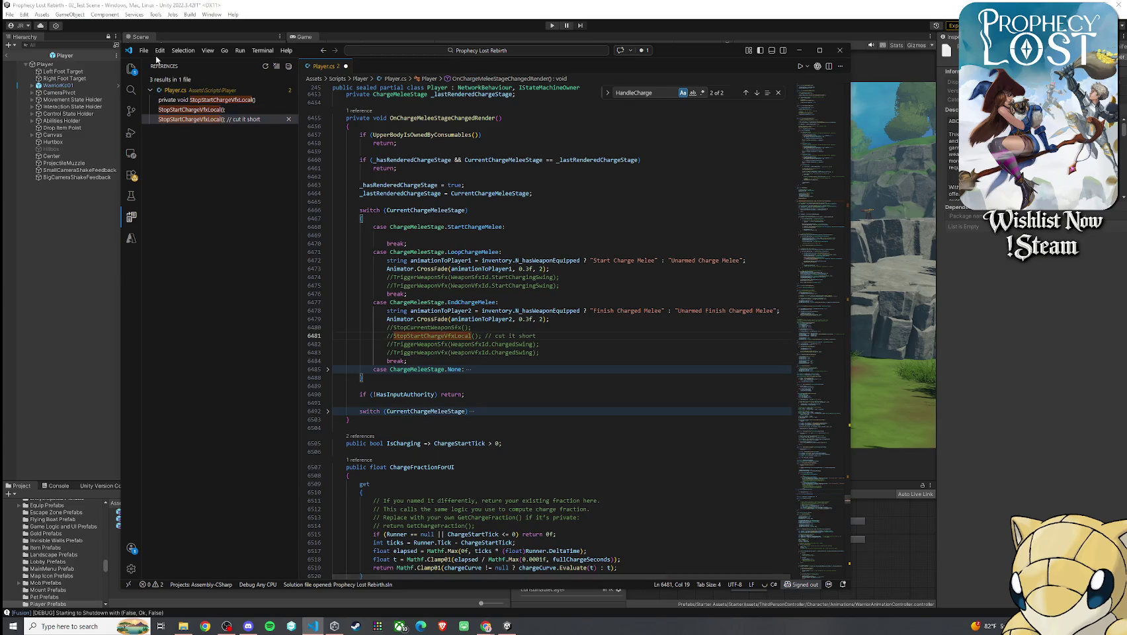
click(143, 53)
click(166, 215)
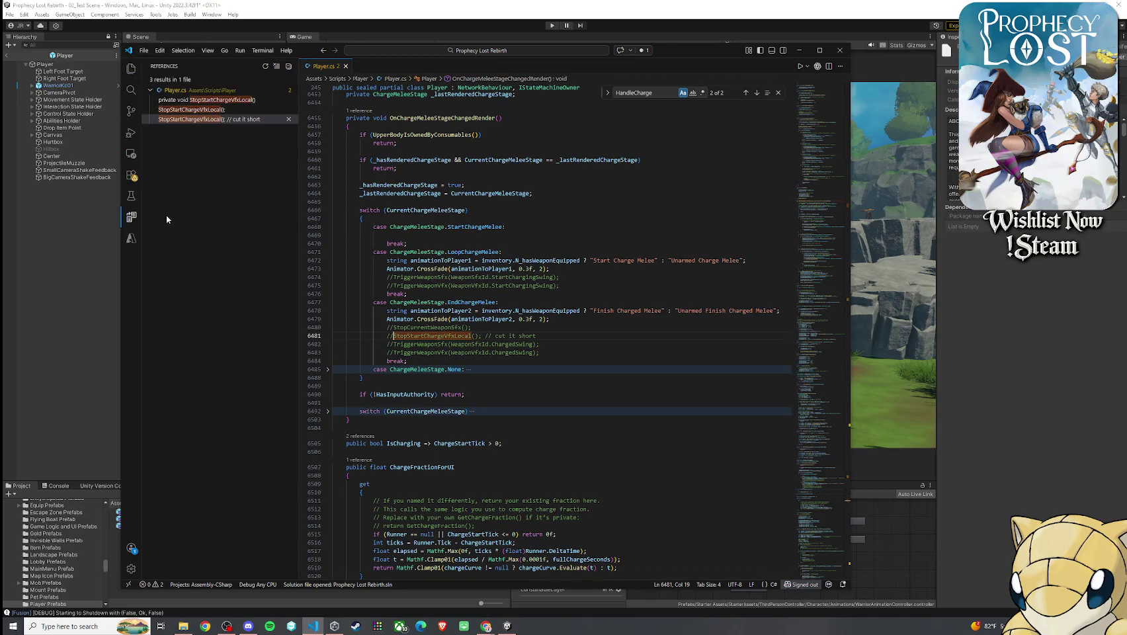
click(392, 7)
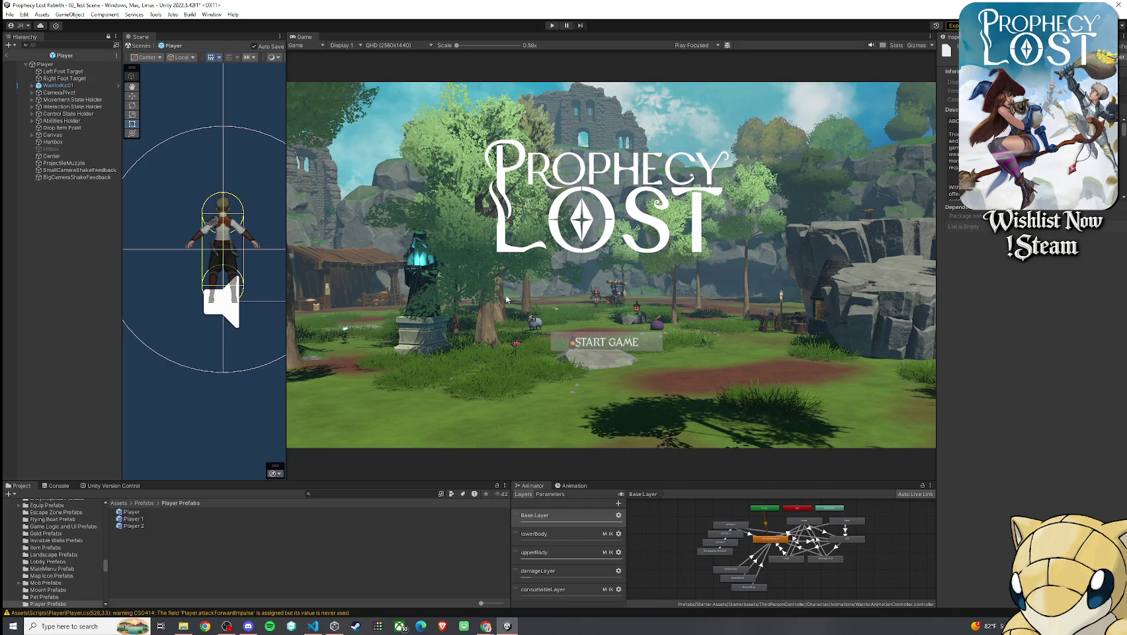
- Play the game after saving the modified scene, then choose START GAME for an online session
click(551, 25)
click(555, 330)
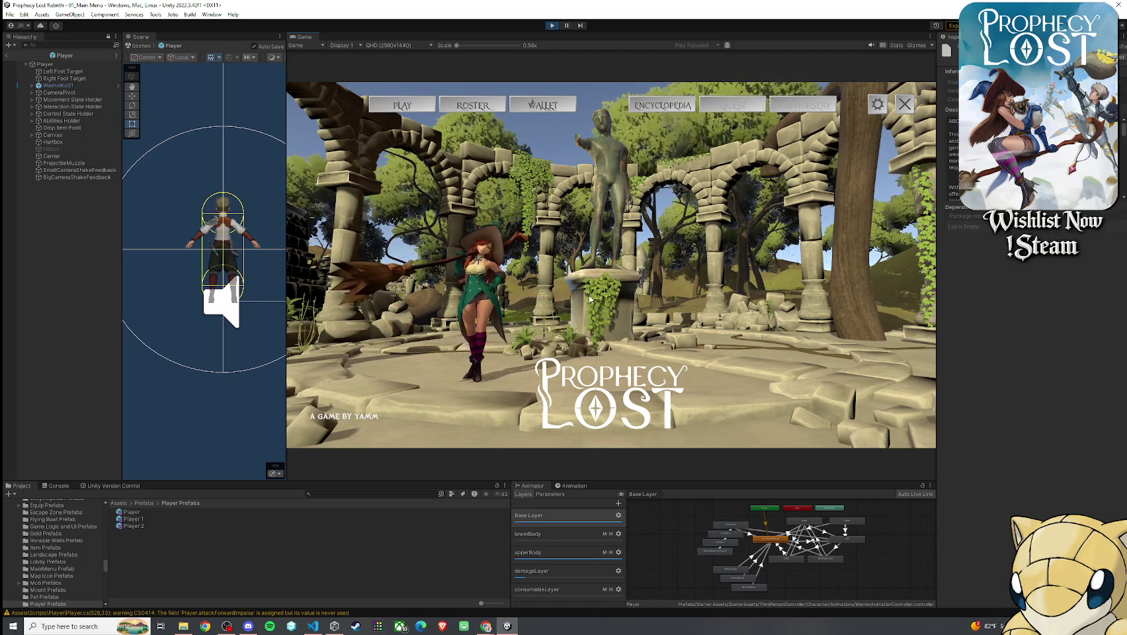
click(424, 108)
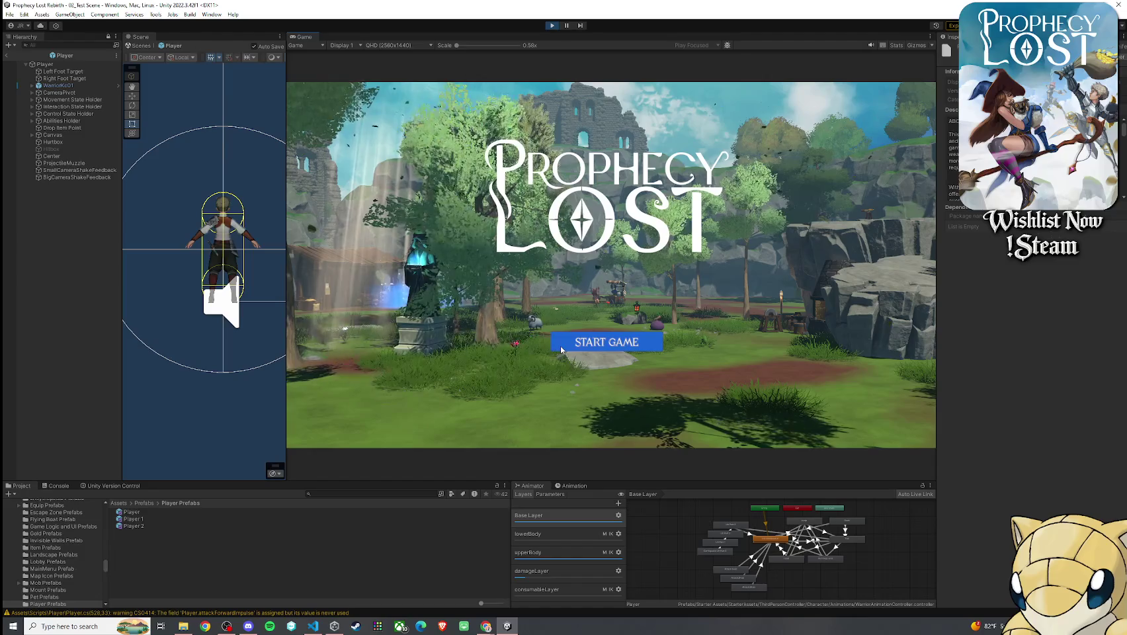
click(561, 350)
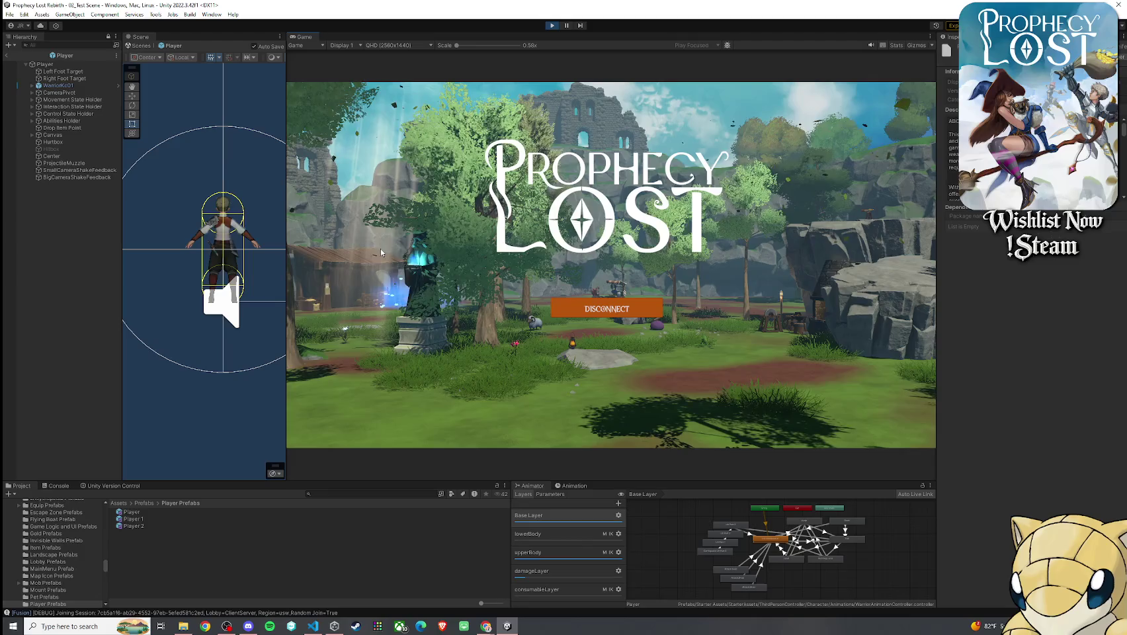
- Run the witch to the forge, equip the broom staff from the inventory, and attack twice
key(super)
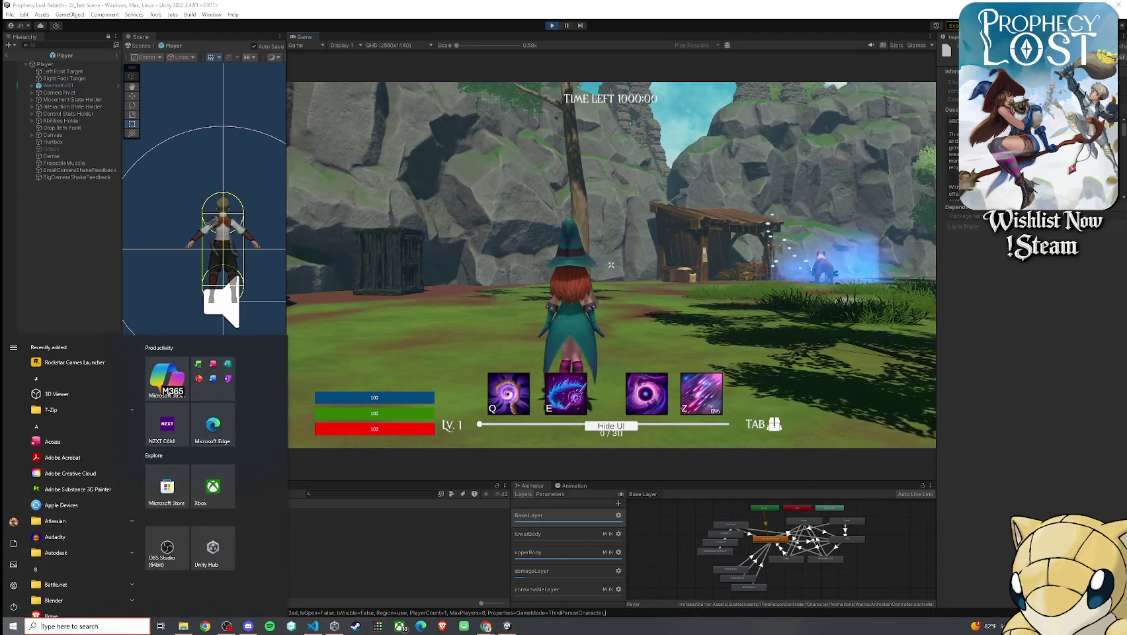
key(super)
key(super)
key(super)
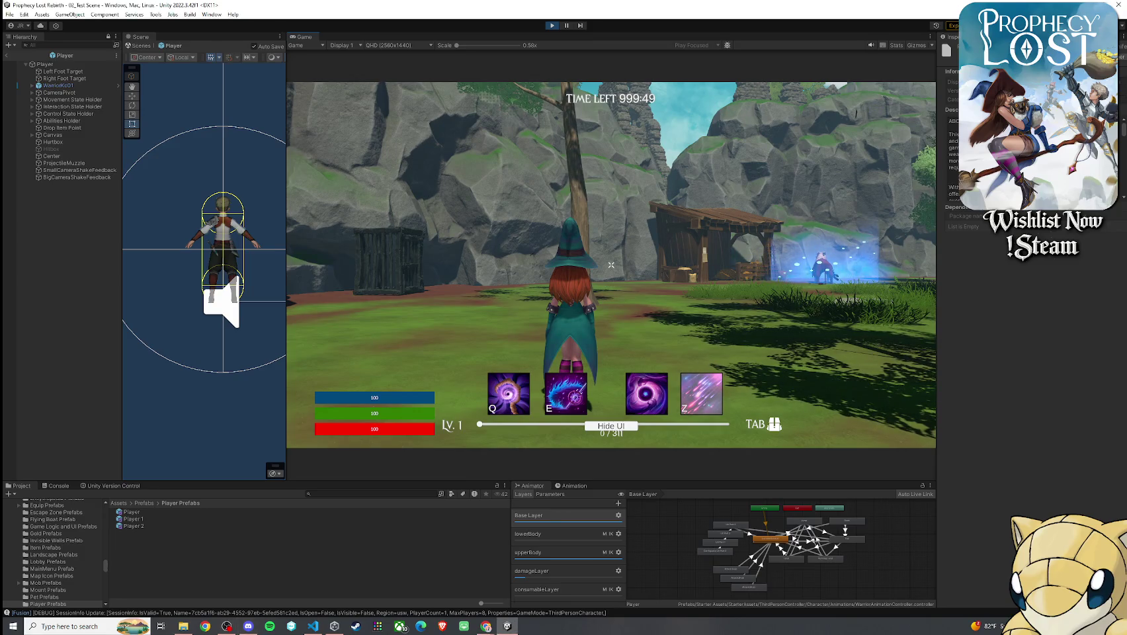
key(z)
key(shift+w)
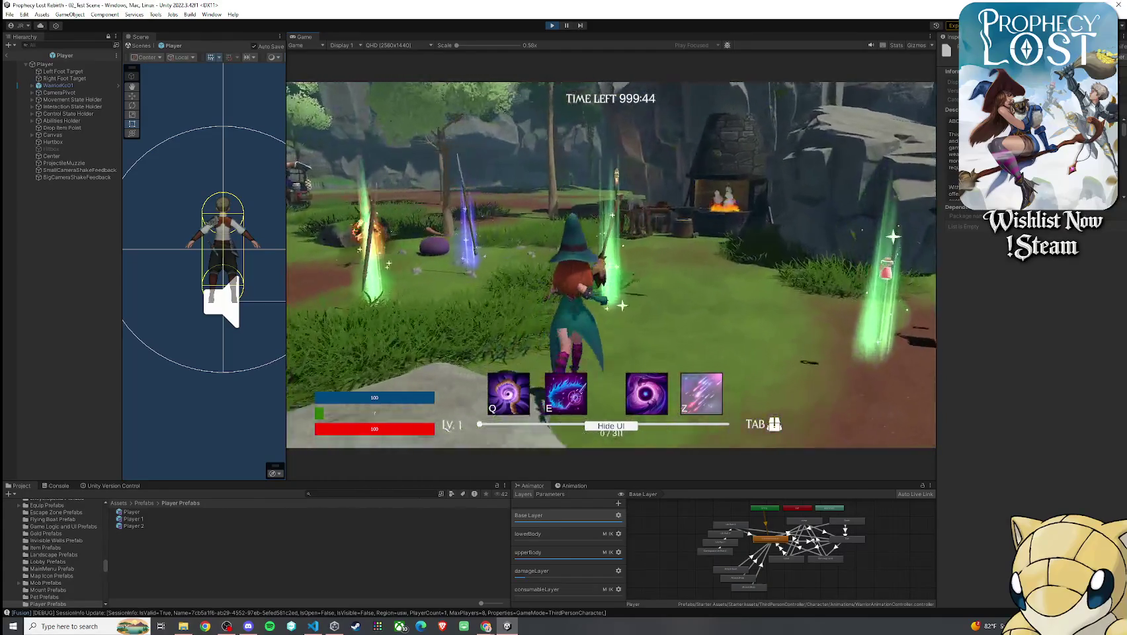
key(Tab)
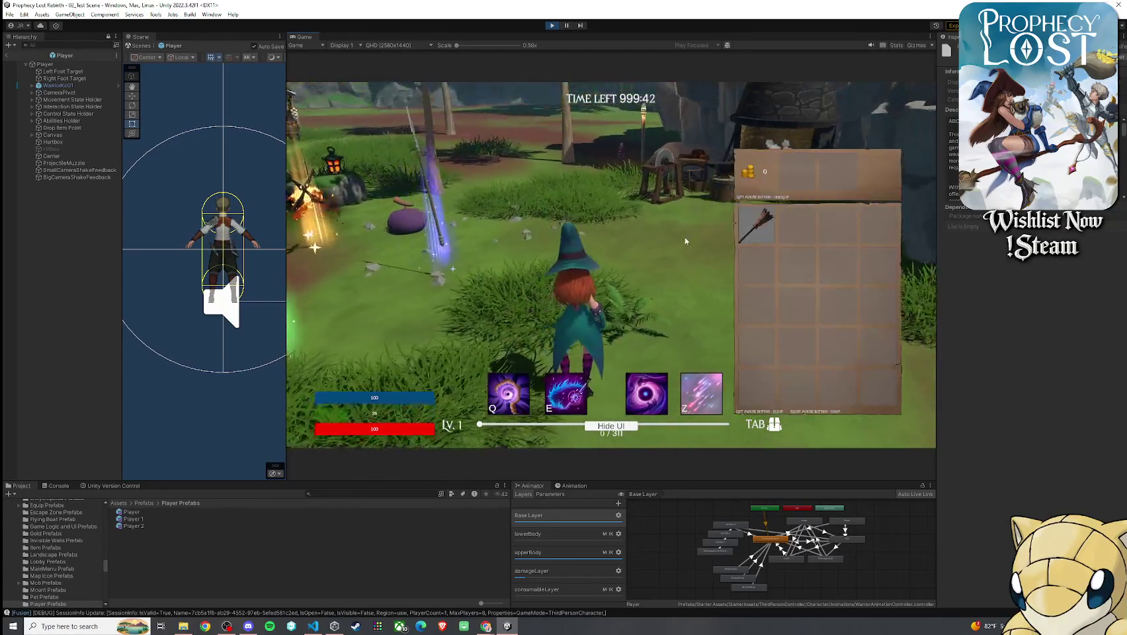
click(755, 224)
key(Tab)
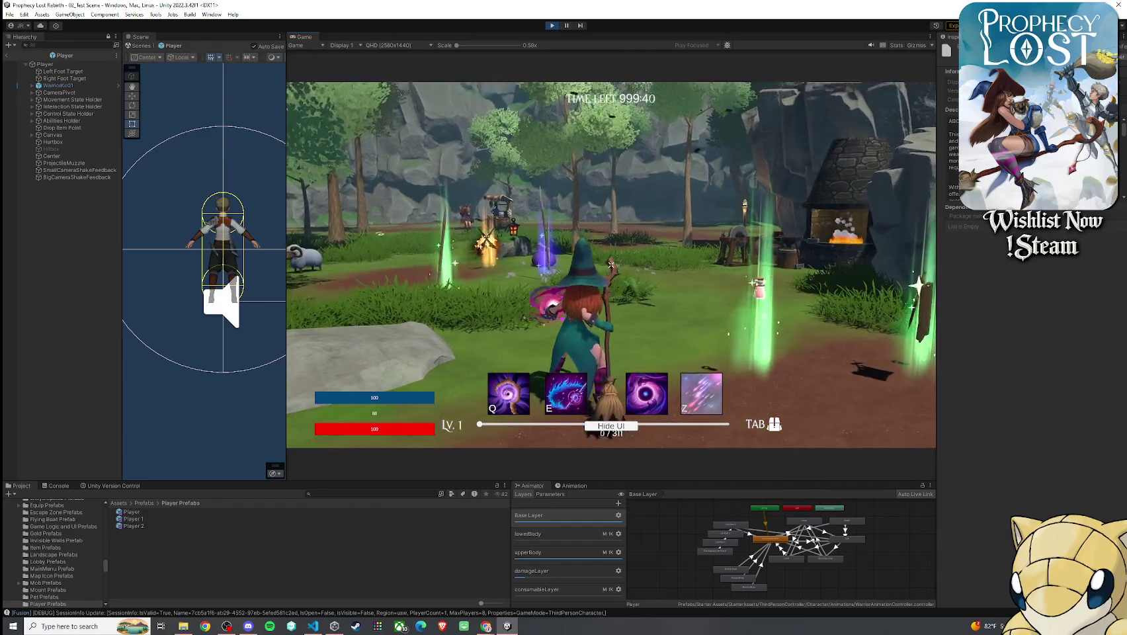
click(612, 264)
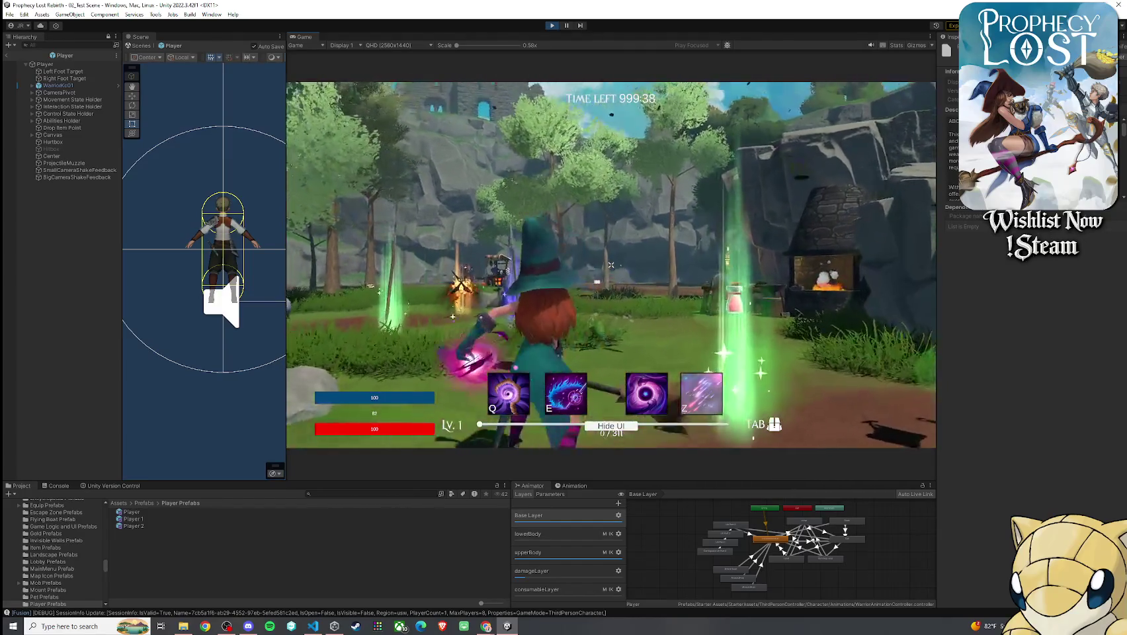
click(611, 264)
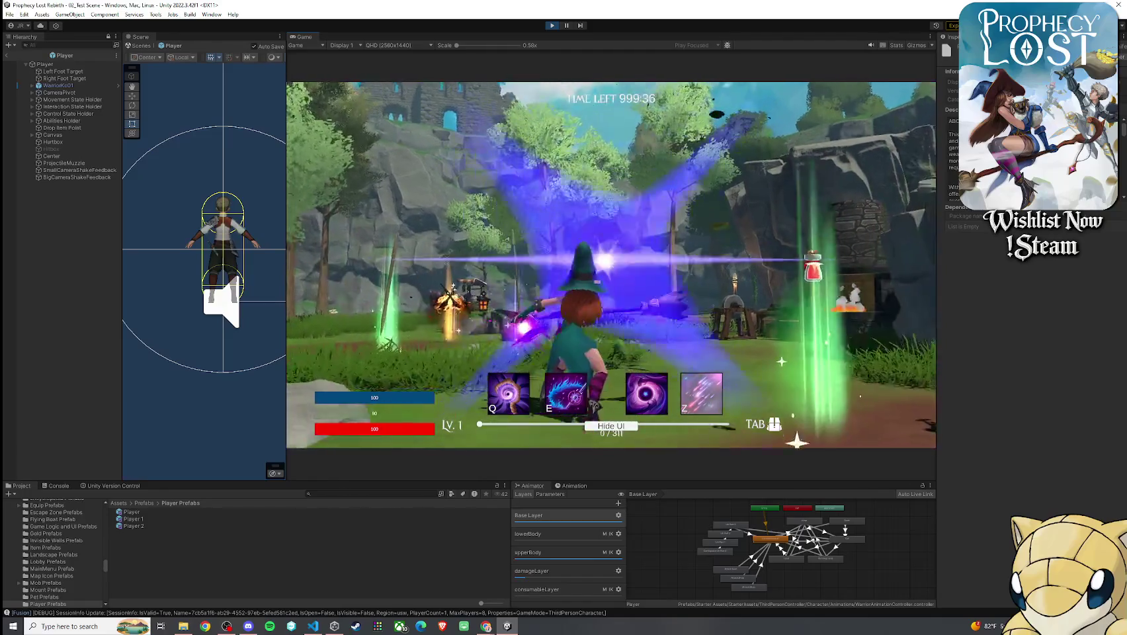
- Uncomment StopCurrentWeaponSfx() and StopStartChargeVfxLocal() on lines 6480–6481 of Player.cs
key(alt+Tab)
key(super)
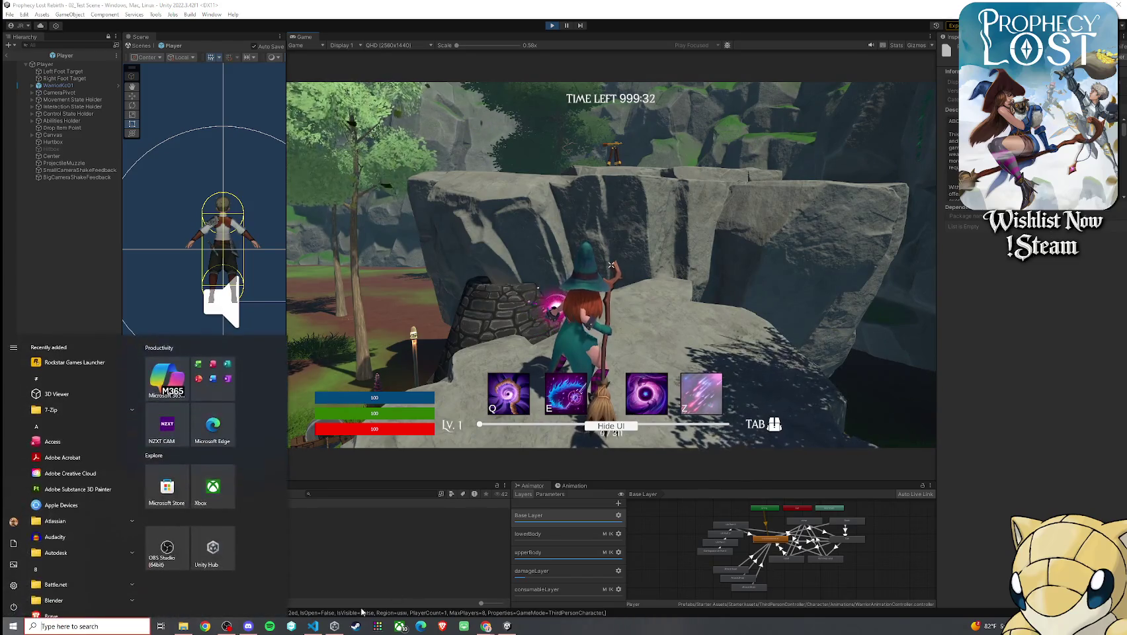
click(313, 626)
key(Up)
key(ctrl+slash)
key(Down)
key(ctrl+slash)
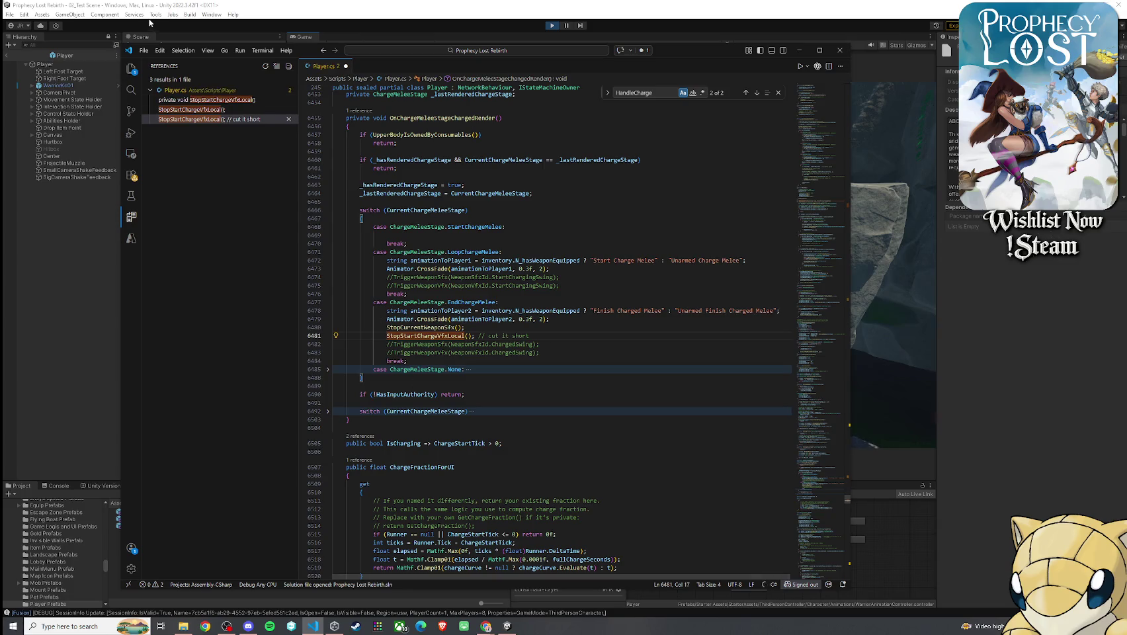
- Save Player.cs and go back to Unity, which recompiles and shows the main menu
click(144, 50)
click(184, 205)
click(930, 374)
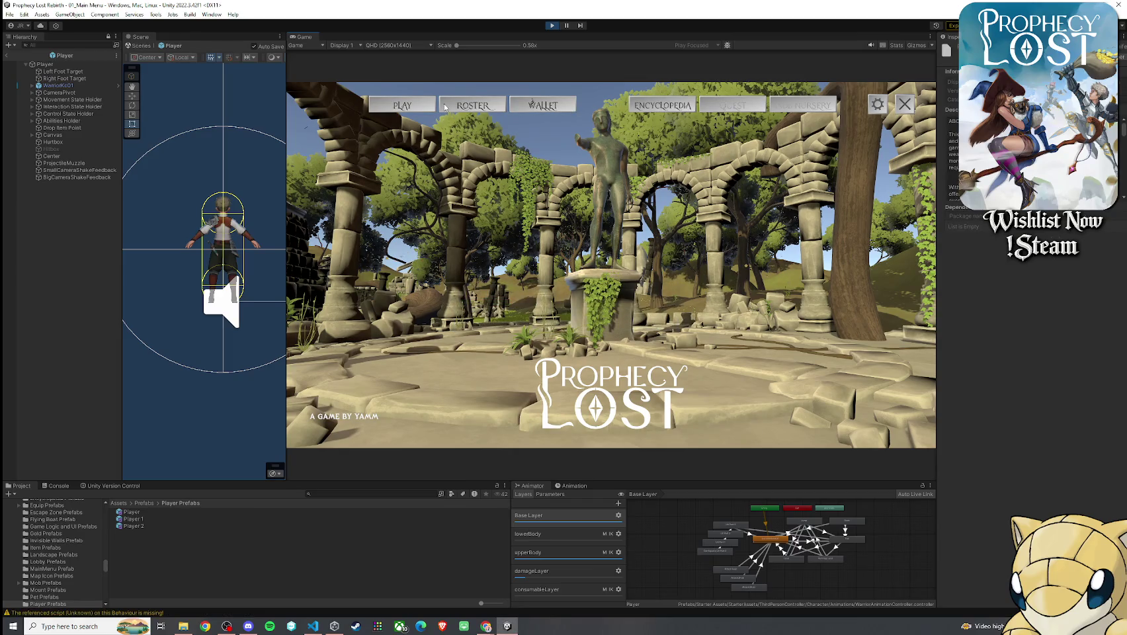
- Open and close character selection, then open the world map picker and dismiss it
click(400, 108)
click(400, 108)
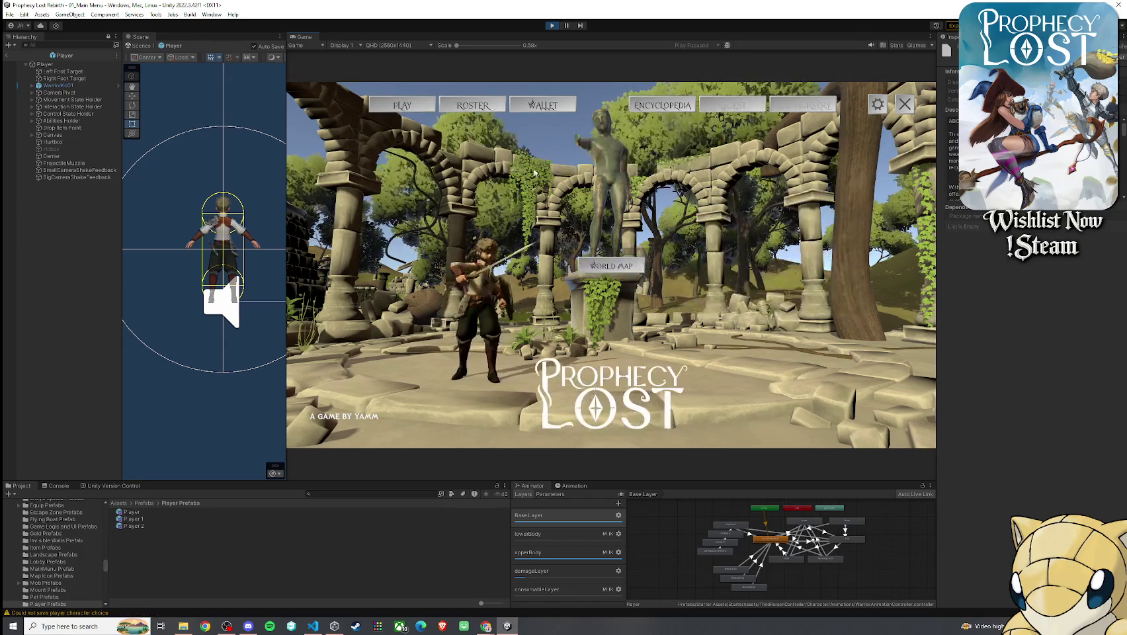
click(596, 259)
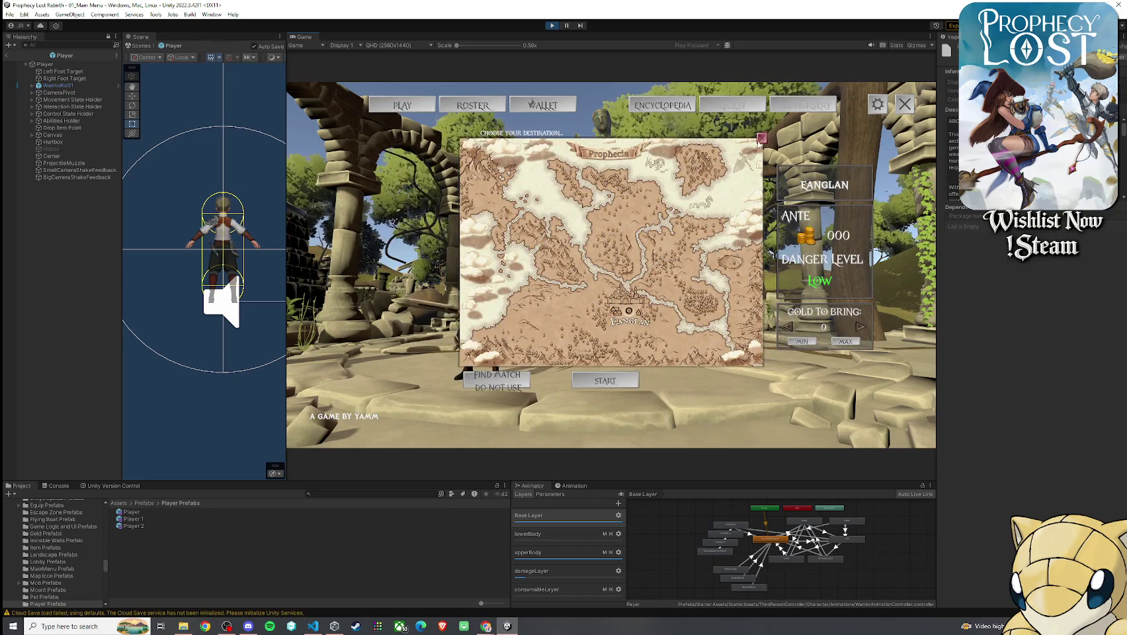
key(Escape)
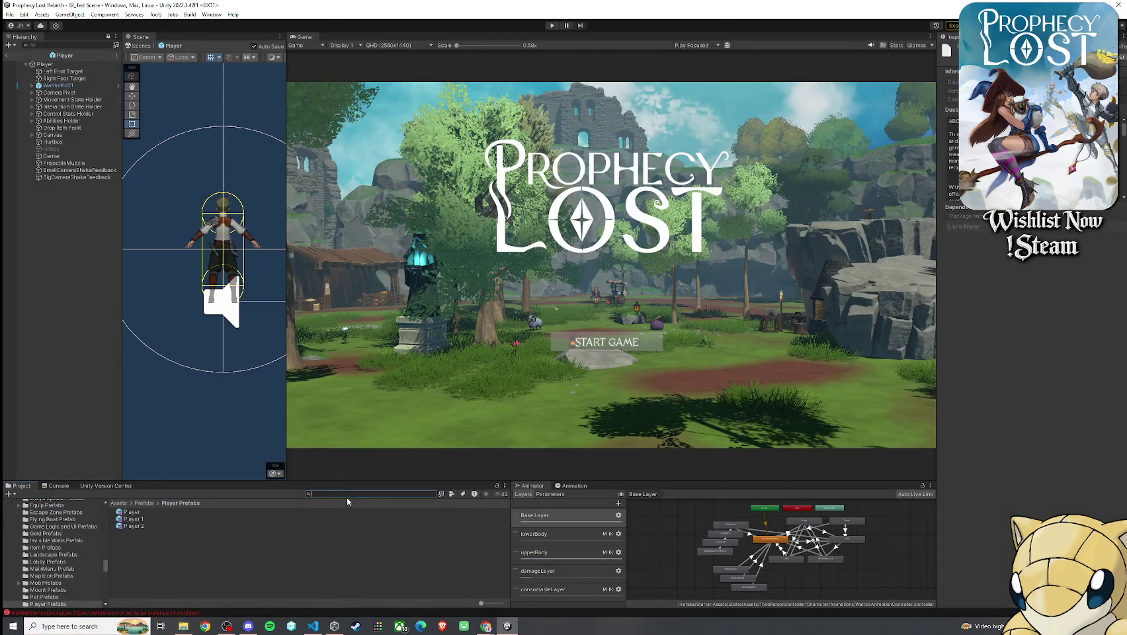
- Search the Project window for 'main menu' and open the 01_Main Menu scene
text(main menu)
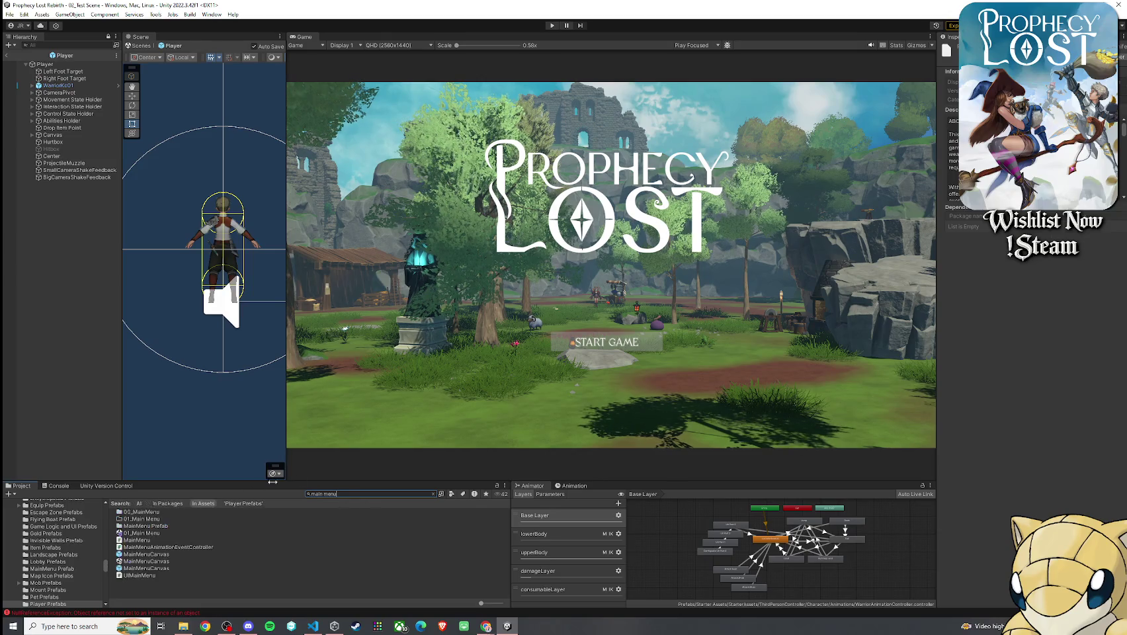
click(157, 534)
double_click(157, 534)
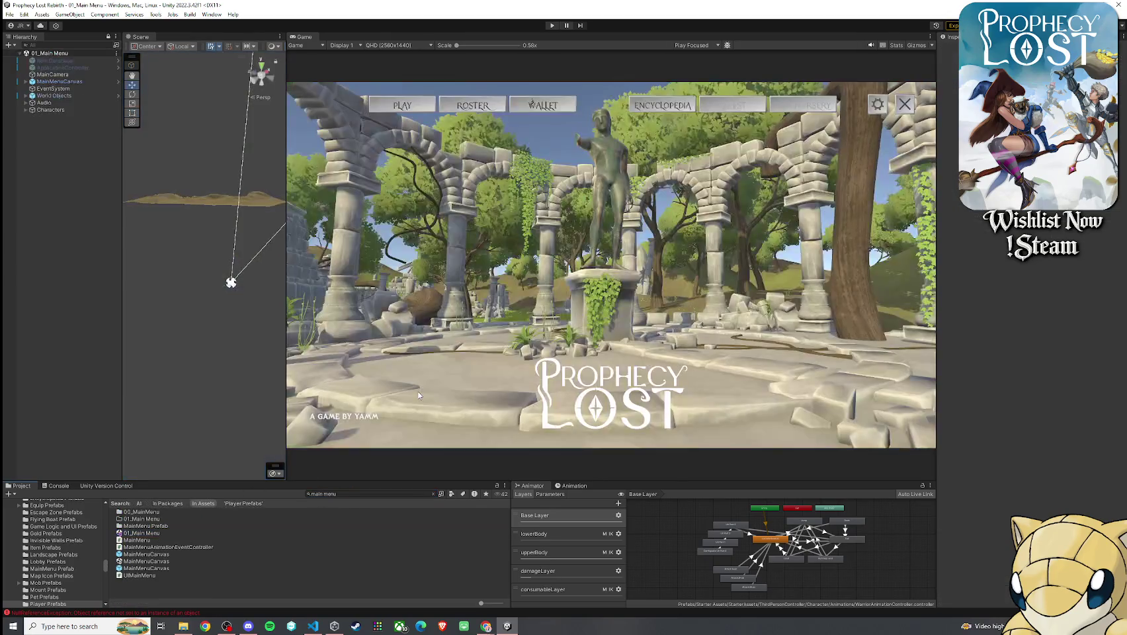
click(10, 13)
click(35, 62)
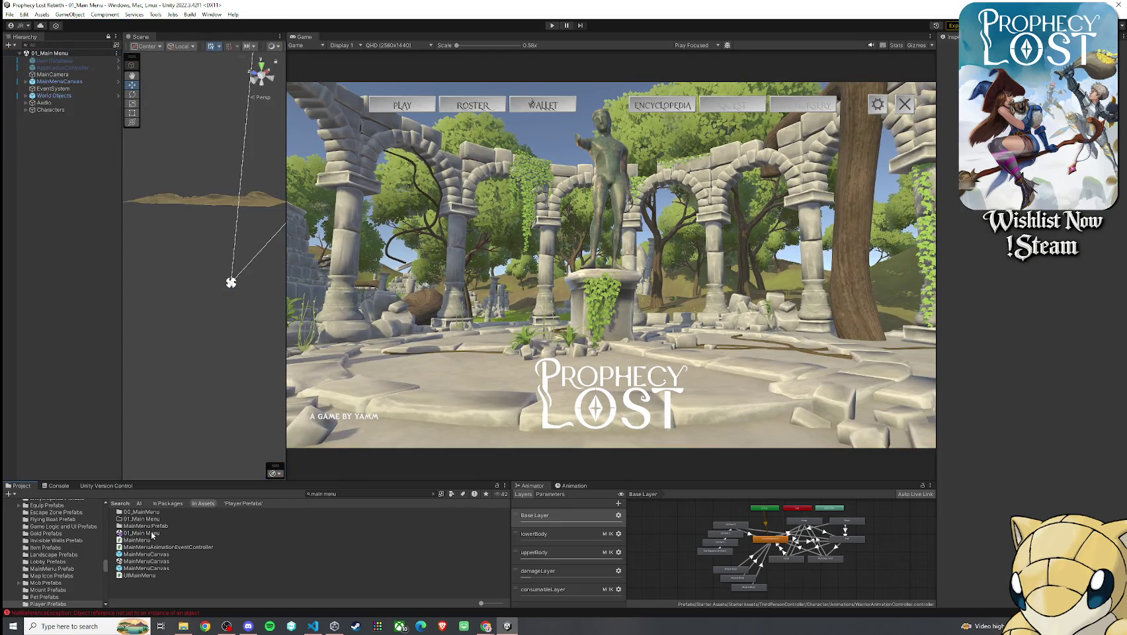
- Search 'test sce', open the 02_Test Scene, and glance at the Console messages
click(347, 495)
text(test sce)
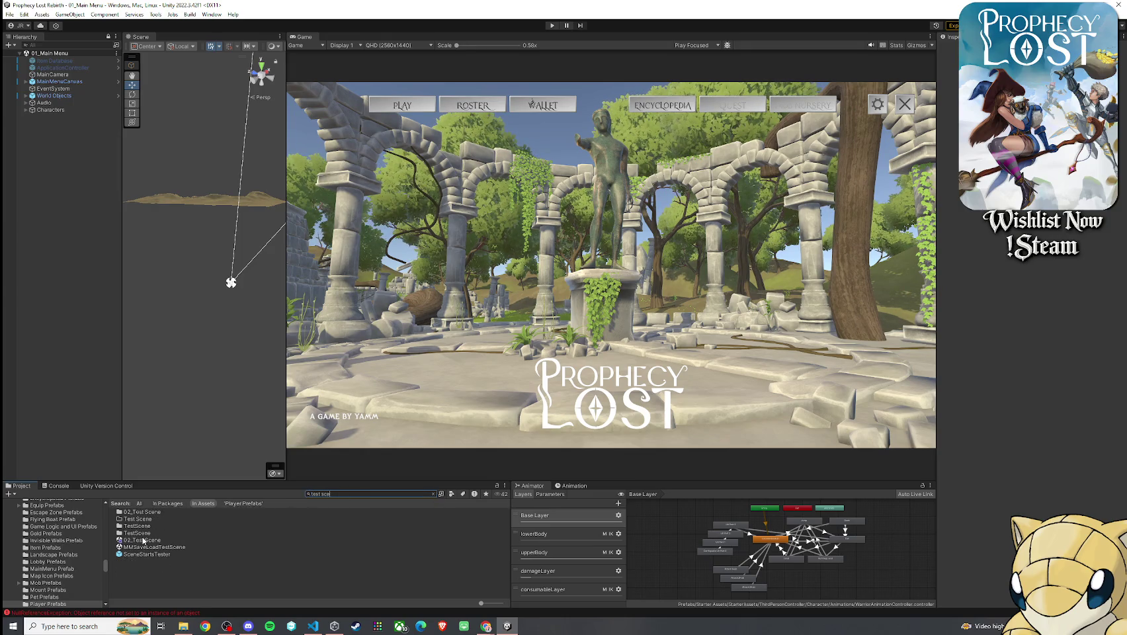
double_click(143, 541)
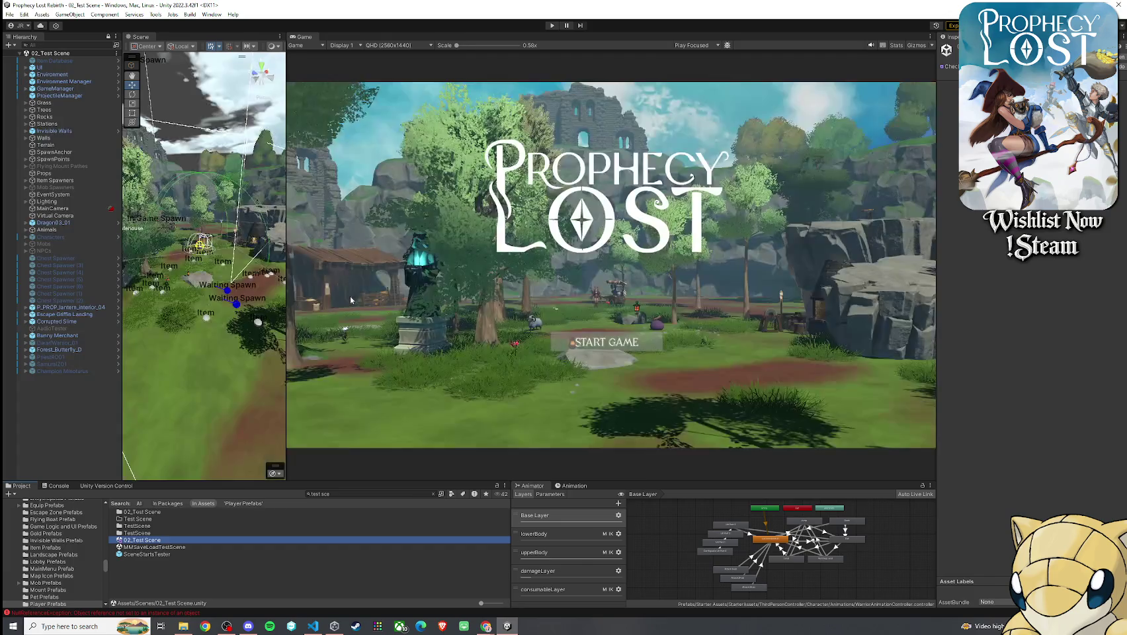
click(24, 25)
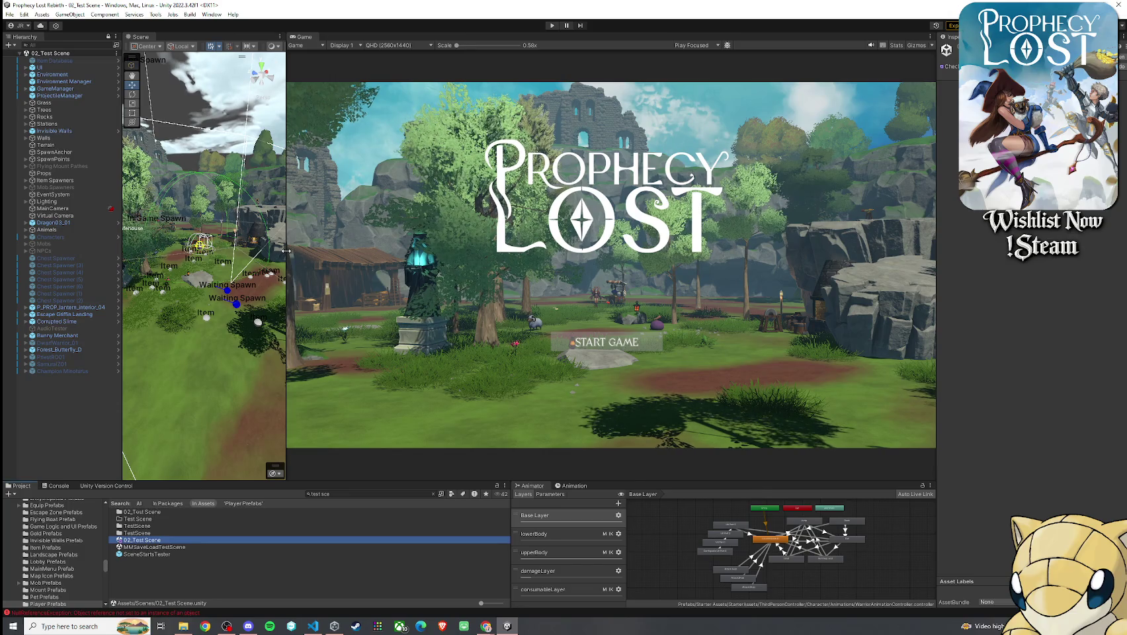
click(58, 486)
click(22, 486)
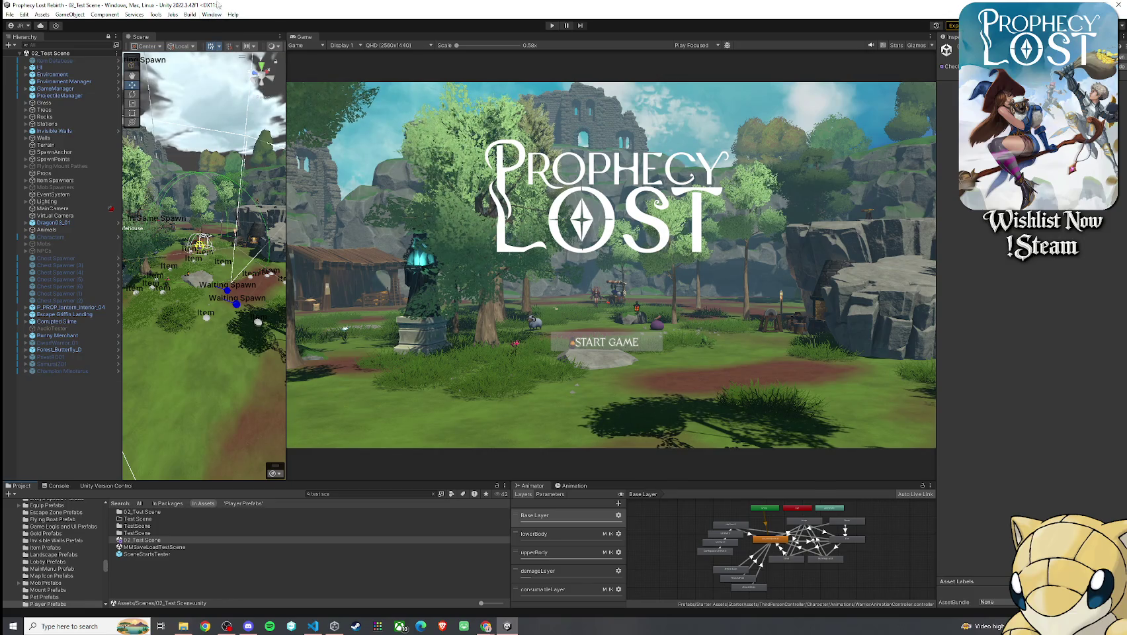
click(99, 628)
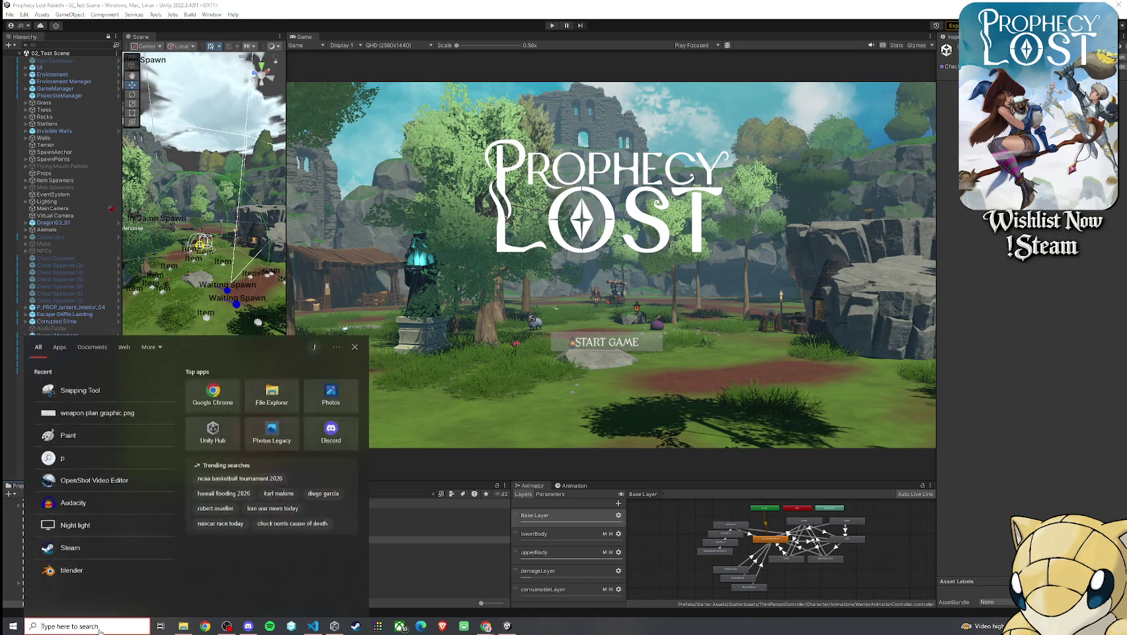
- Search Windows for 'weapon plan' and open weapon plan graphic.png in Photos
text(plan)
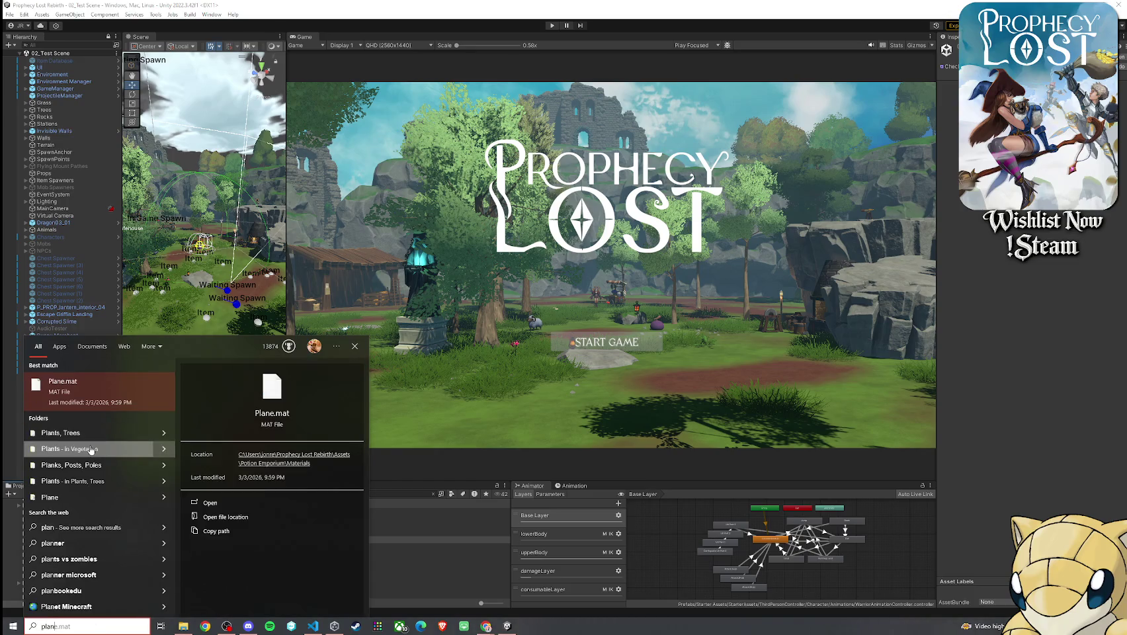
key(ctrl+a)
text(weapon plan)
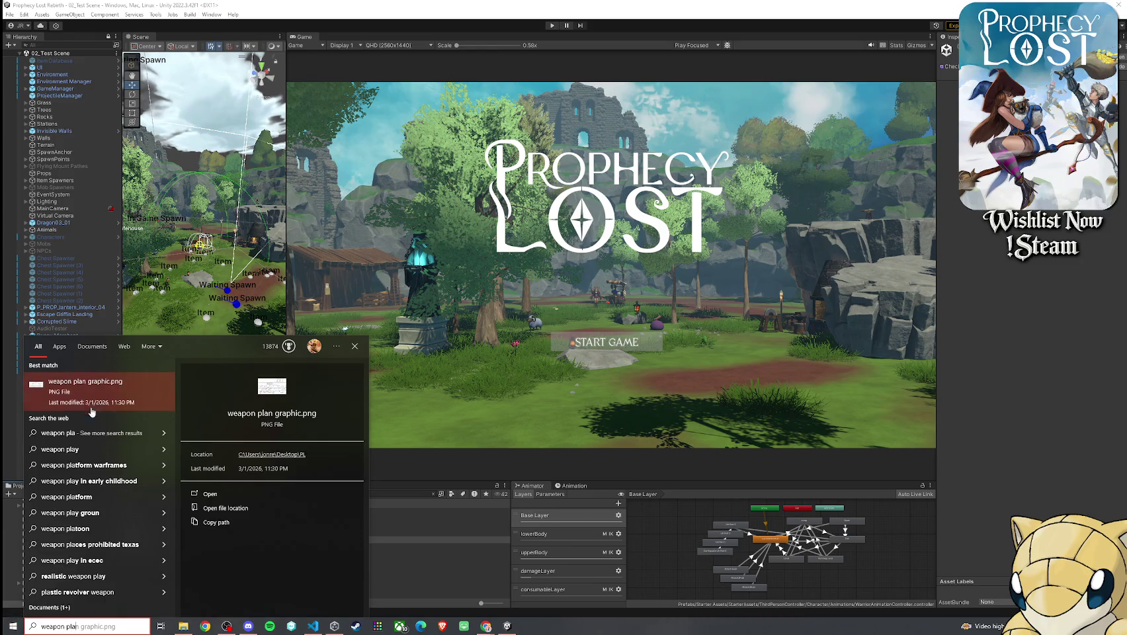
click(99, 390)
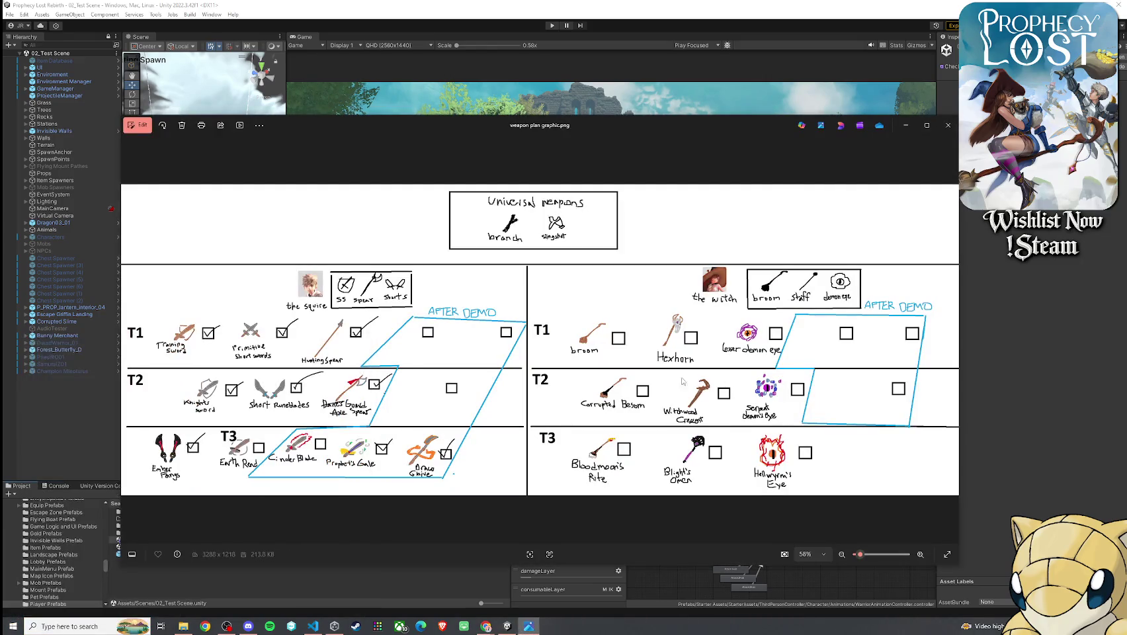
- Zoom and pan over the witch weapon tiers, including Hexhorn in T1, then close Photos
scroll(up, 3)
scroll(up, 3)
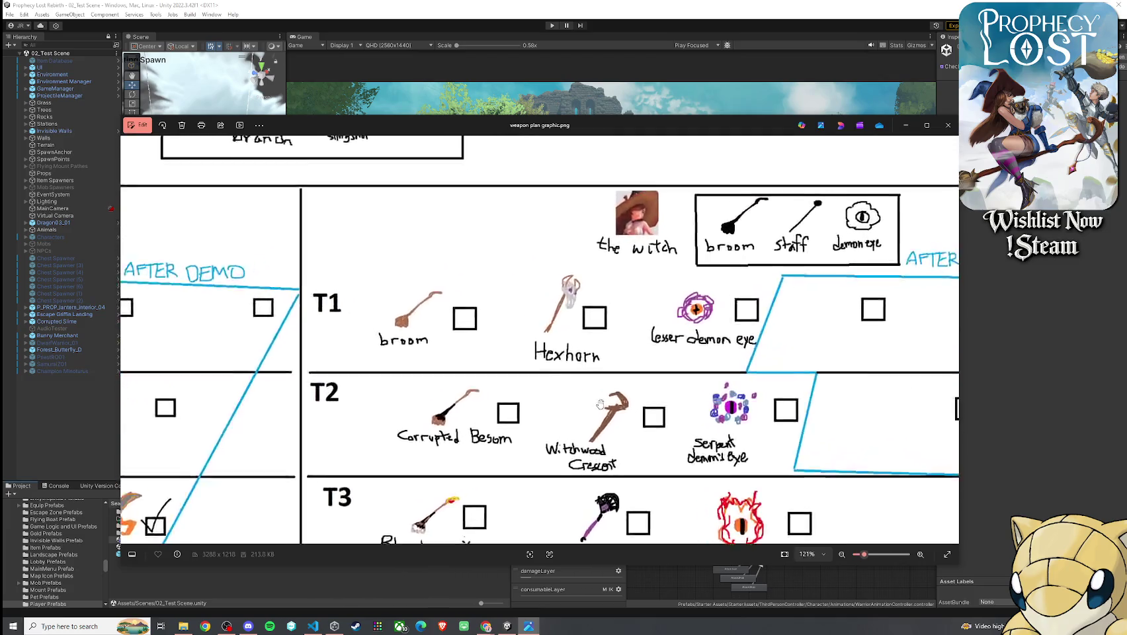
scroll(down, 3)
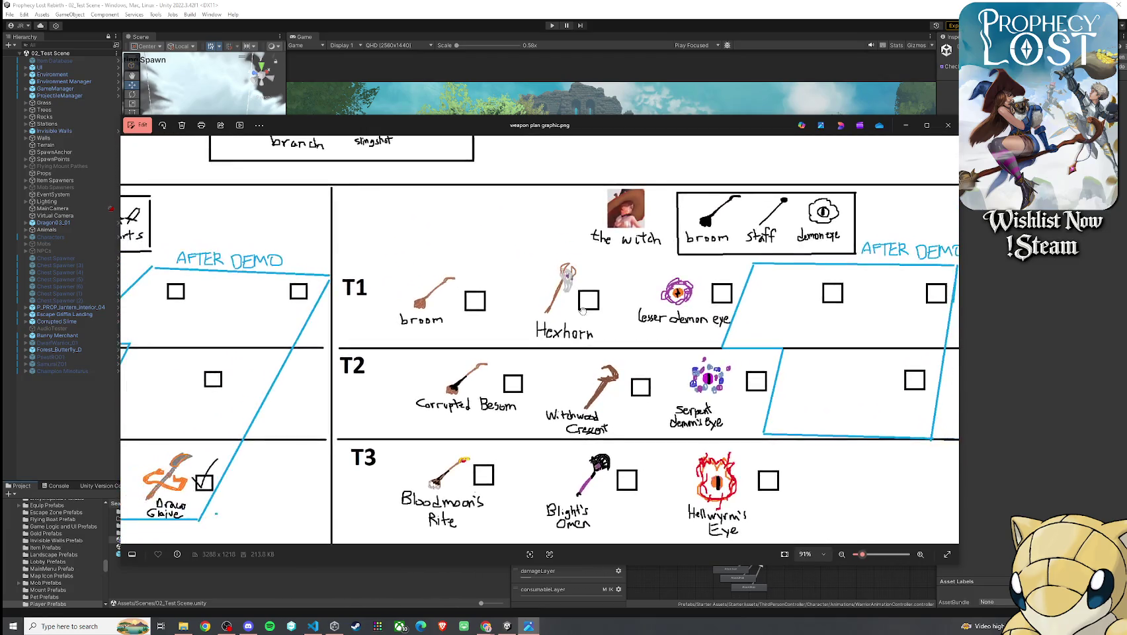
drag(591, 297, 597, 305)
scroll(down, 3)
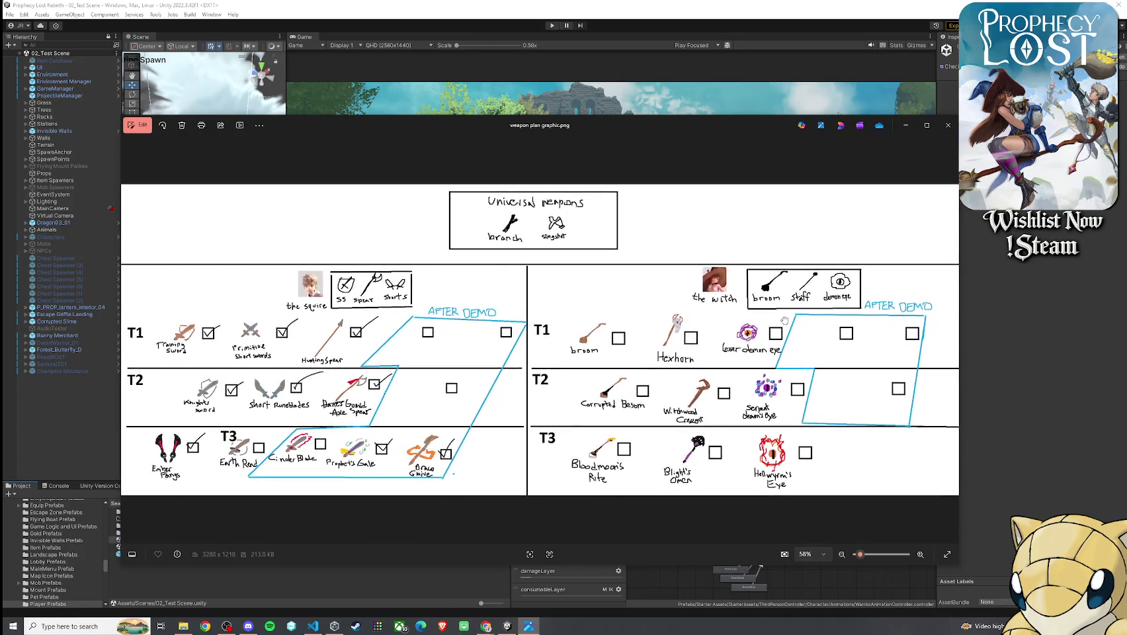
click(948, 125)
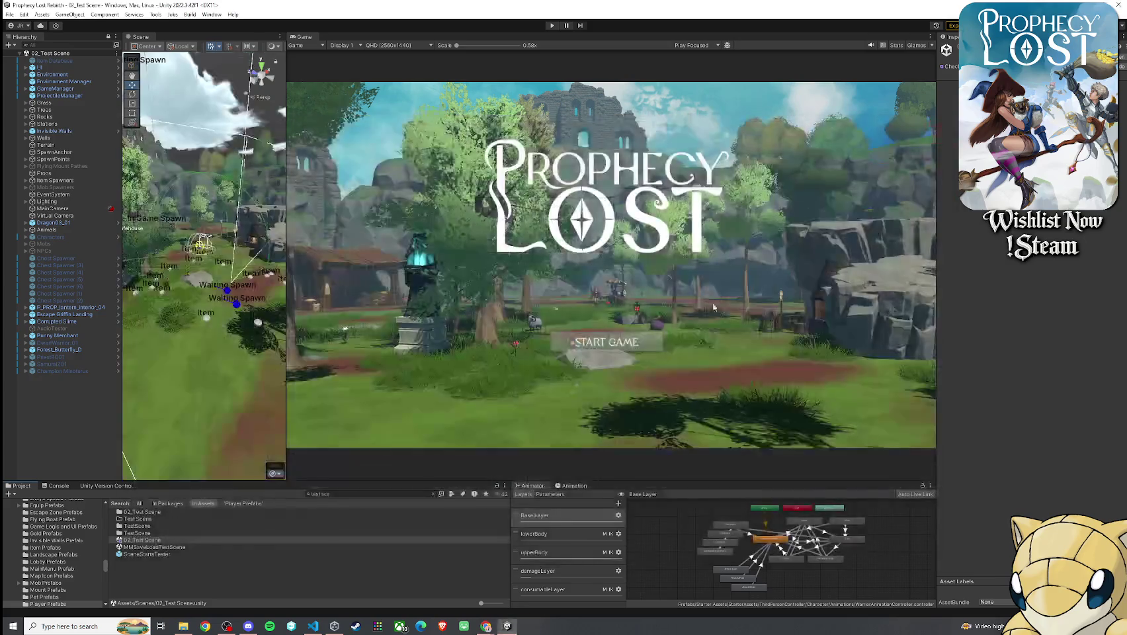
- Search the project for Hexhorn and locate its prefab in the Unorganized Prefabs folder
click(342, 494)
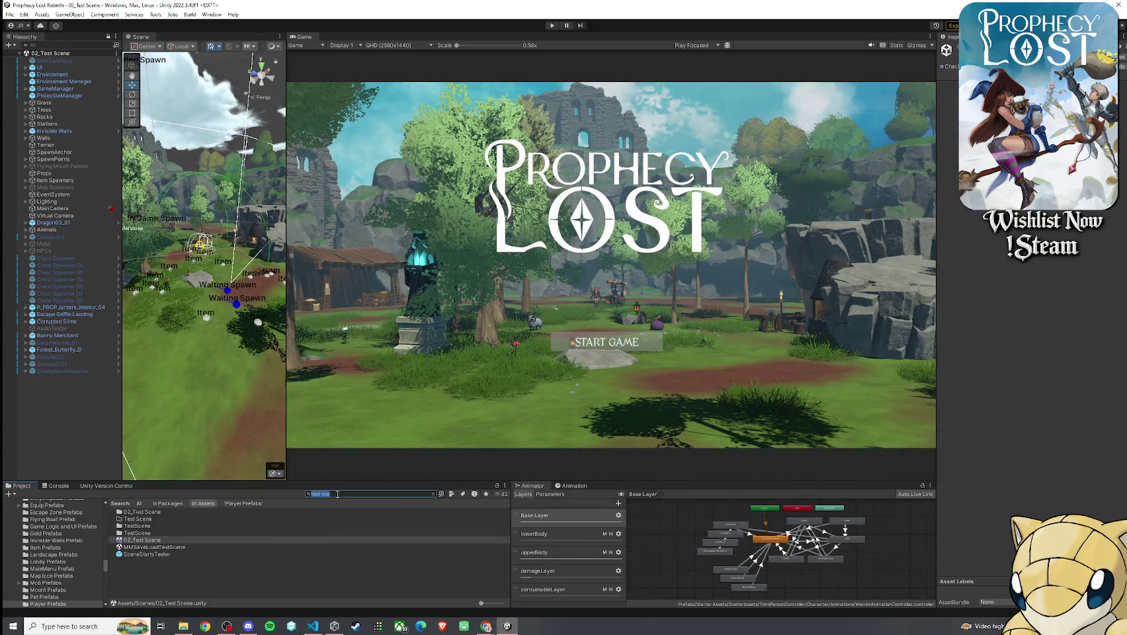
text(Hexhorn)
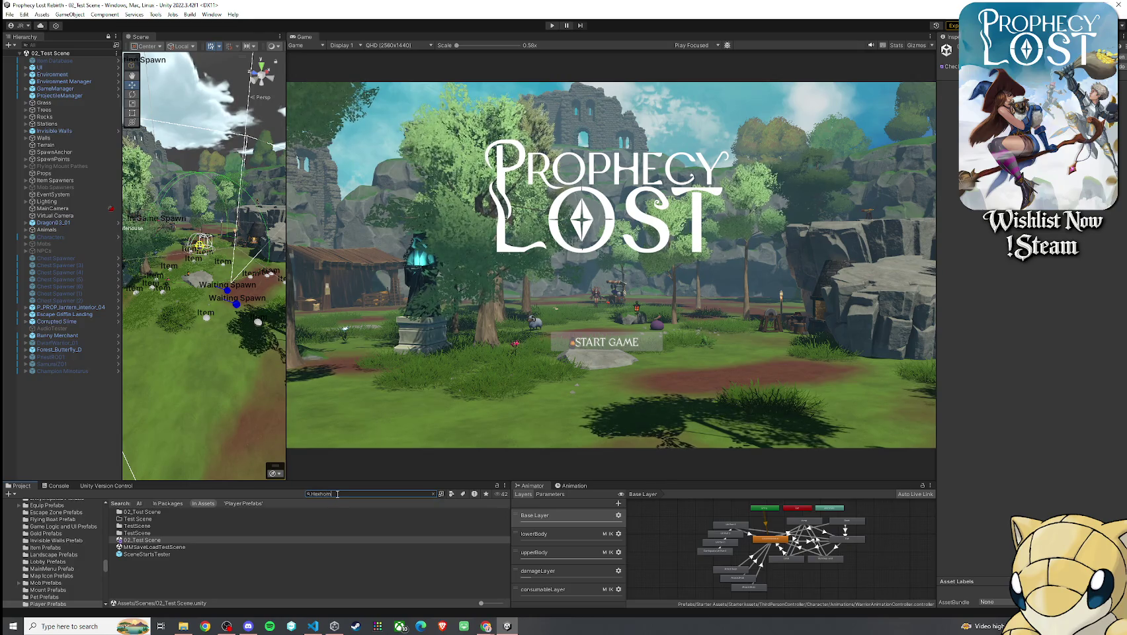
click(201, 518)
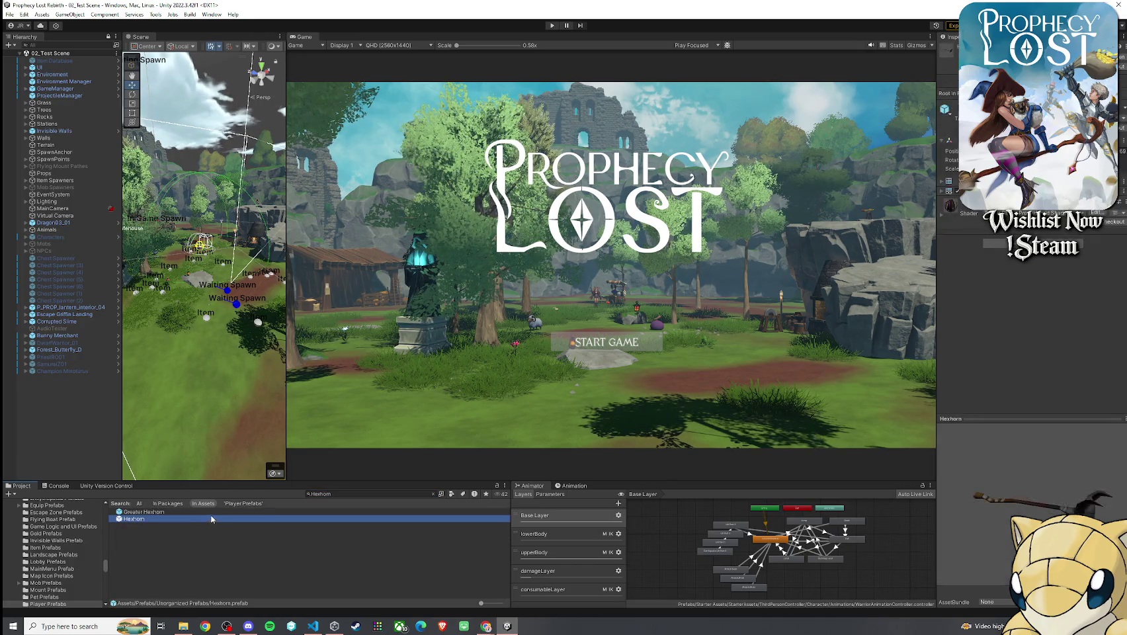
click(433, 494)
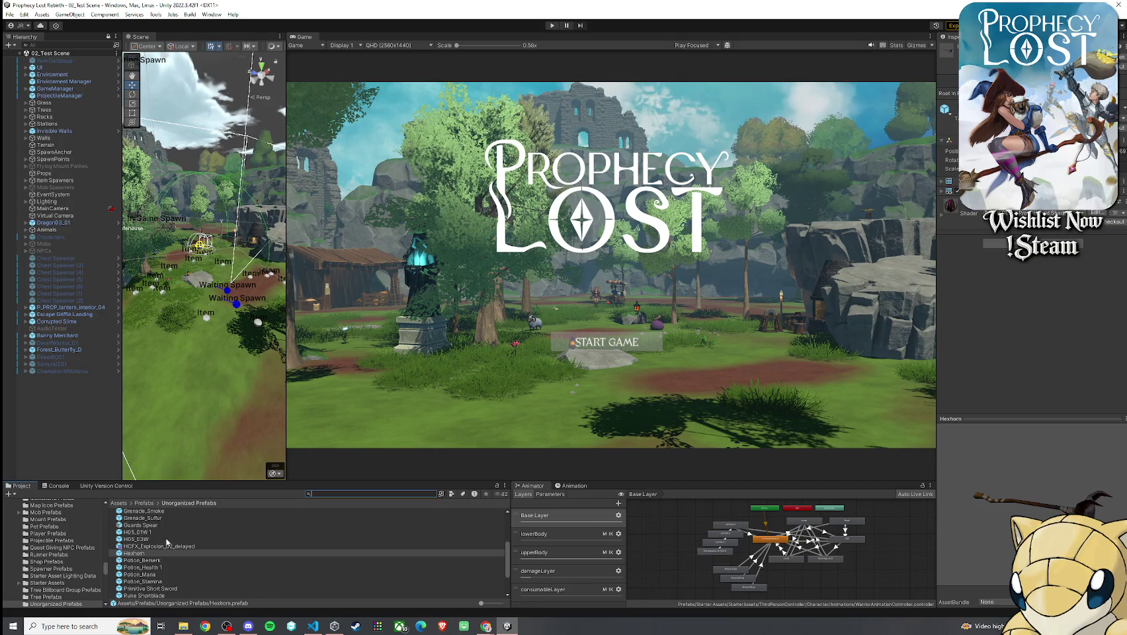
right_click(149, 554)
click(181, 573)
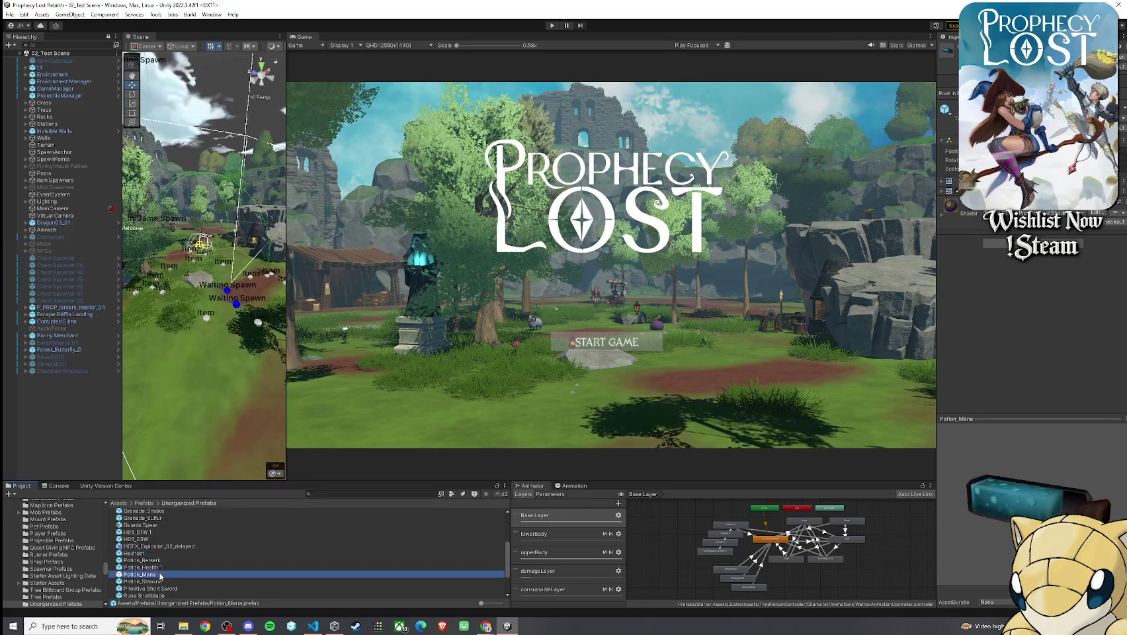
- Search for 'Equip Prefab' and open the Equip Prefabs folder
click(337, 494)
text(Eq)
text(uip)
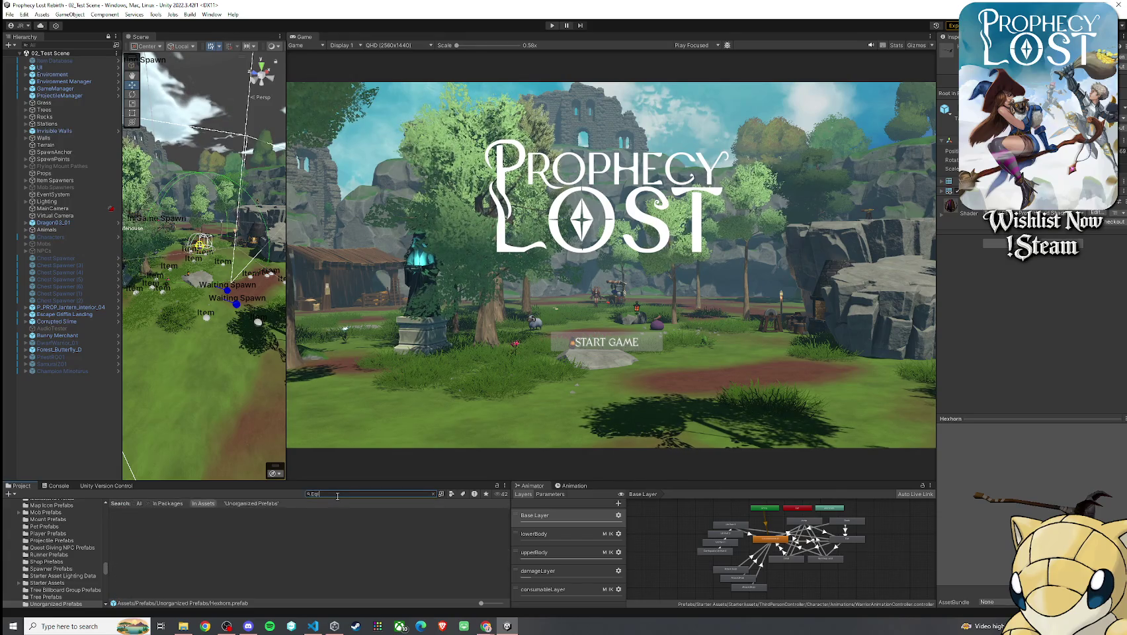
text( Item)
double_click(327, 494)
text(Prefab)
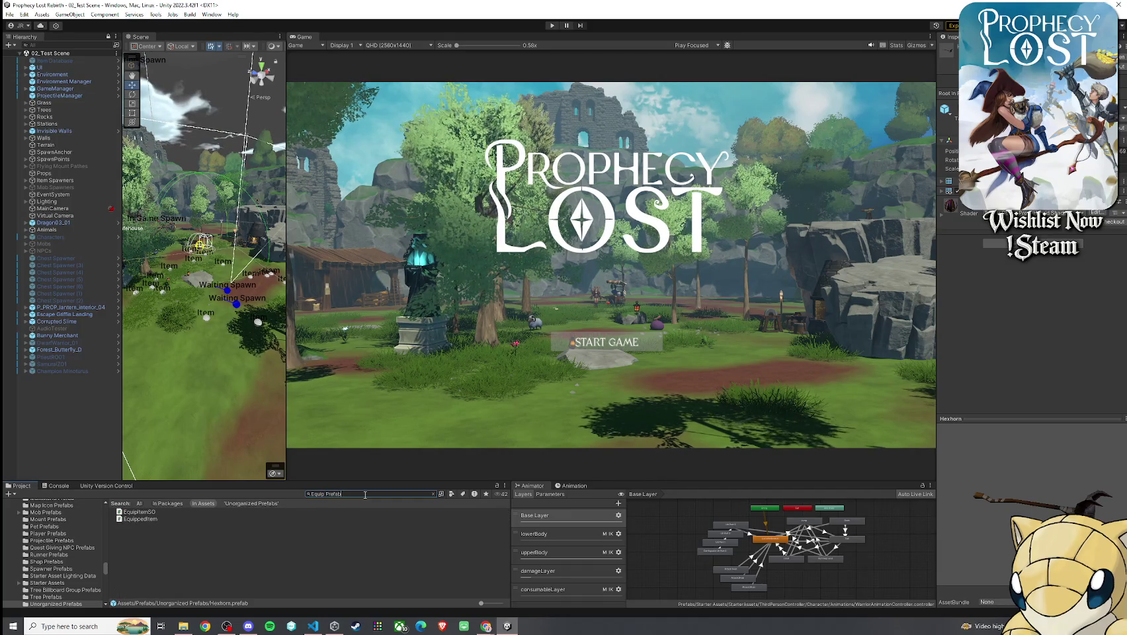
double_click(192, 510)
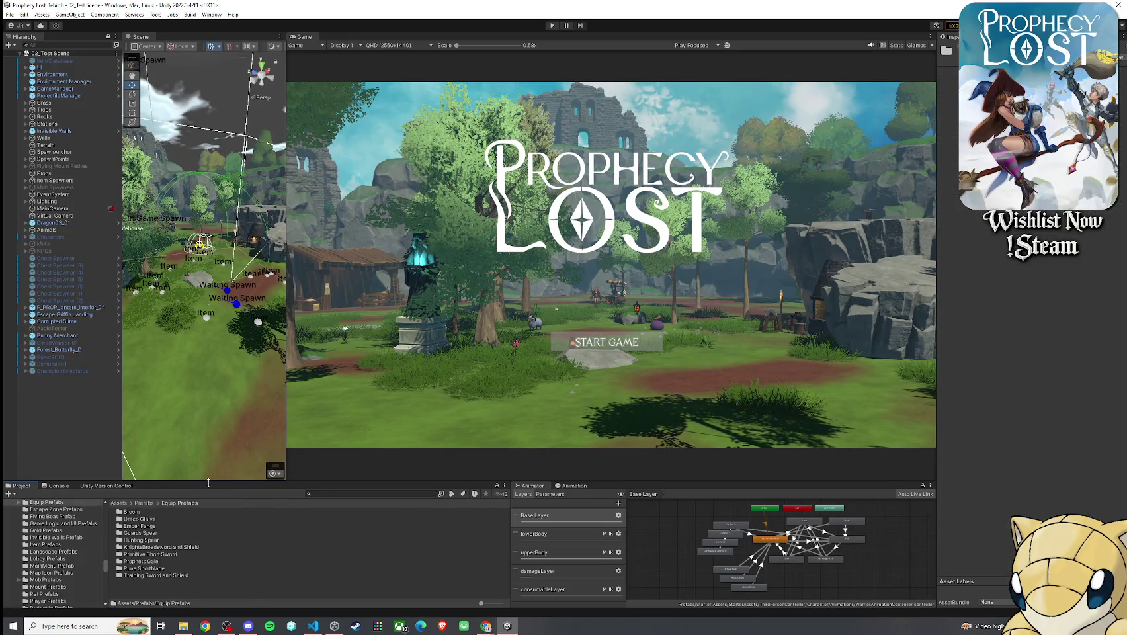
- Create a new folder named Hexhorn inside Equip Prefabs
drag(208, 483, 209, 410)
right_click(170, 523)
mouse_move(198, 254)
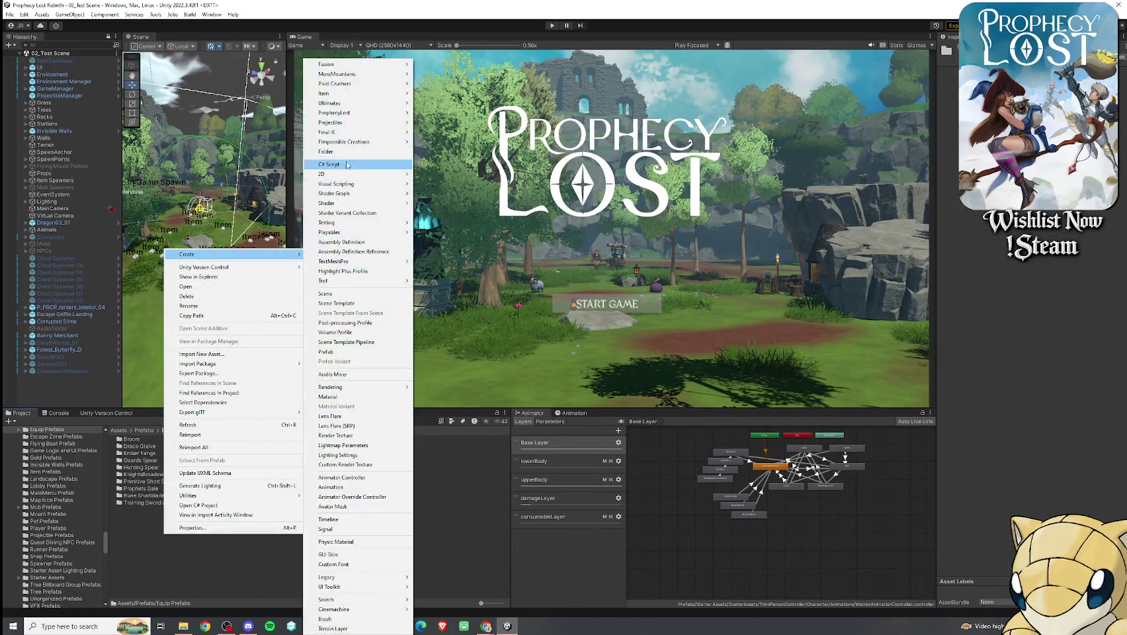
click(331, 151)
text(Hexhorn)
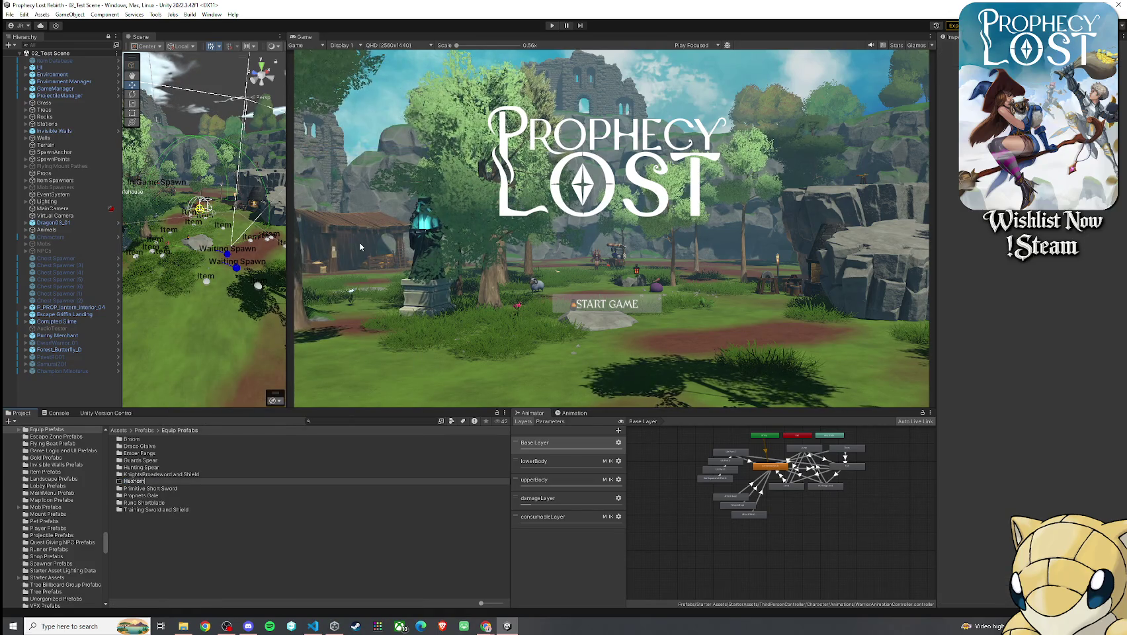
key(Return)
key(Up)
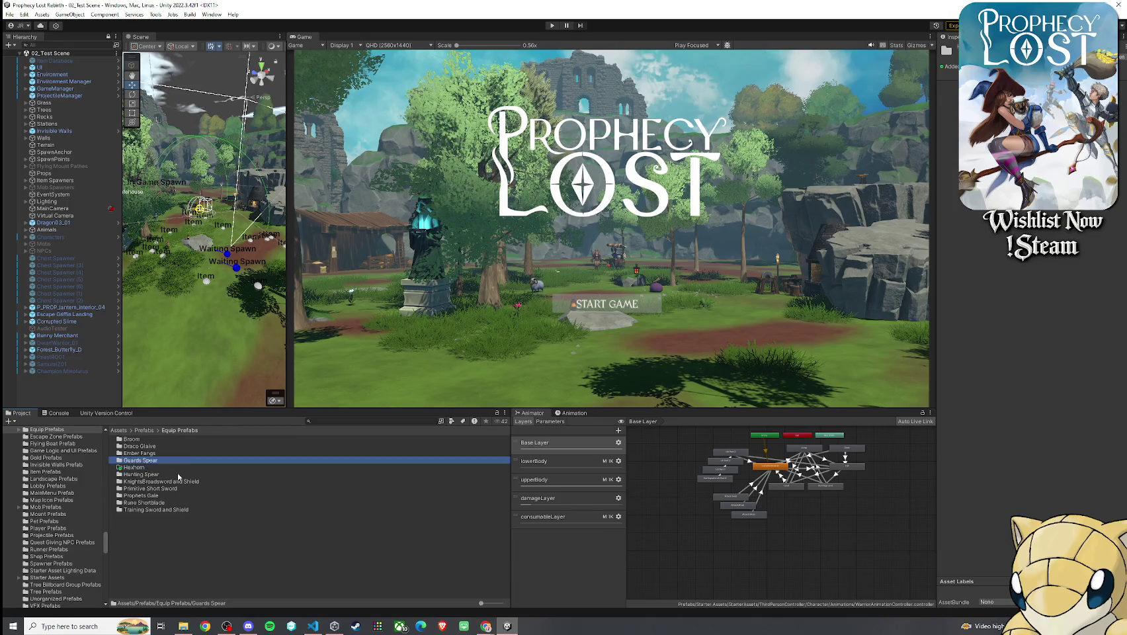
double_click(169, 467)
- Compare the Guards Spear prefab setup with the Hexhorn prefab in its new folder
click(178, 430)
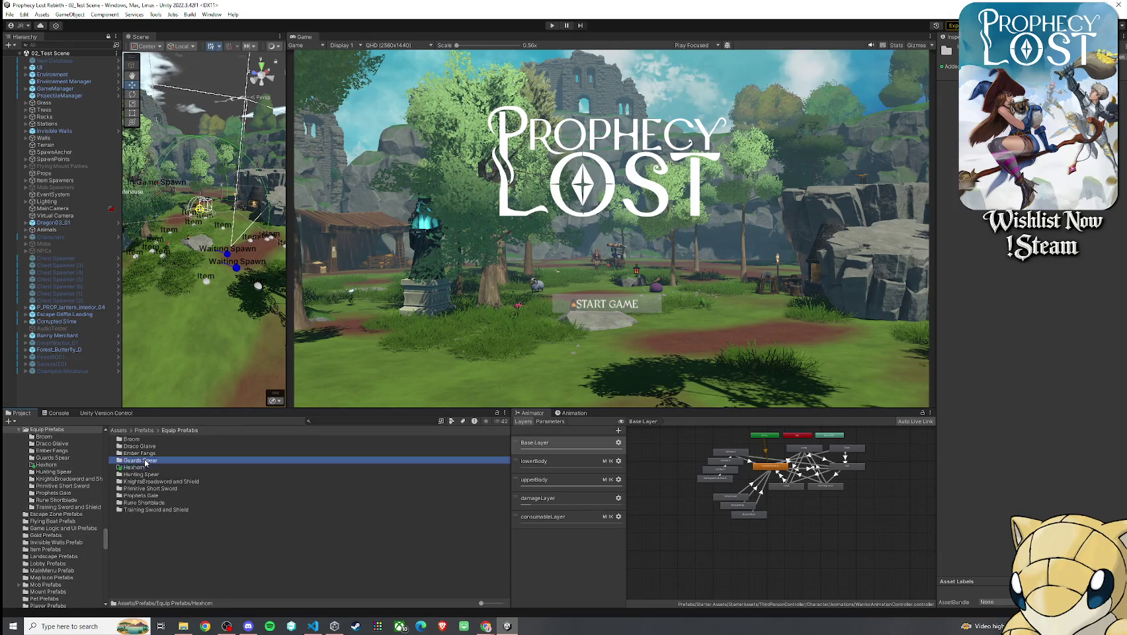
double_click(147, 463)
click(172, 441)
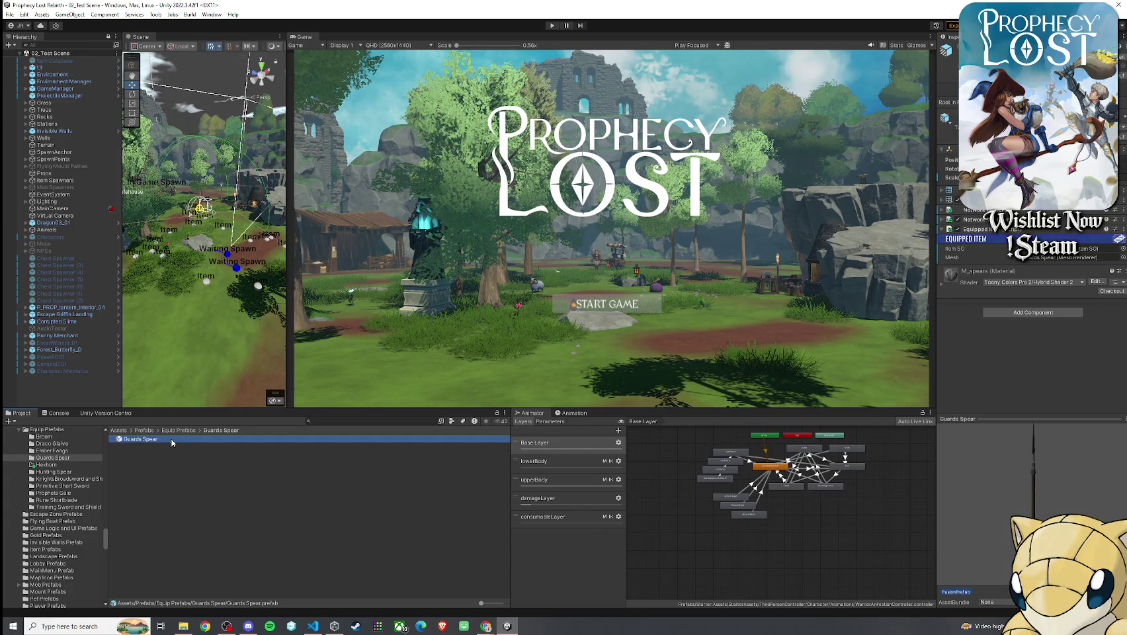
click(180, 431)
double_click(151, 468)
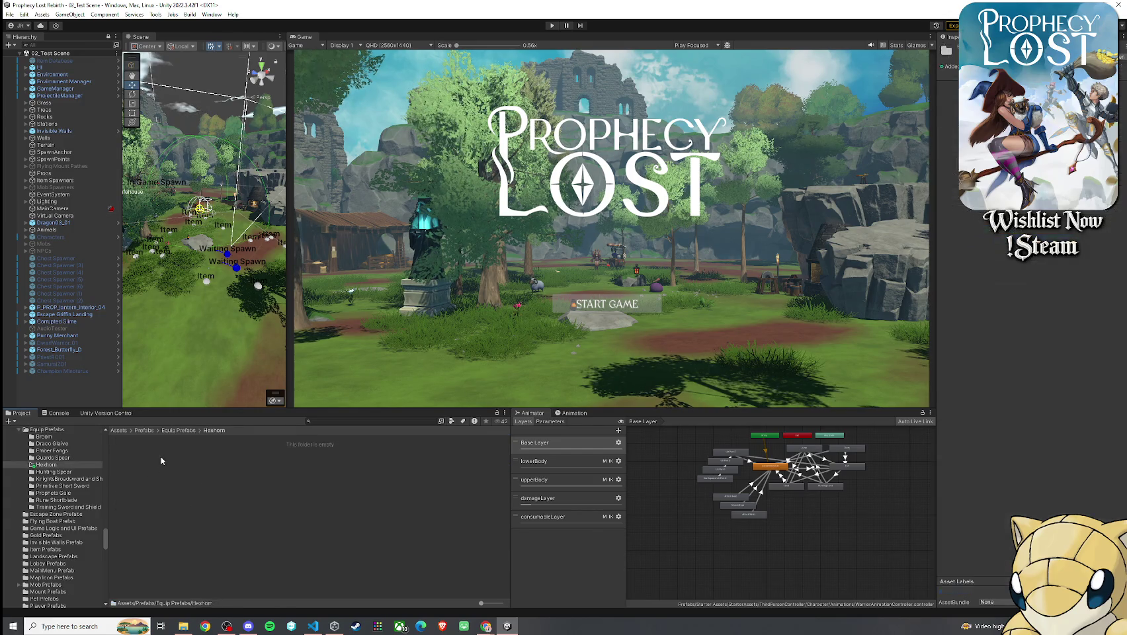
click(170, 455)
click(175, 431)
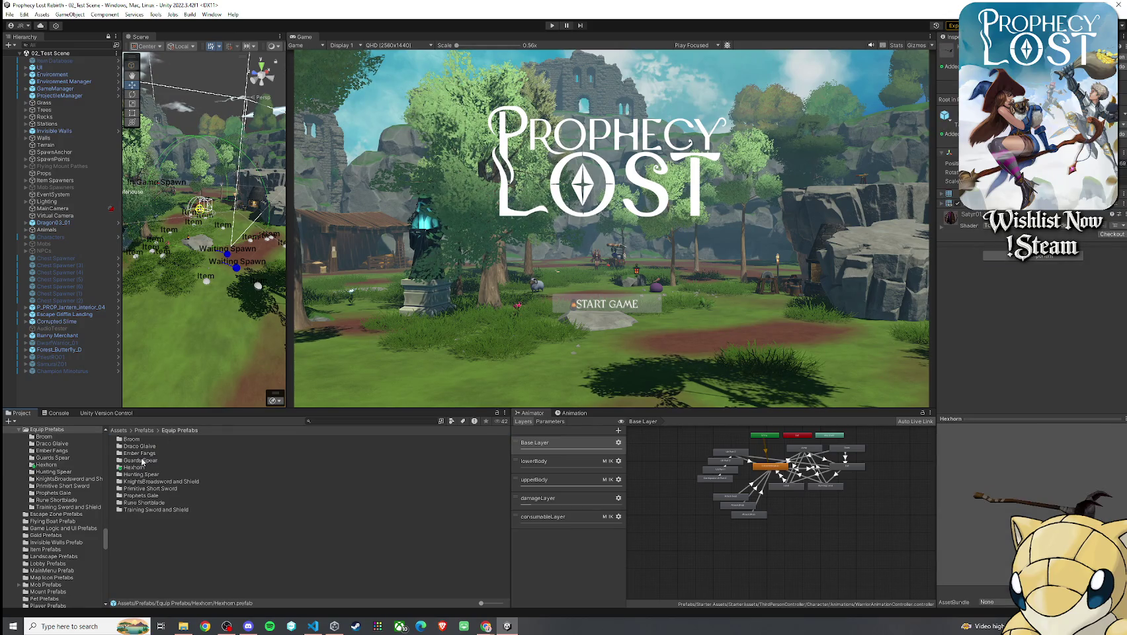
- Look over the KnightsBroadsword prefab, then open the Hexhorn prefab in Prefab Mode
double_click(149, 482)
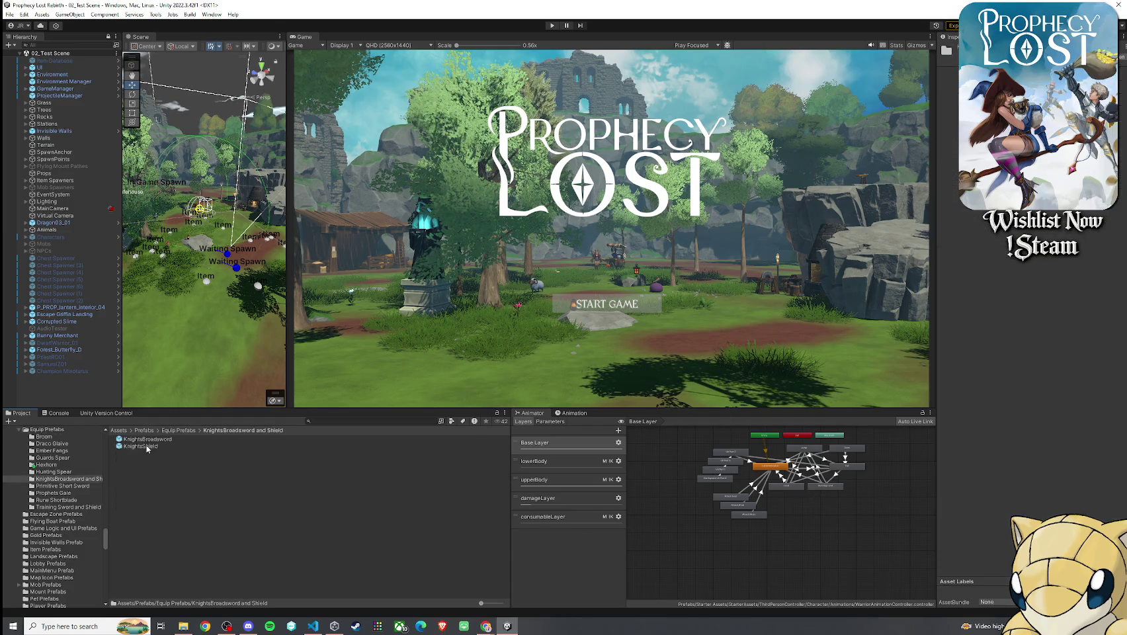
double_click(147, 439)
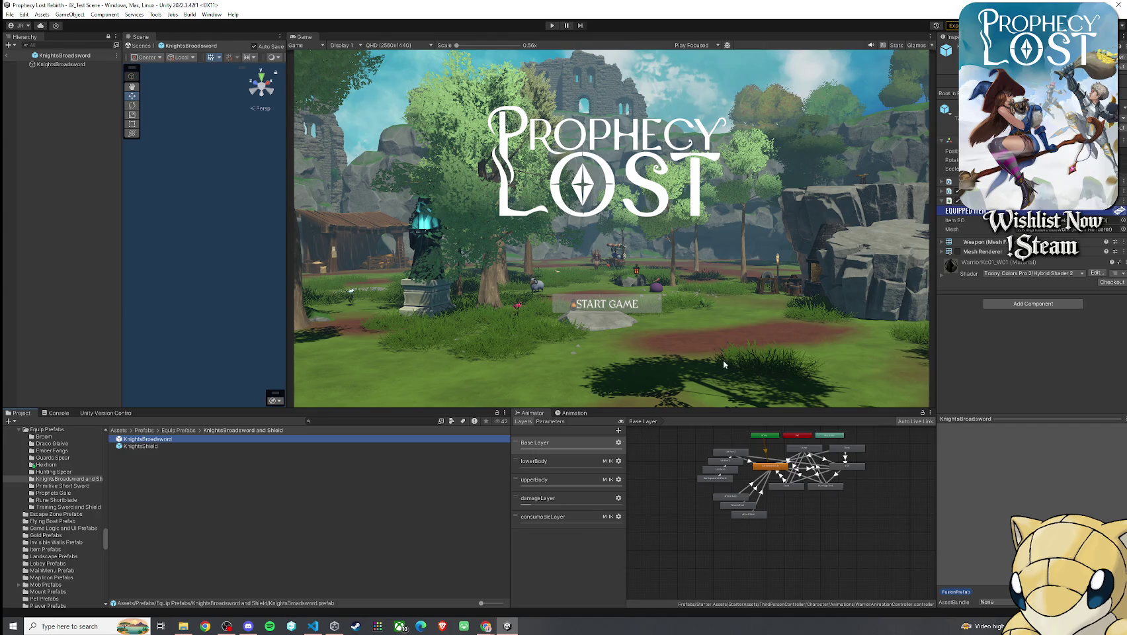
click(171, 431)
double_click(138, 467)
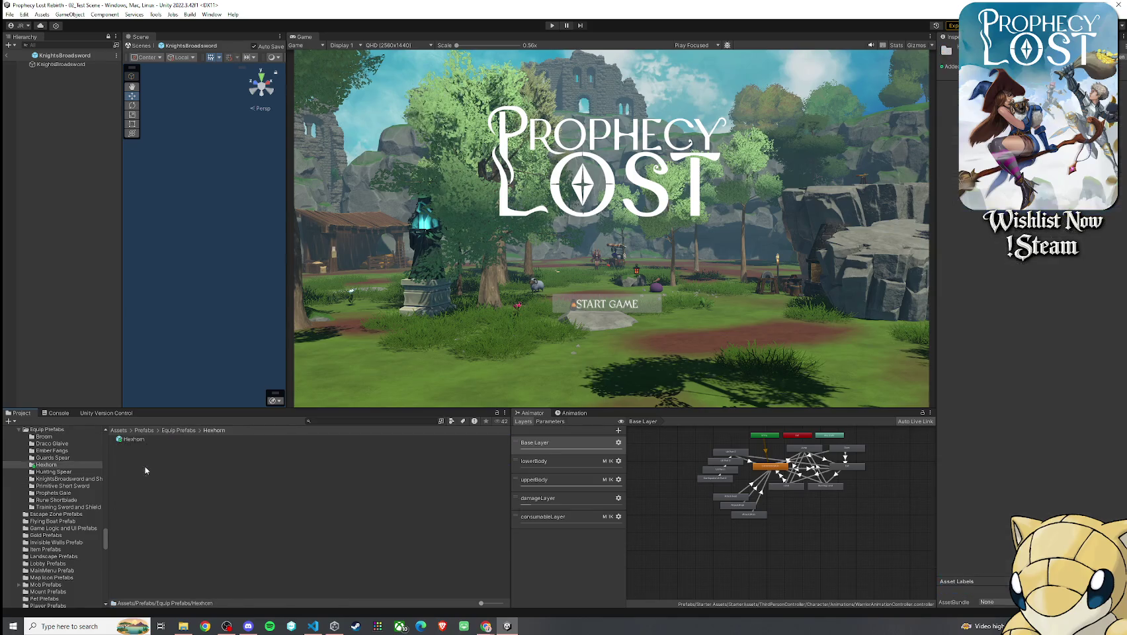
double_click(135, 439)
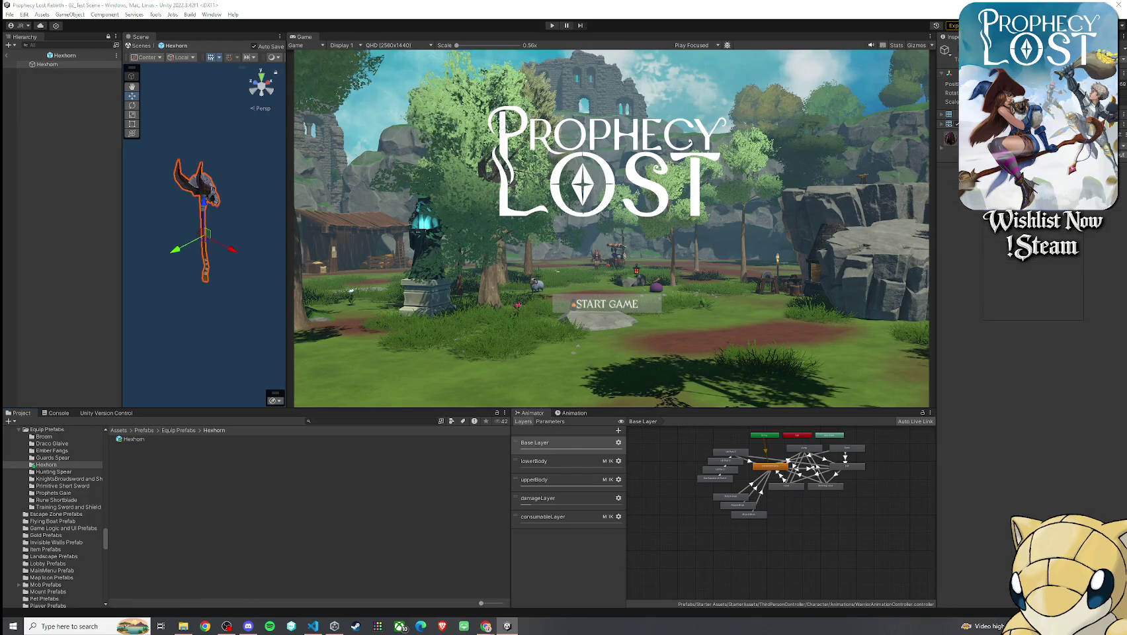
- Add the Equipped Item script component to the Hexhorn prefab through the component search
key(ctrl+shift+a)
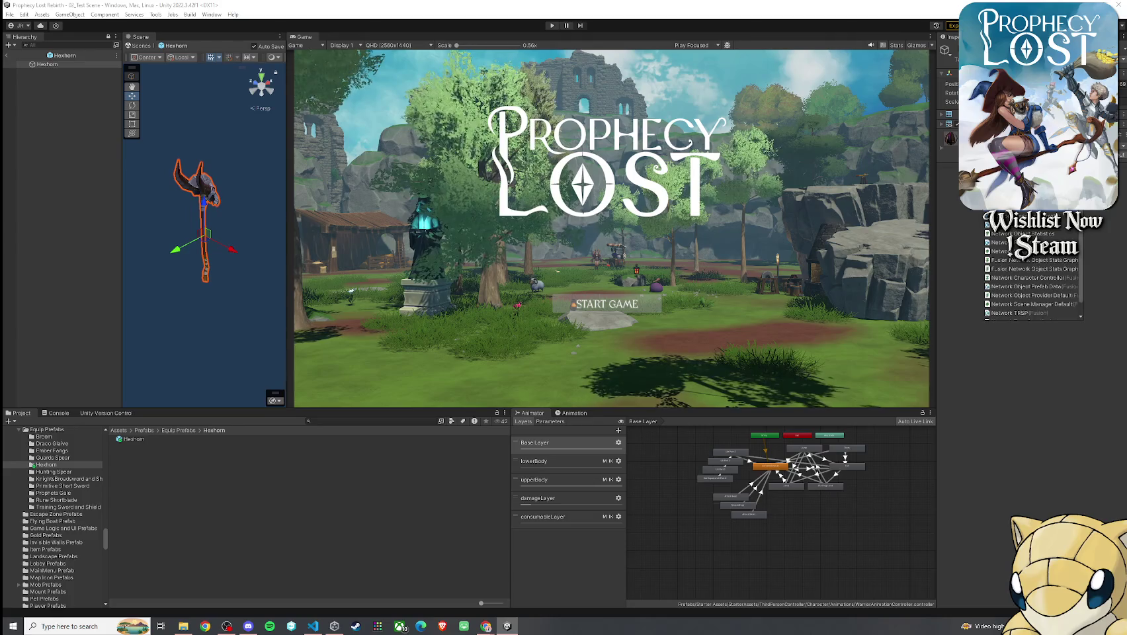
key(Return)
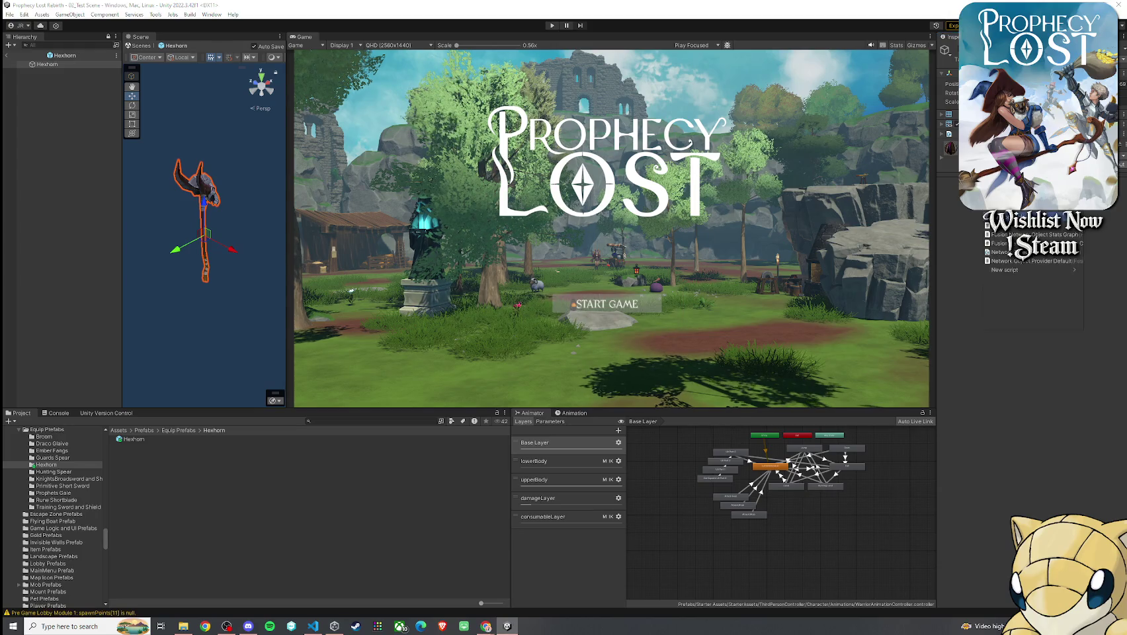
text(sc)
key(Return)
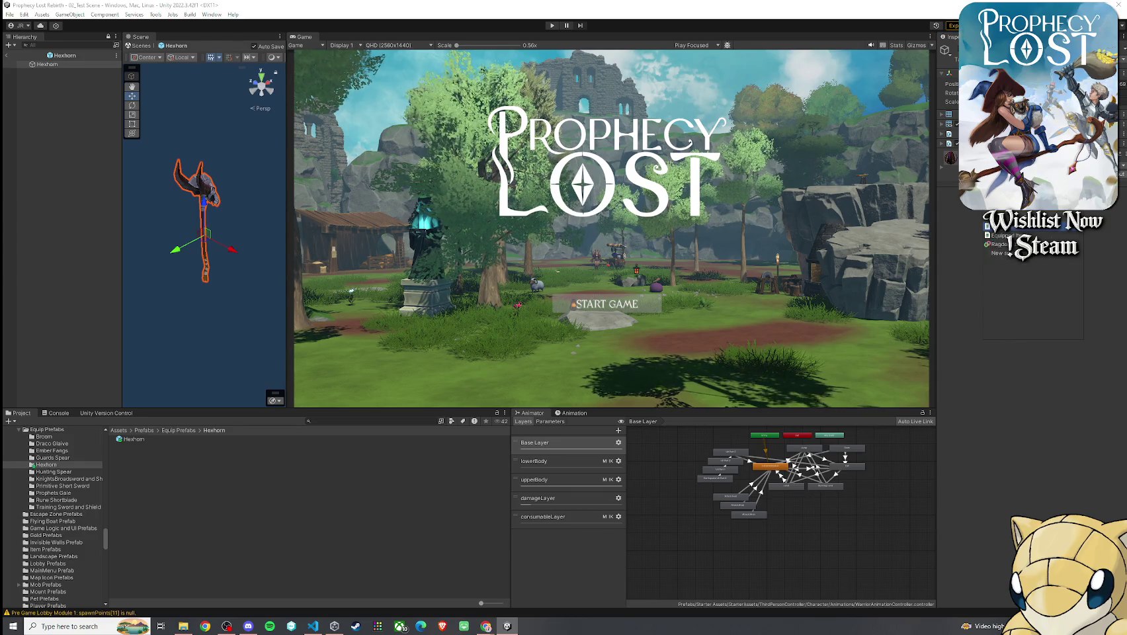
key(Return)
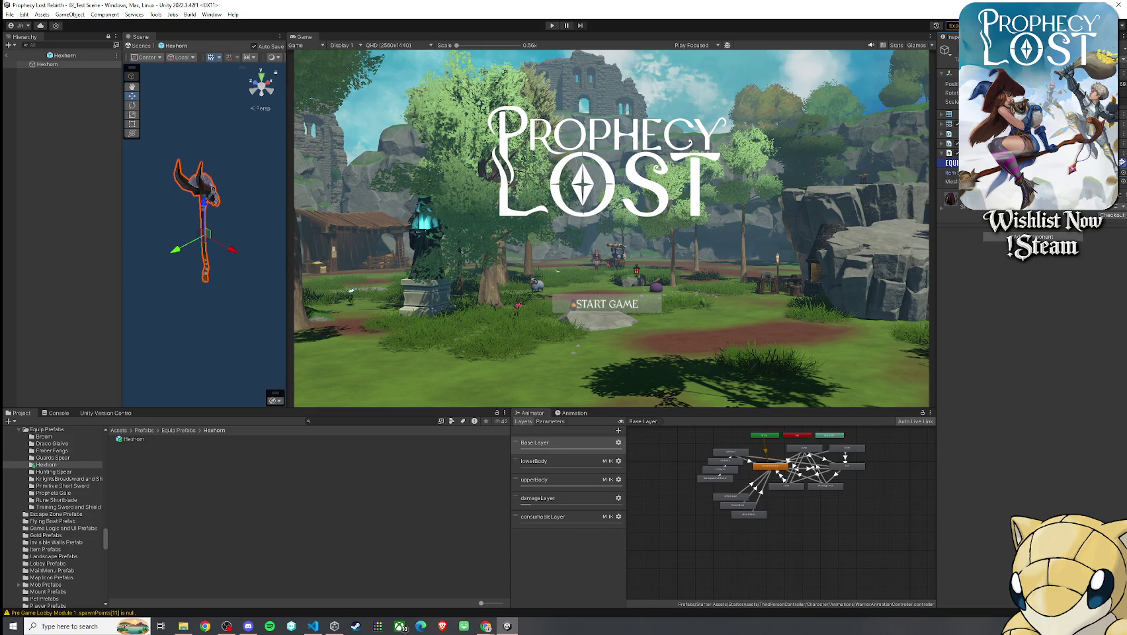
click(331, 422)
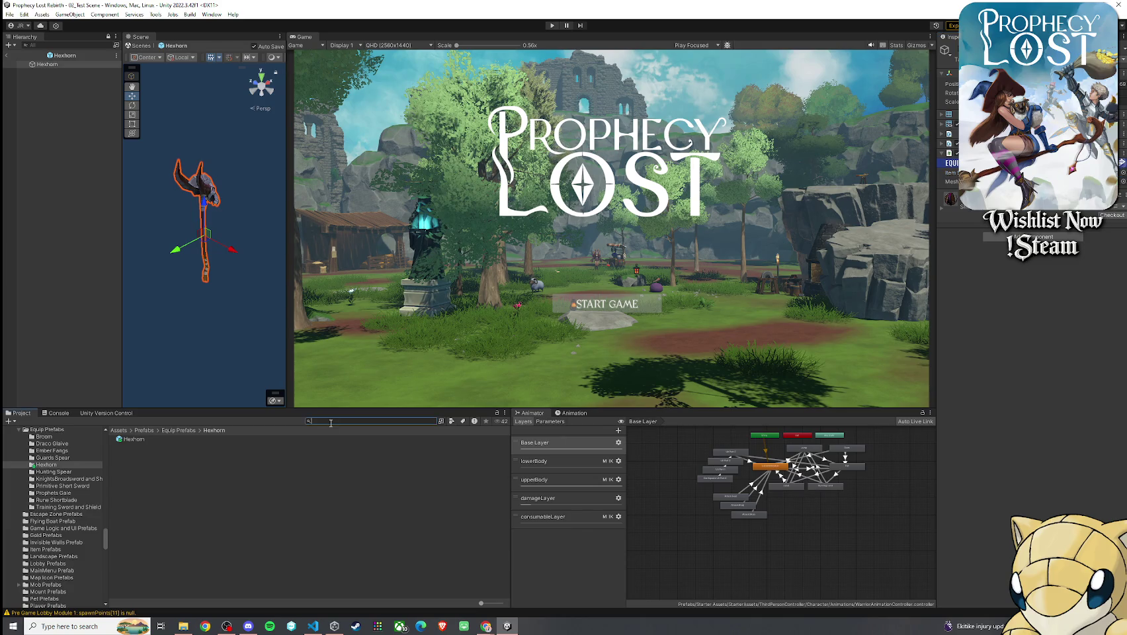
- Find the ScriptableObjects Items Master Folder and compare the 8_DracoGlaive and 1_Broom items
text(Scriptab)
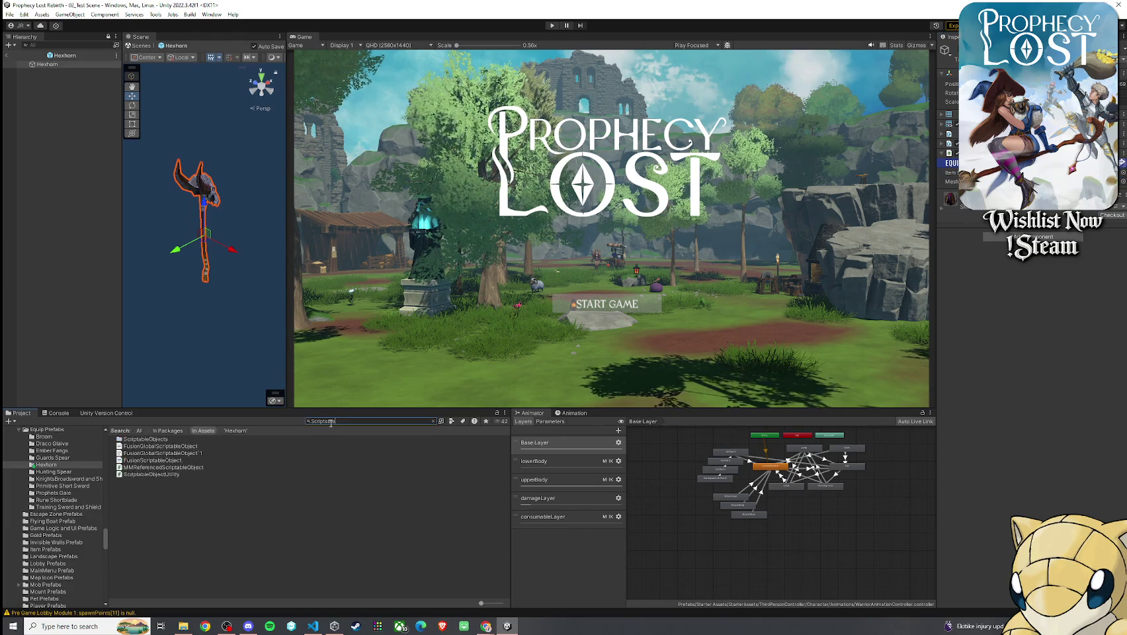
double_click(161, 440)
double_click(147, 453)
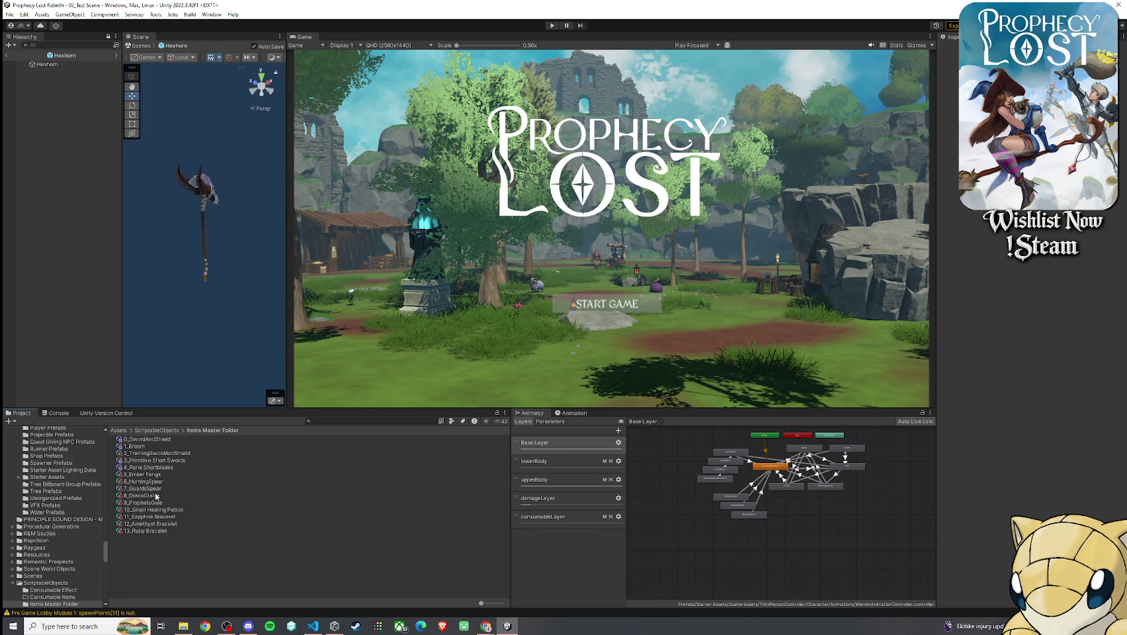
click(156, 497)
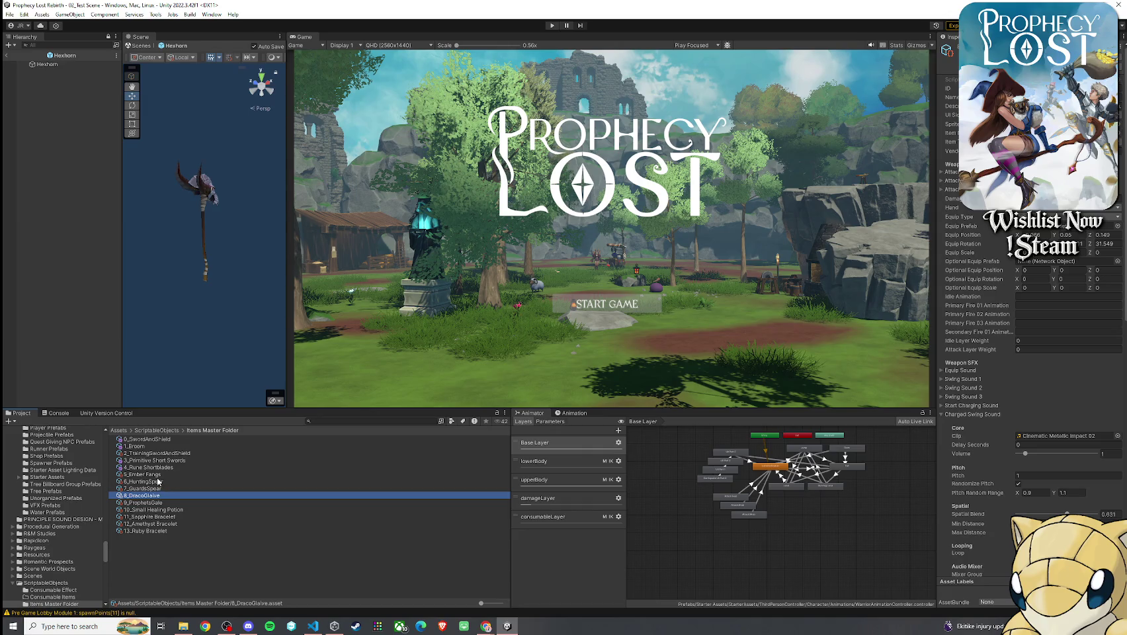
click(147, 447)
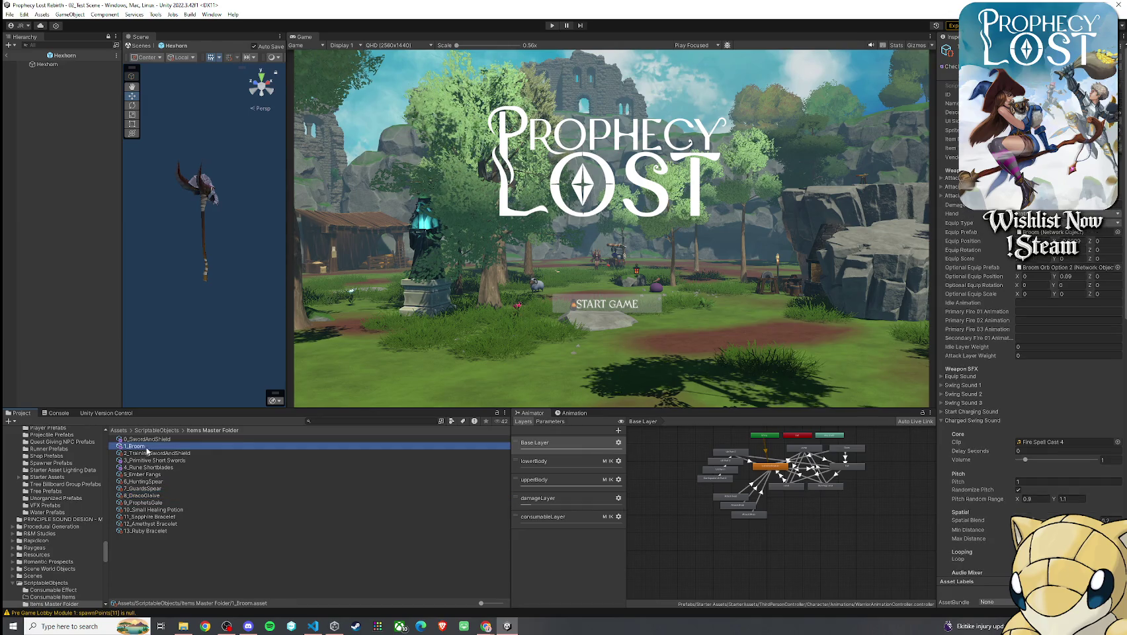
- Duplicate the 1_Broom item asset and rename the copy 14_Hexhorn
key(ctrl+d)
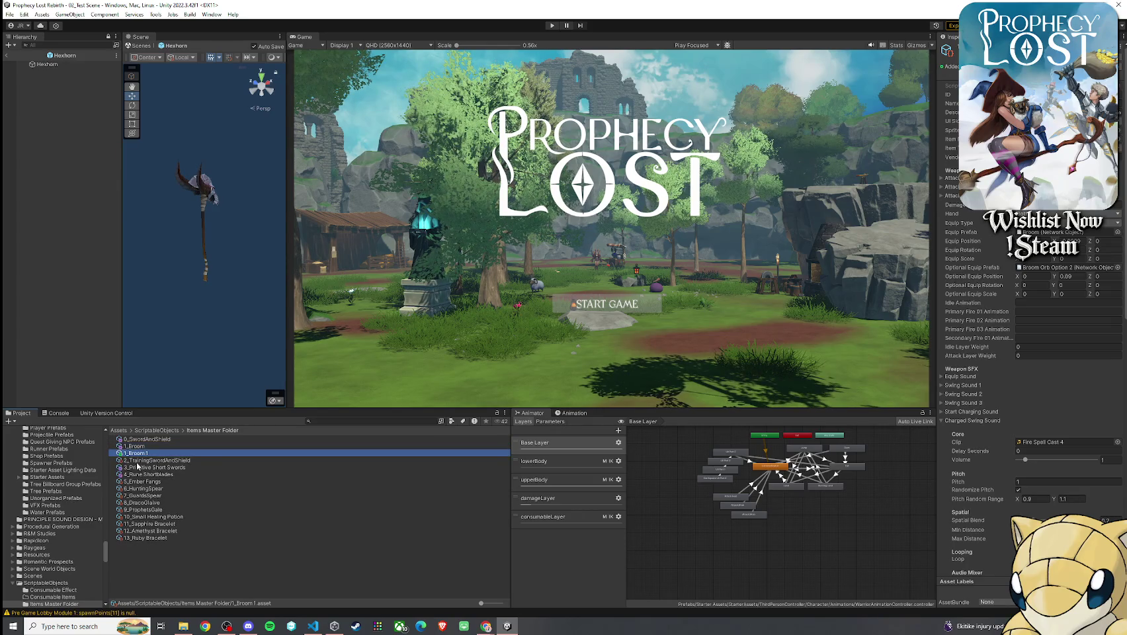
key(F2)
text(12)
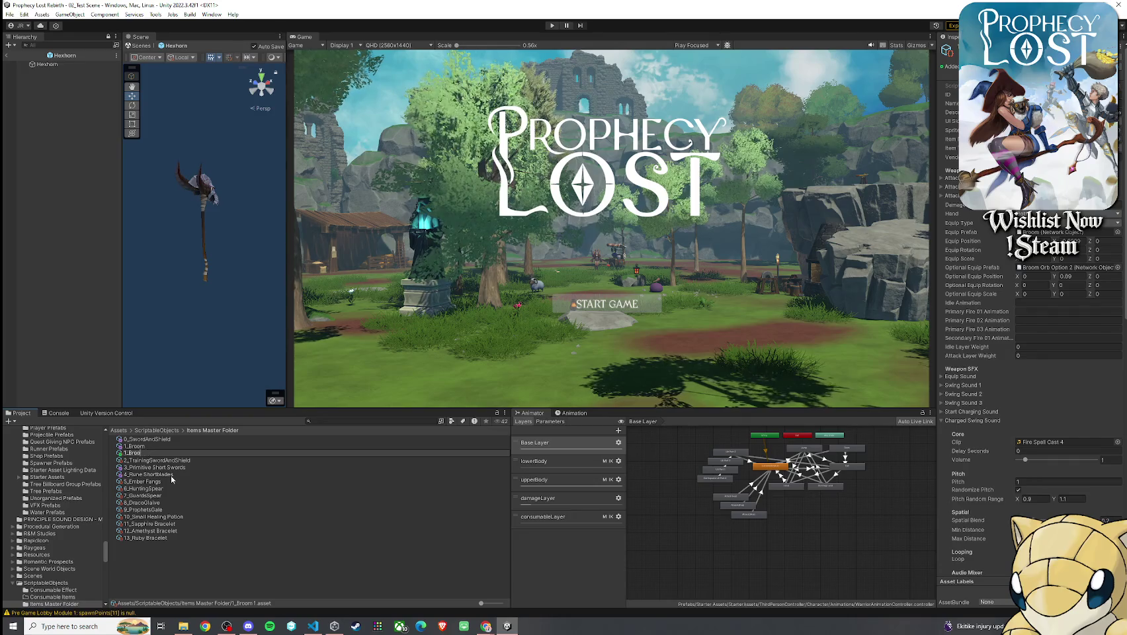
key(BackSpace)
text(4_Hexhor)
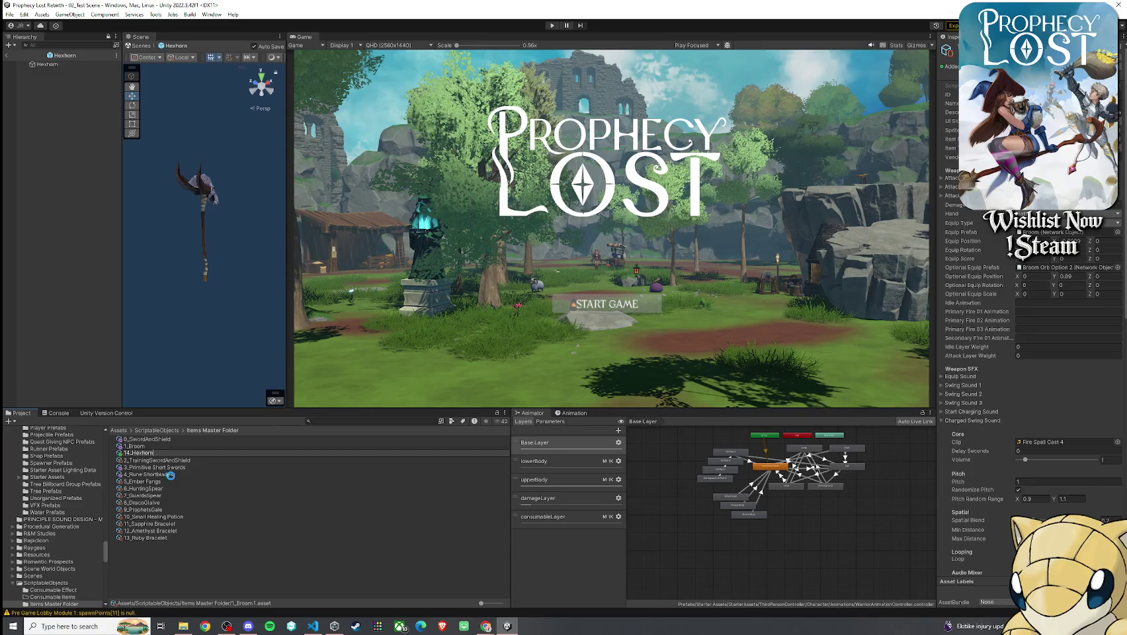
text(n)
key(Return)
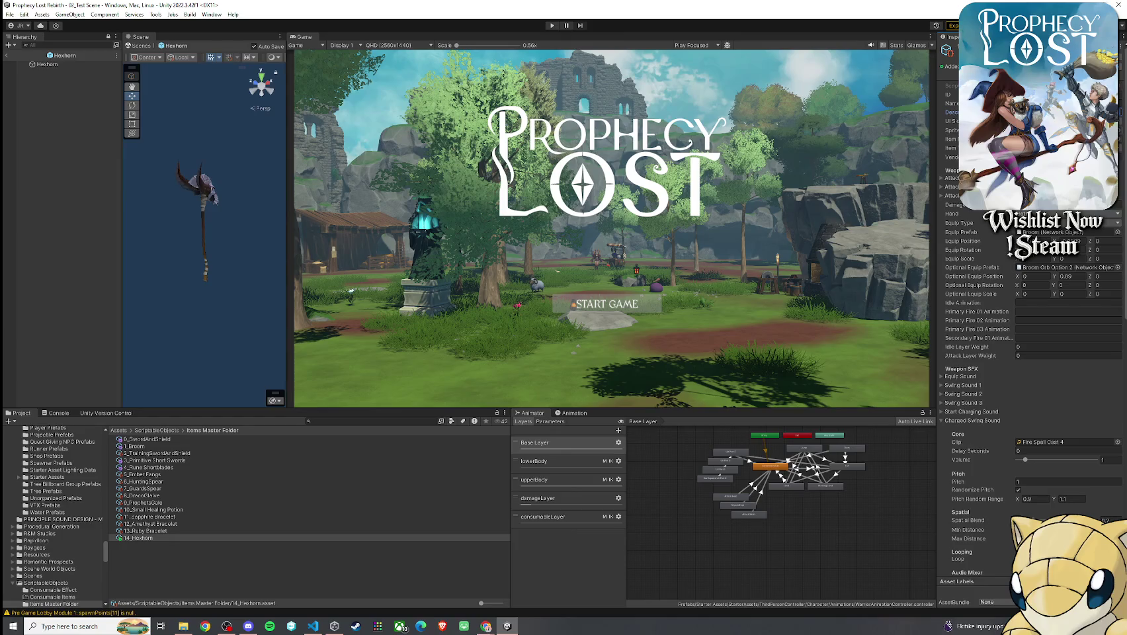
- Ping the item's Broom Icon image from its Inspector icon field to reveal Rapidicon/Exports
click(1058, 129)
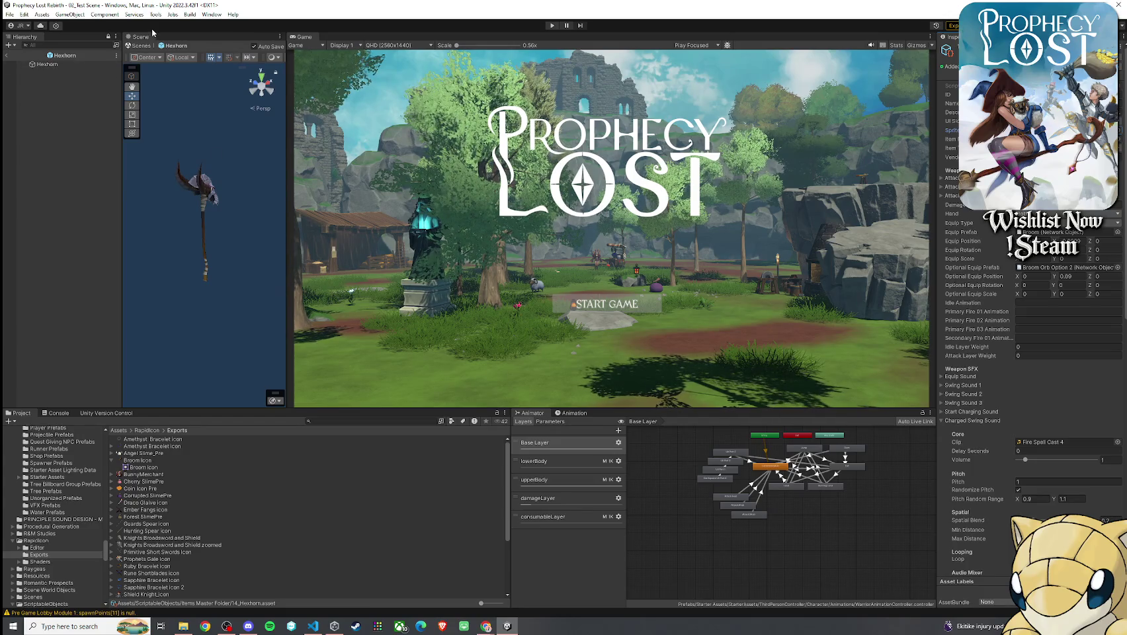
- Exit prefab mode and launch Rapidicon from the Tools menu
click(6, 56)
click(178, 15)
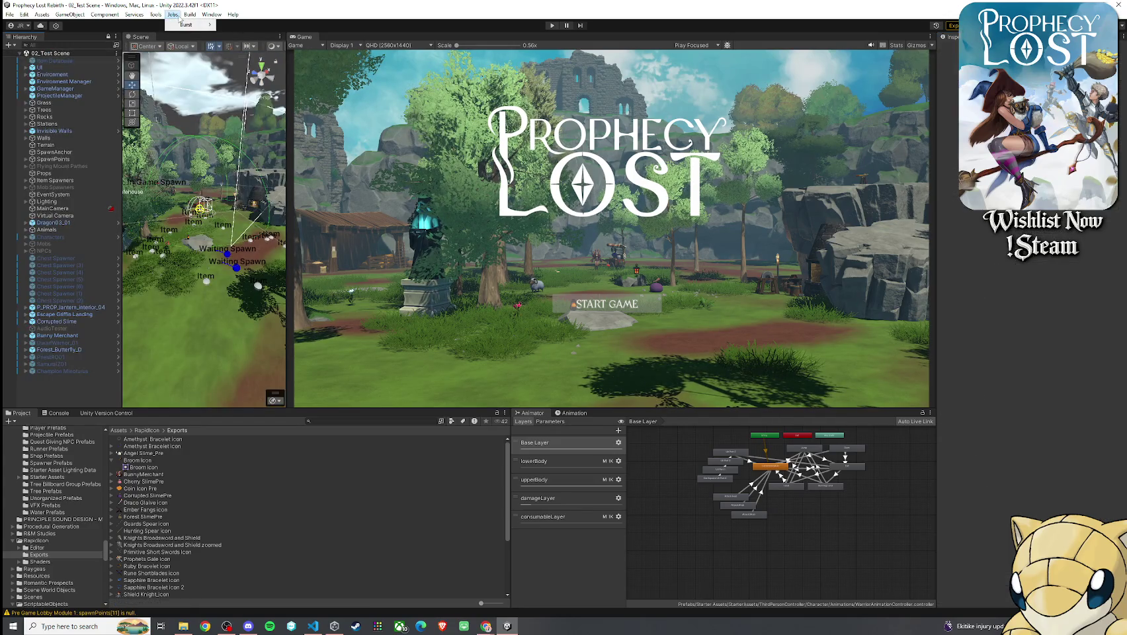
mouse_move(155, 14)
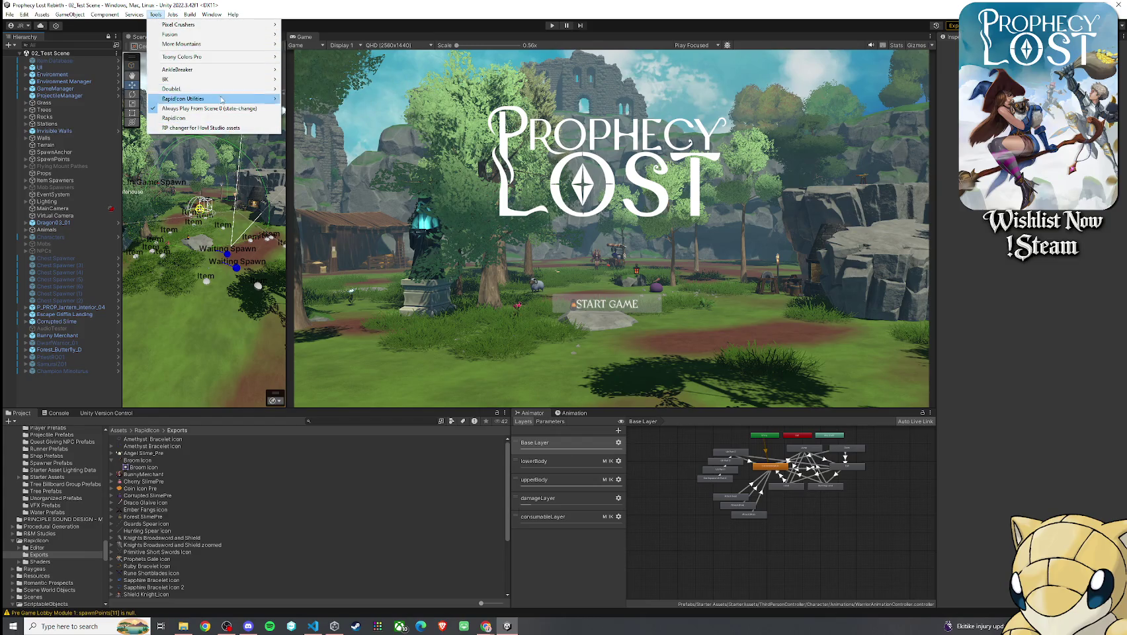
click(199, 121)
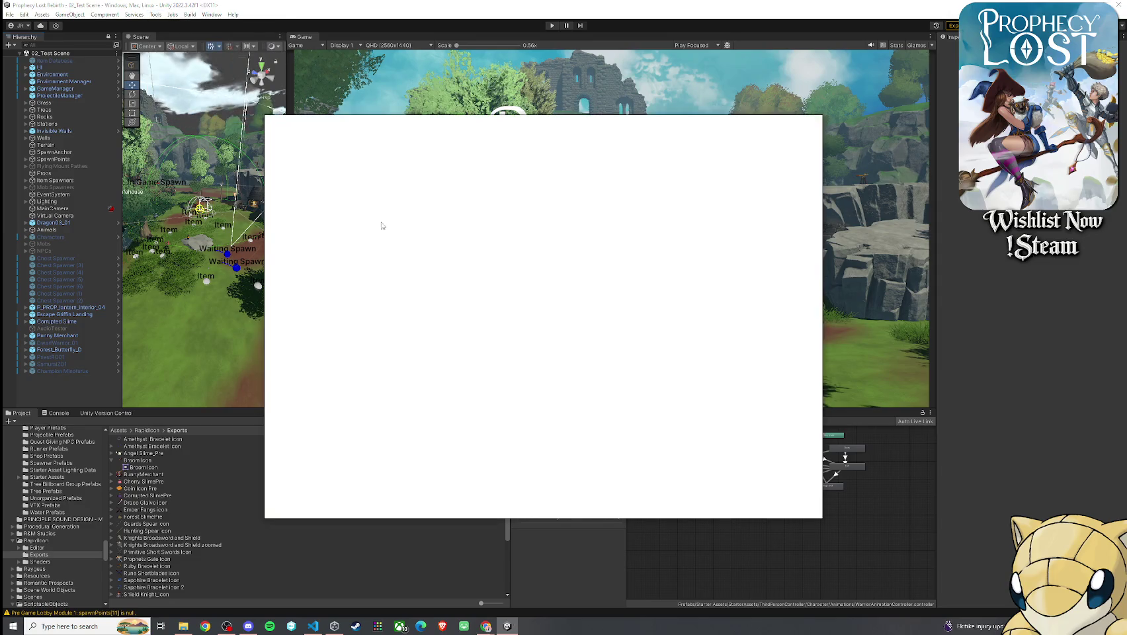
- Collapse the Fantastic City folder, widen the folder panel and show three-column prefab thumbnails
scroll(up, 3)
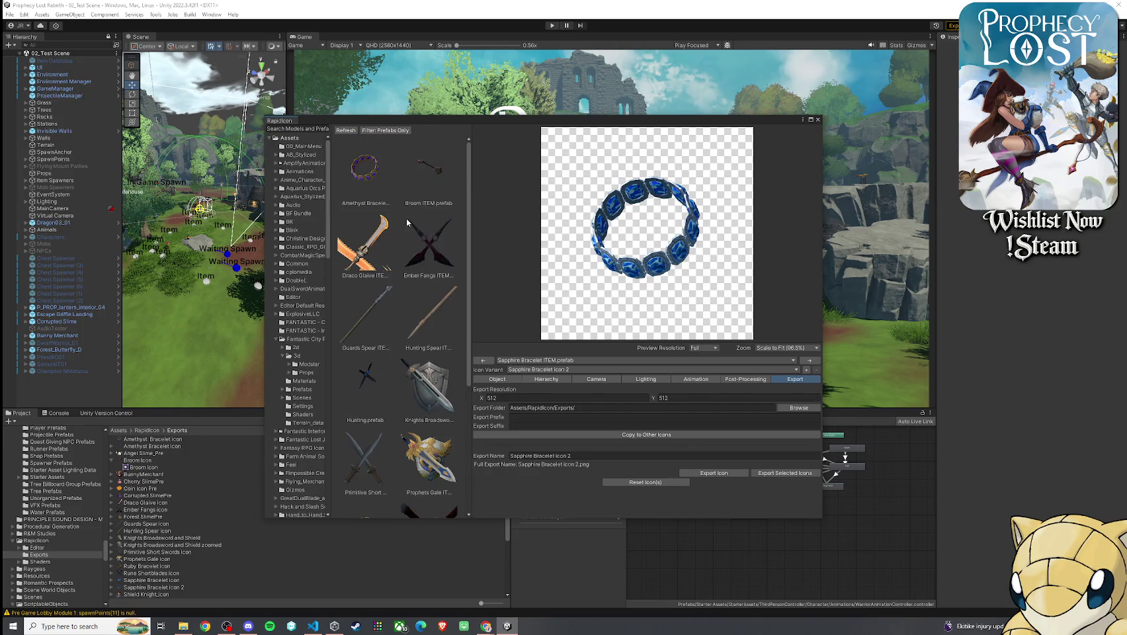
scroll(down, 3)
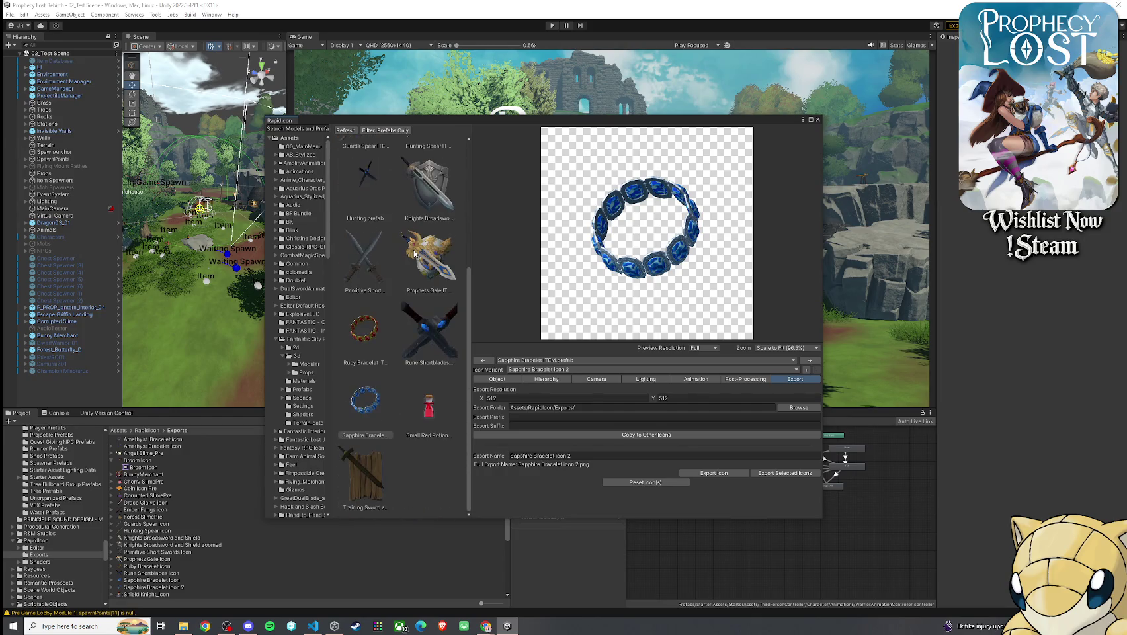
scroll(up, 3)
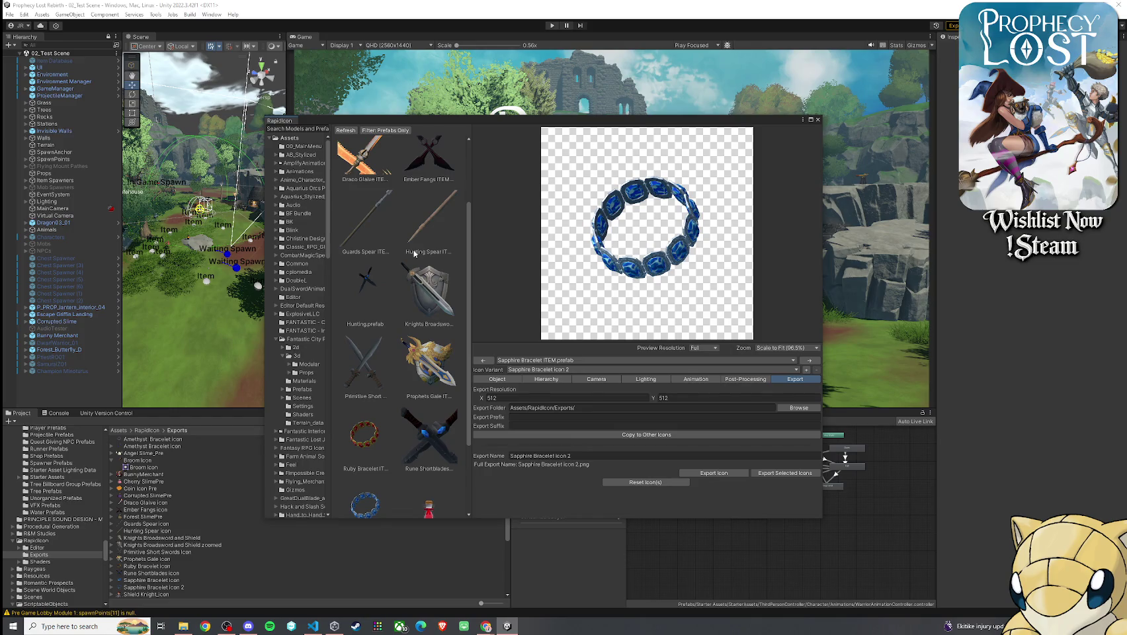
scroll(down, 3)
scroll(up, 3)
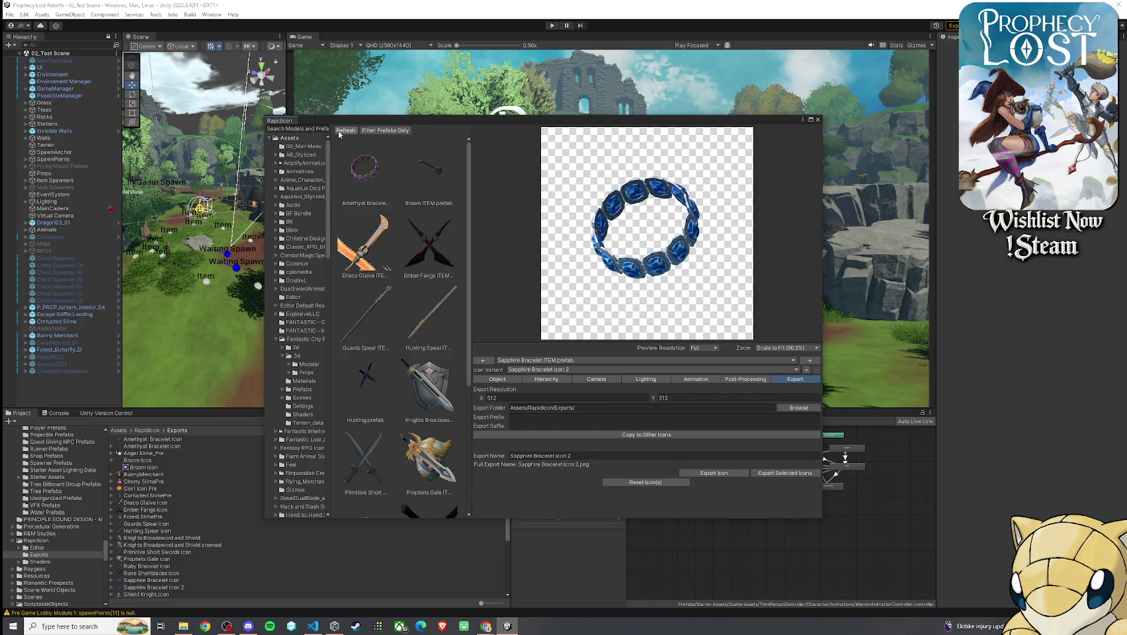
scroll(down, 3)
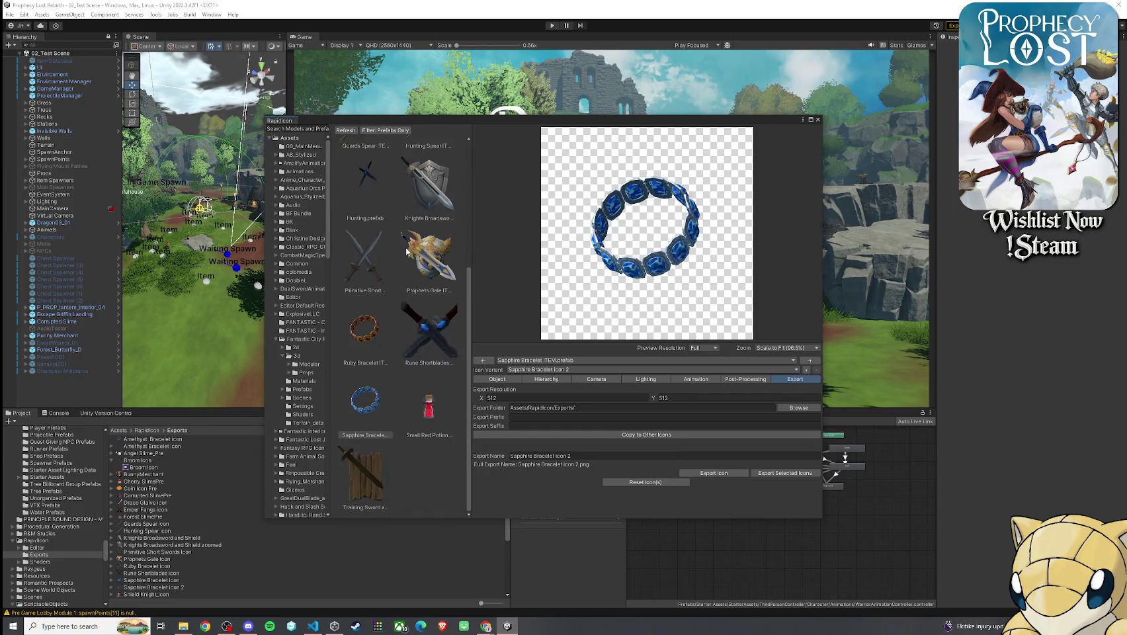
scroll(down, 3)
scroll(up, 3)
click(278, 339)
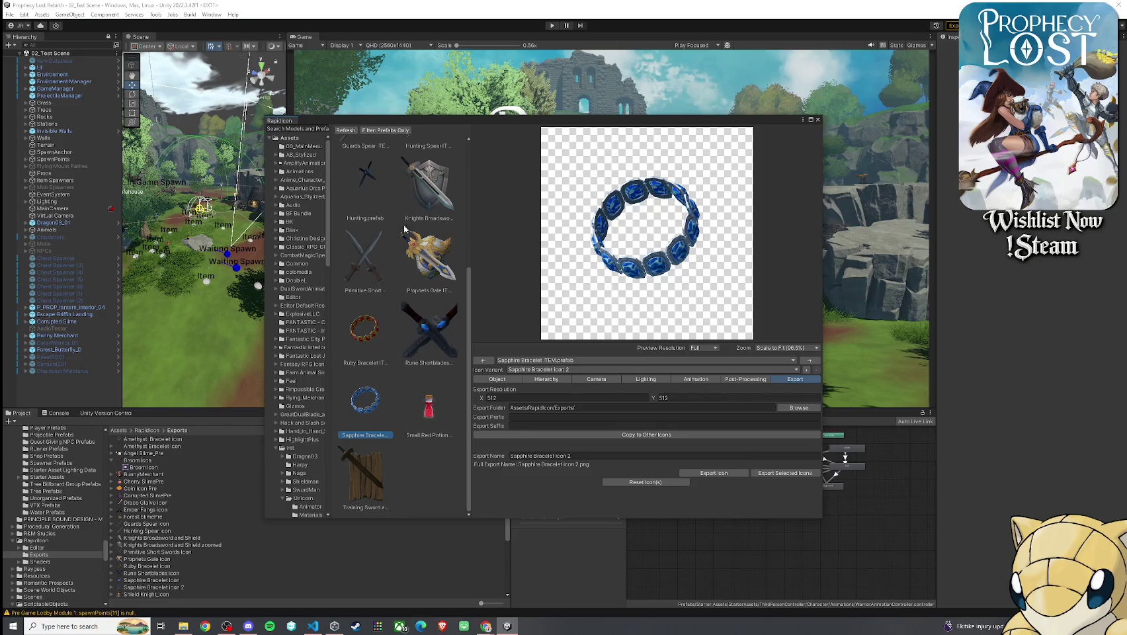
drag(270, 226, 216, 233)
drag(357, 230, 436, 228)
- Select Hexhorn.prefab in the Equip Prefabs/Hexhorn folder for icon export
scroll(down, 3)
scroll(up, 3)
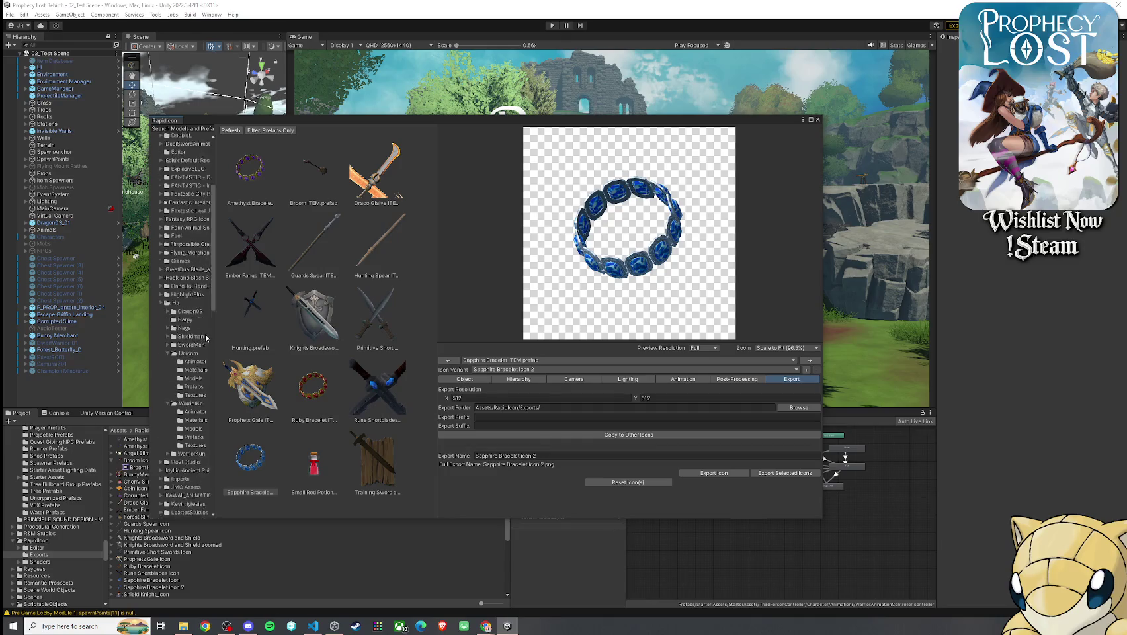
scroll(down, 3)
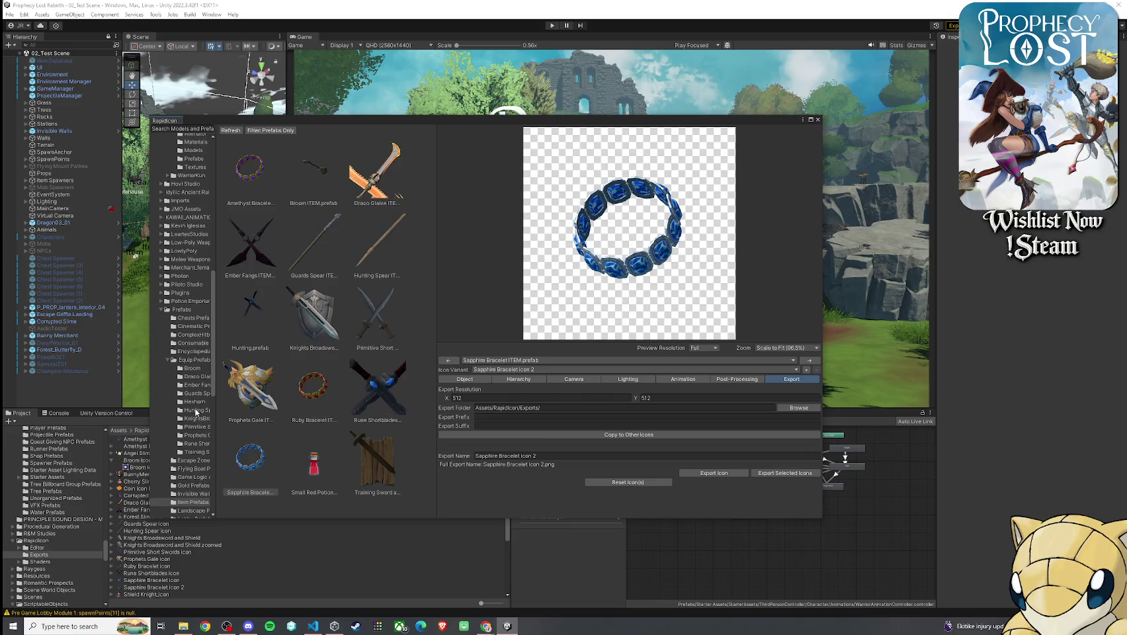
click(194, 402)
click(263, 204)
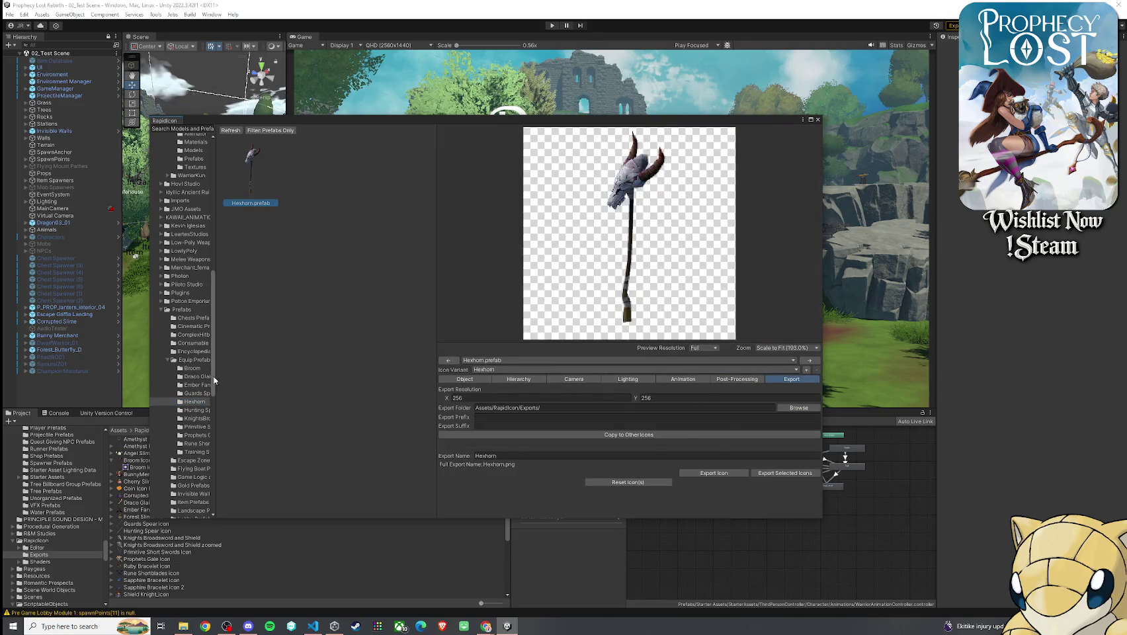
click(198, 361)
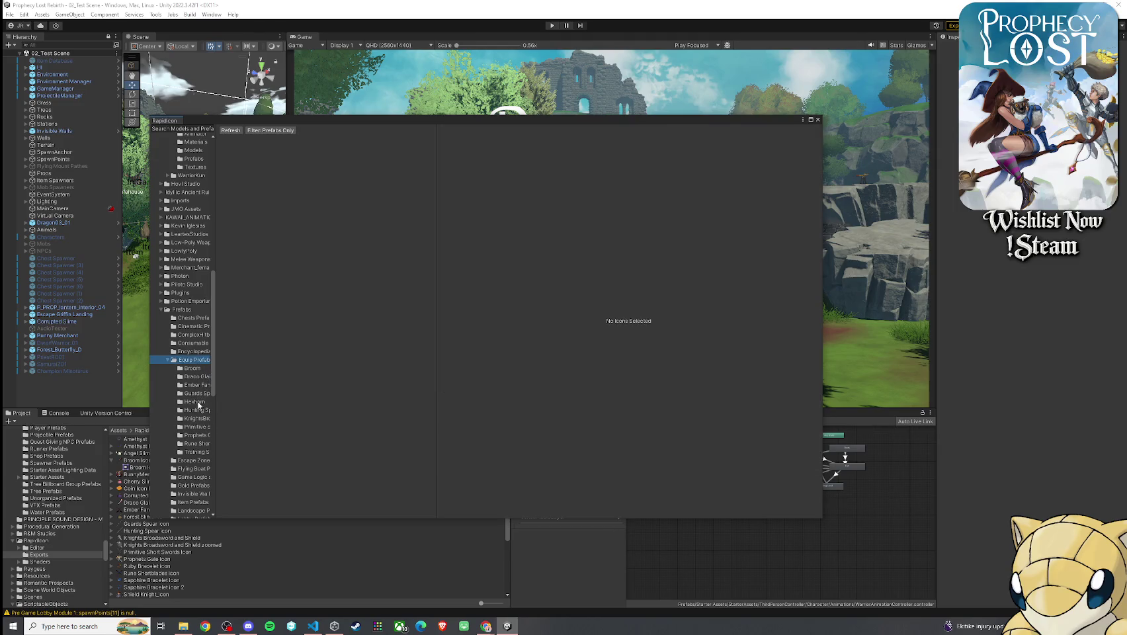
click(196, 402)
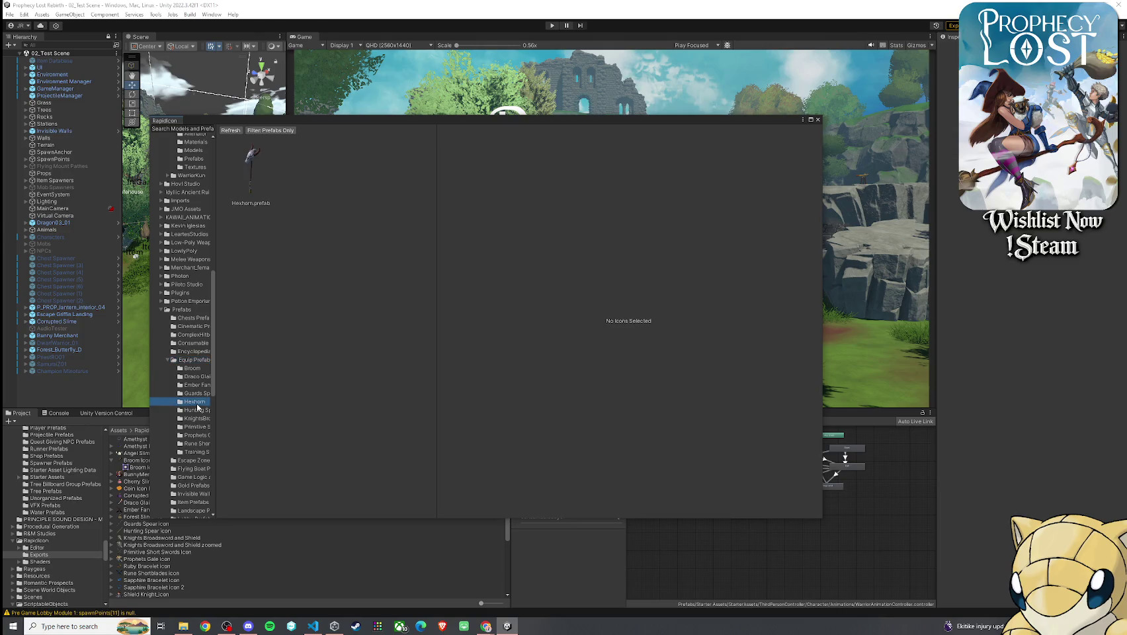
click(253, 196)
- Set the icon export resolution to 512 × 512
click(622, 398)
text(512)
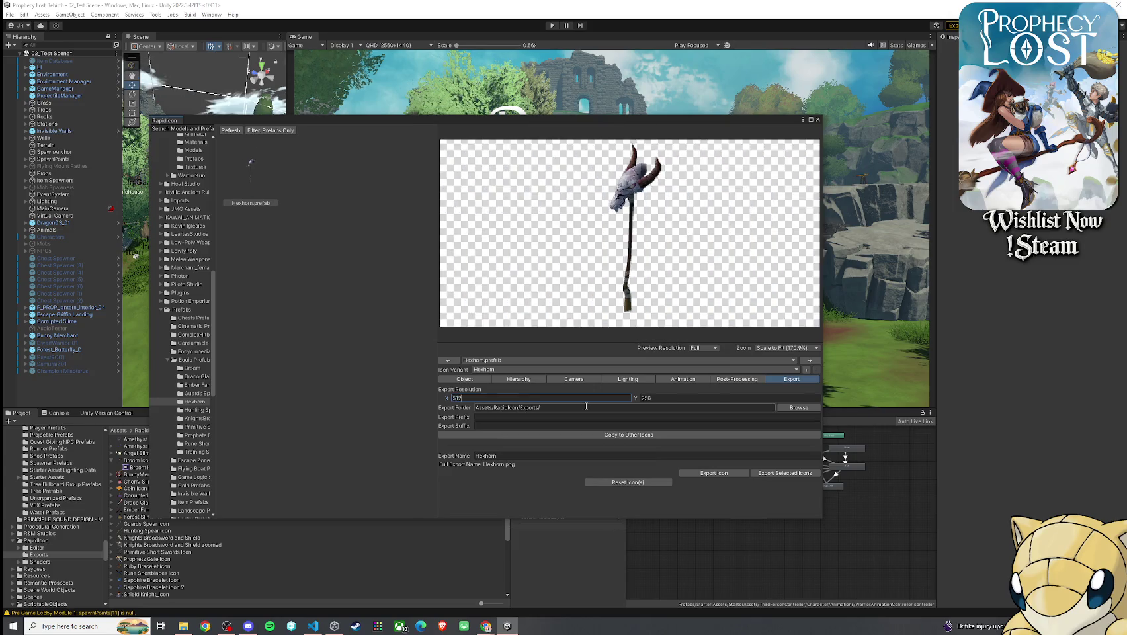
click(653, 398)
text(5123)
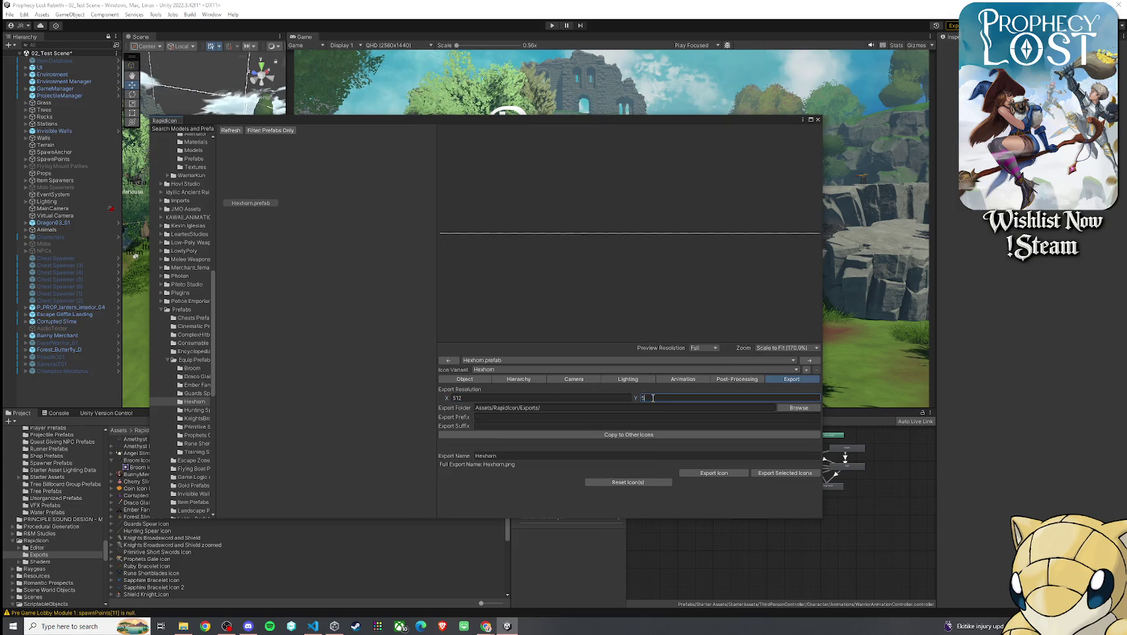
key(BackSpace)
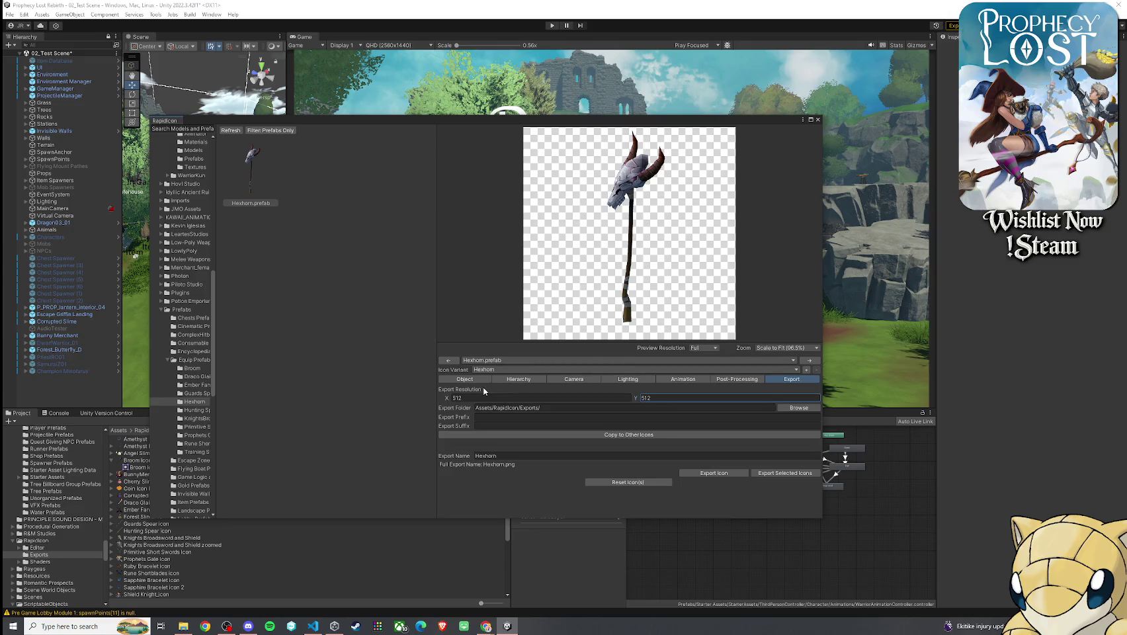
click(464, 379)
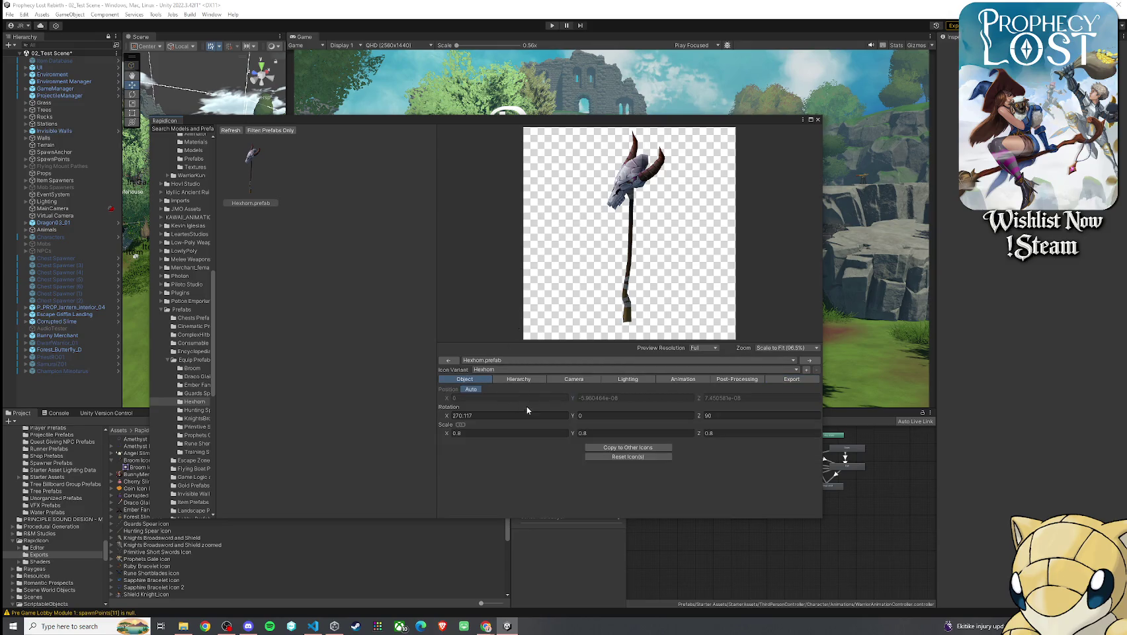
- Disable automatic positioning and try initial rotation and scale values on the Hexhorn model
click(479, 390)
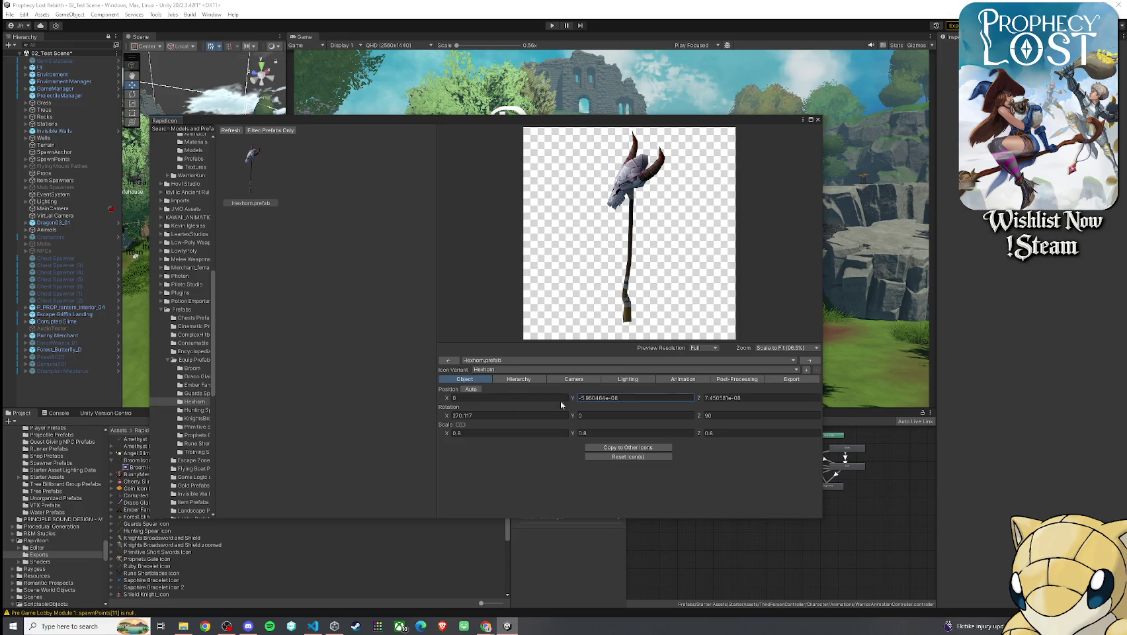
click(518, 416)
text(276.21)
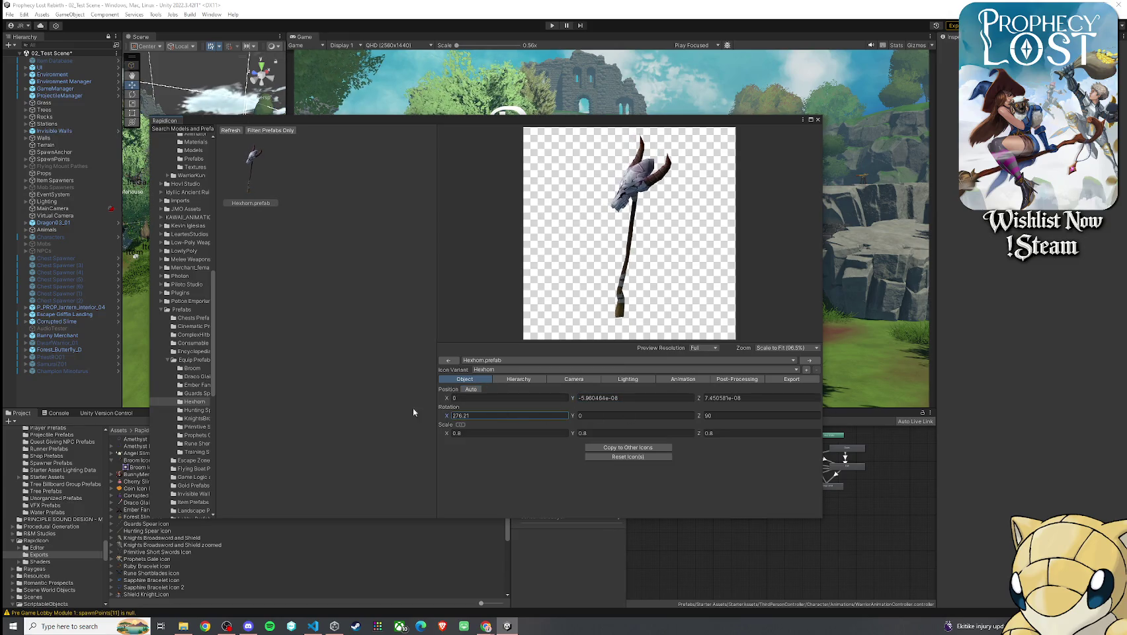
text(265.11)
drag(574, 419, 541, 419)
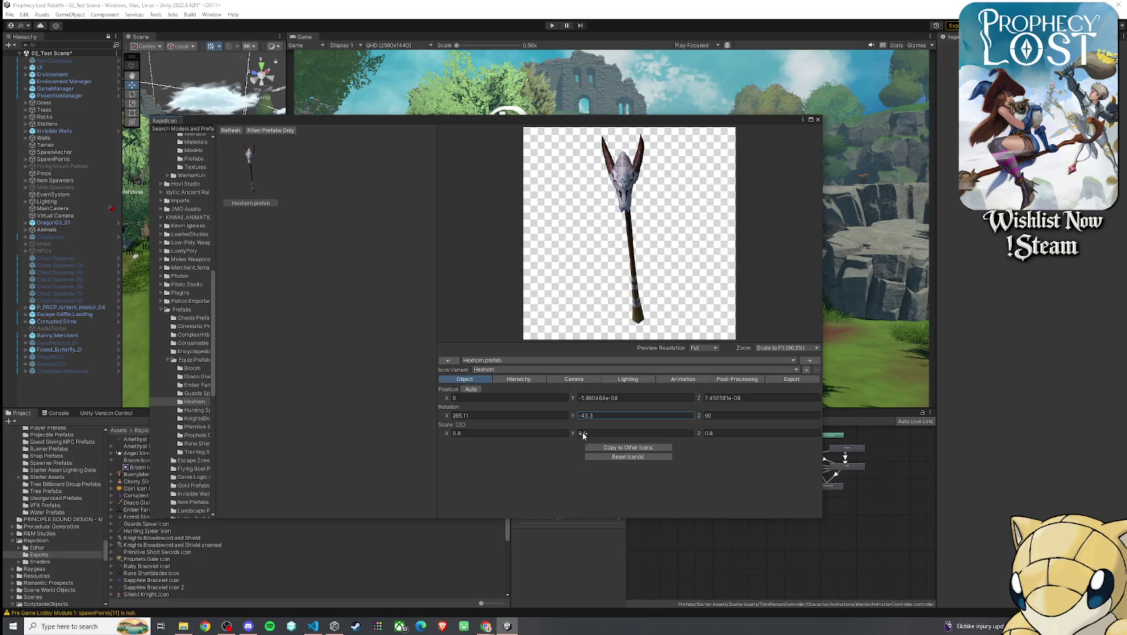
click(483, 434)
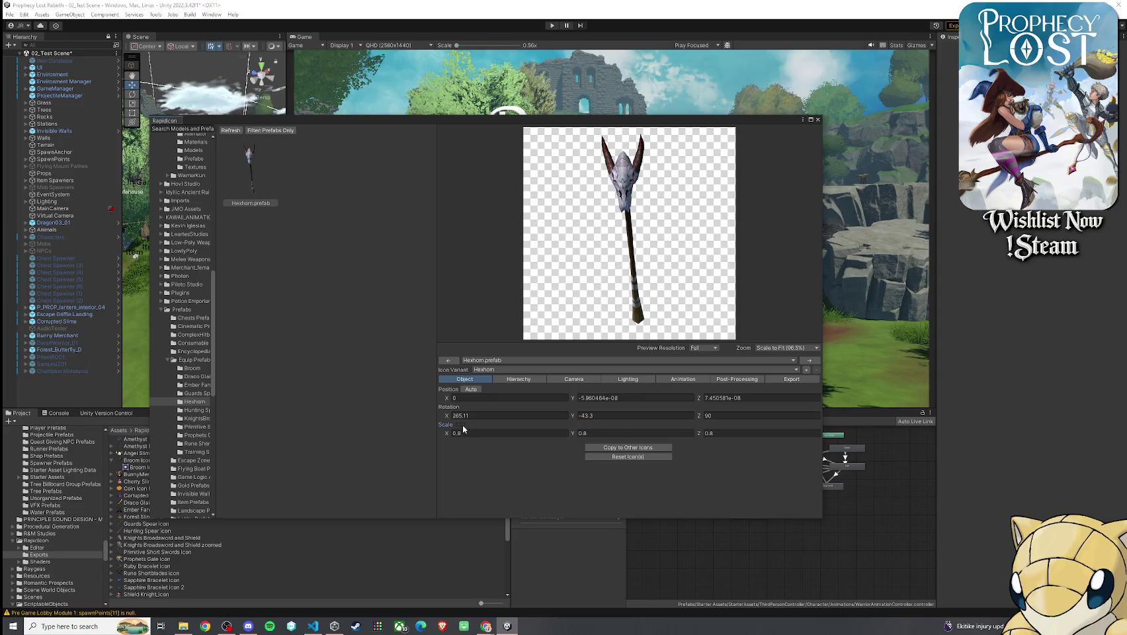
text(1)
text(.21)
text(2.17)
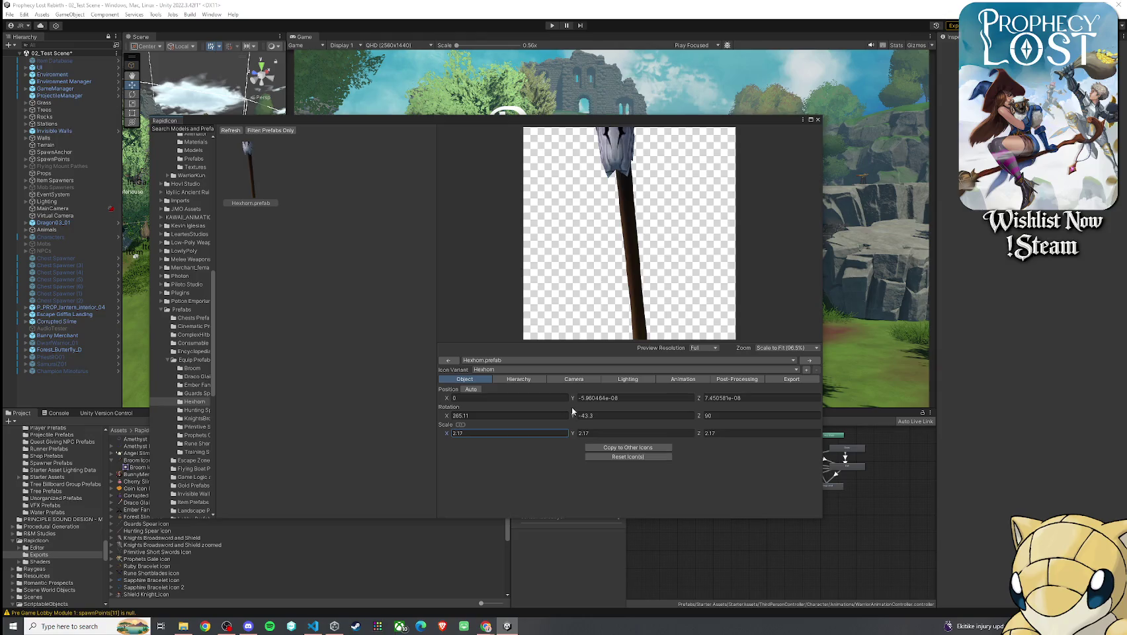
drag(573, 400, 554, 402)
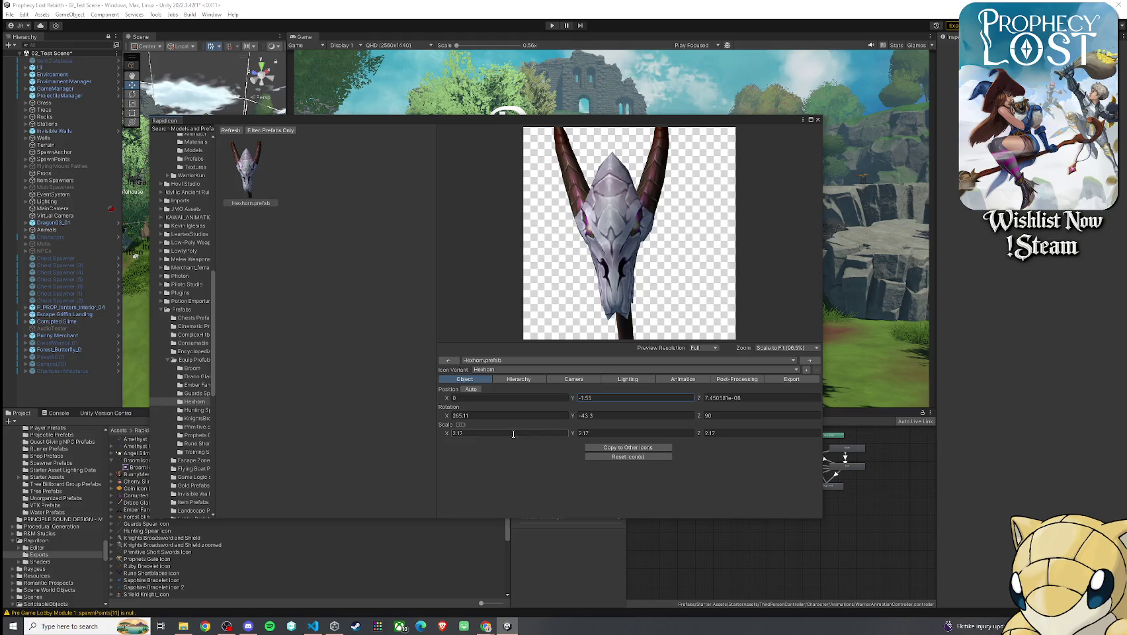
- Set the model scale to 1.8 and rotate it diagonally to about X 269.6, Y -61.48
click(465, 434)
text(1.8)
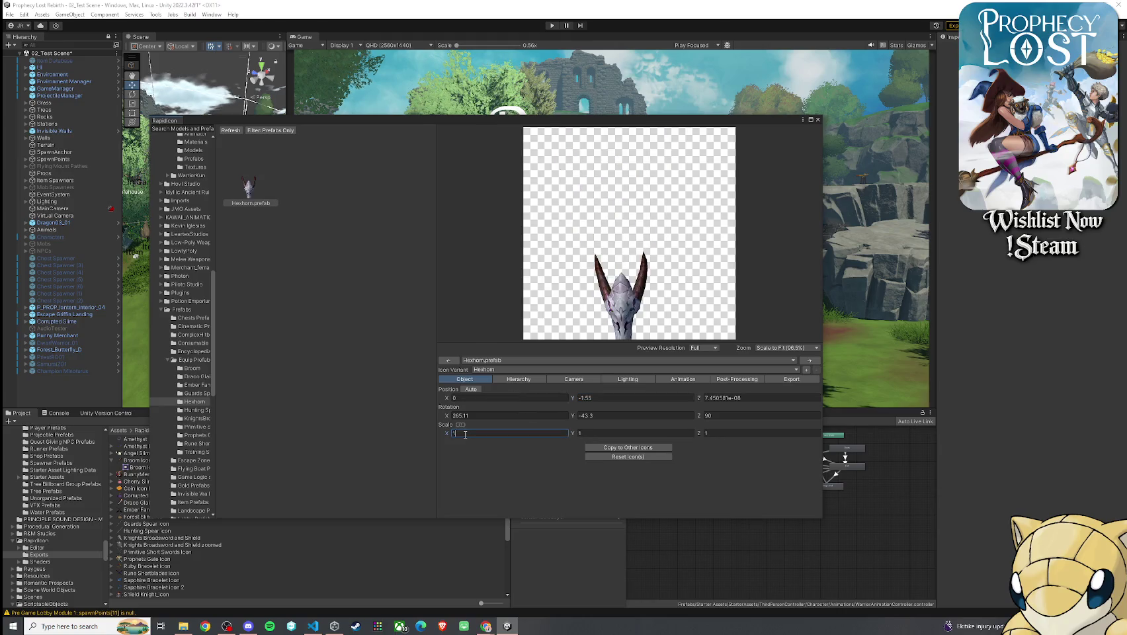
drag(573, 416, 559, 414)
drag(377, 433, 404, 443)
drag(691, 418, 823, 431)
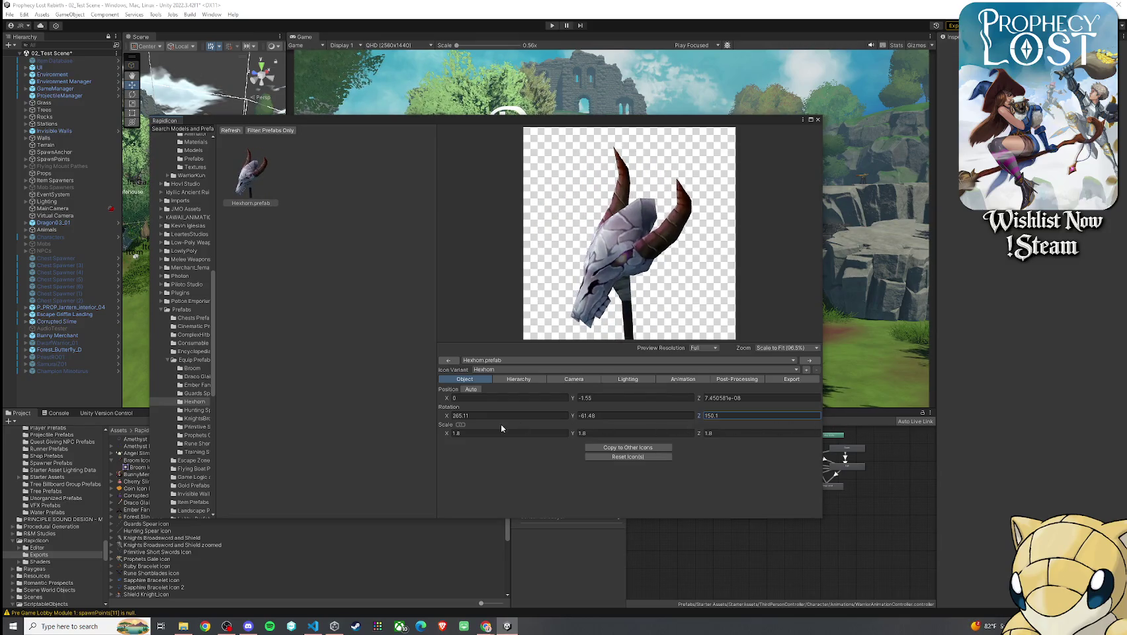
drag(447, 416, 504, 422)
drag(699, 417, 709, 422)
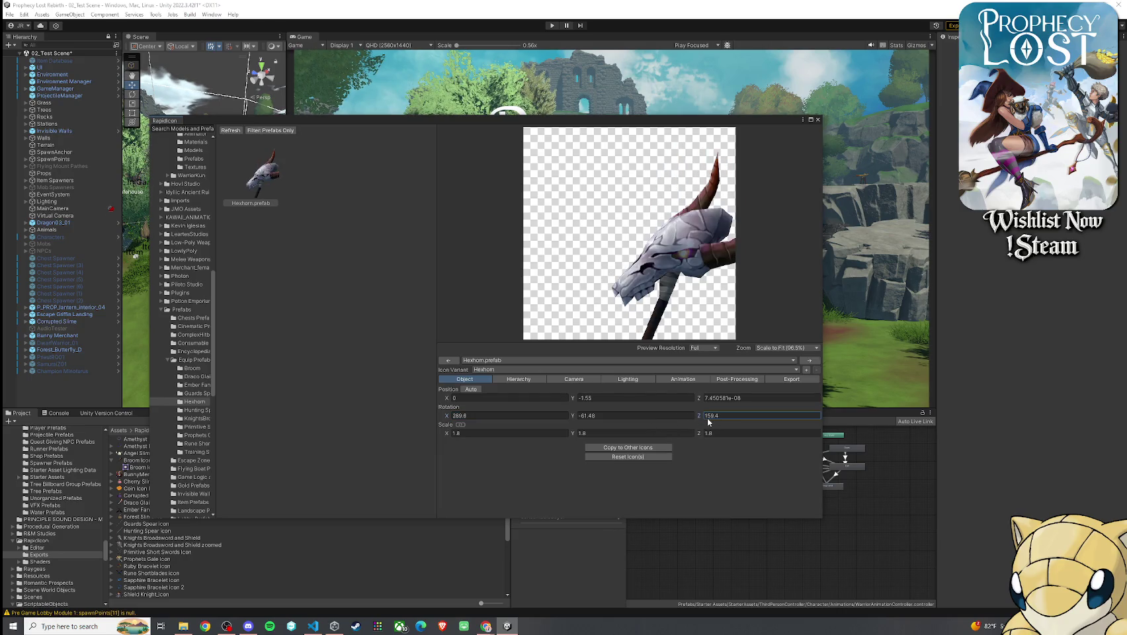
- Set the Hexhorn model's position Y to -1.1 and Z to -0.4
click(580, 400)
text(-1)
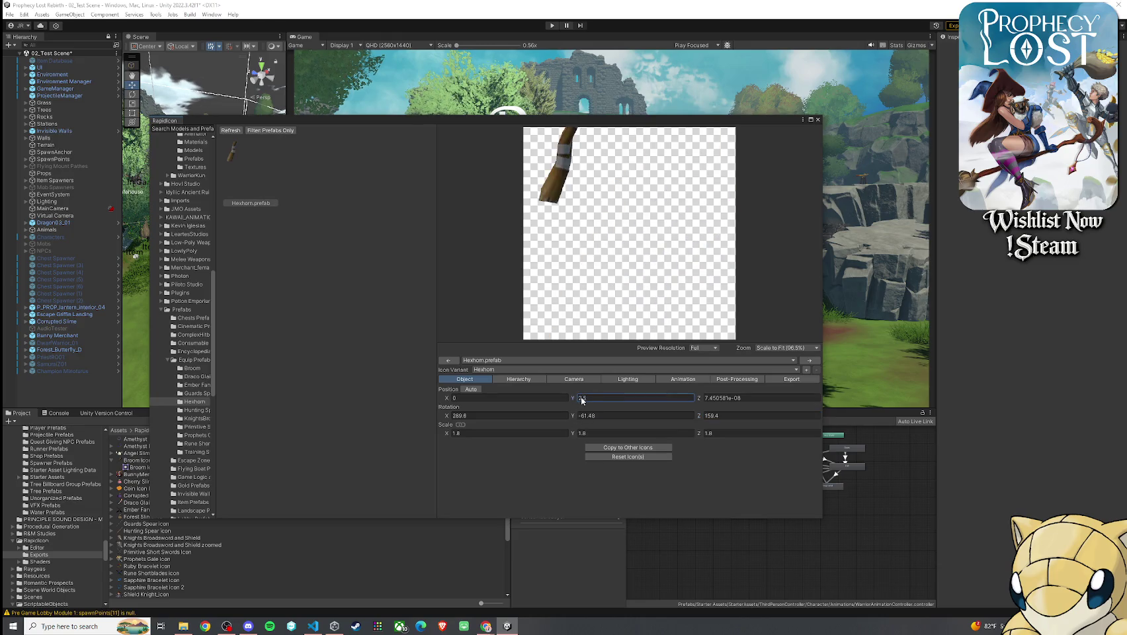
text(.1)
click(729, 402)
text(0)
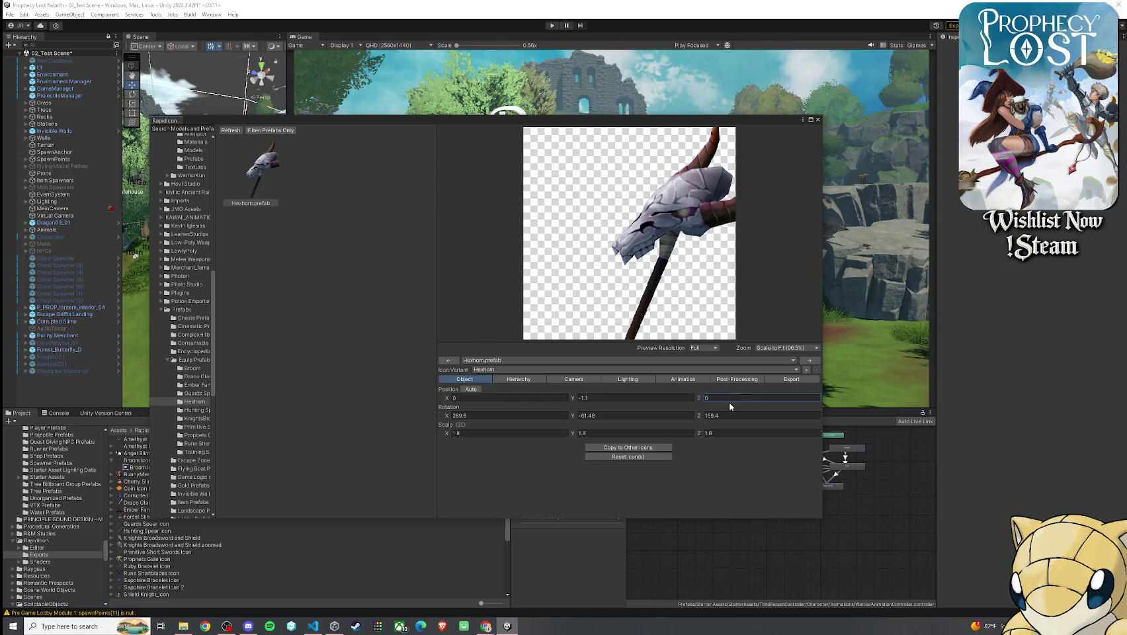
key(BackSpace)
text(1)
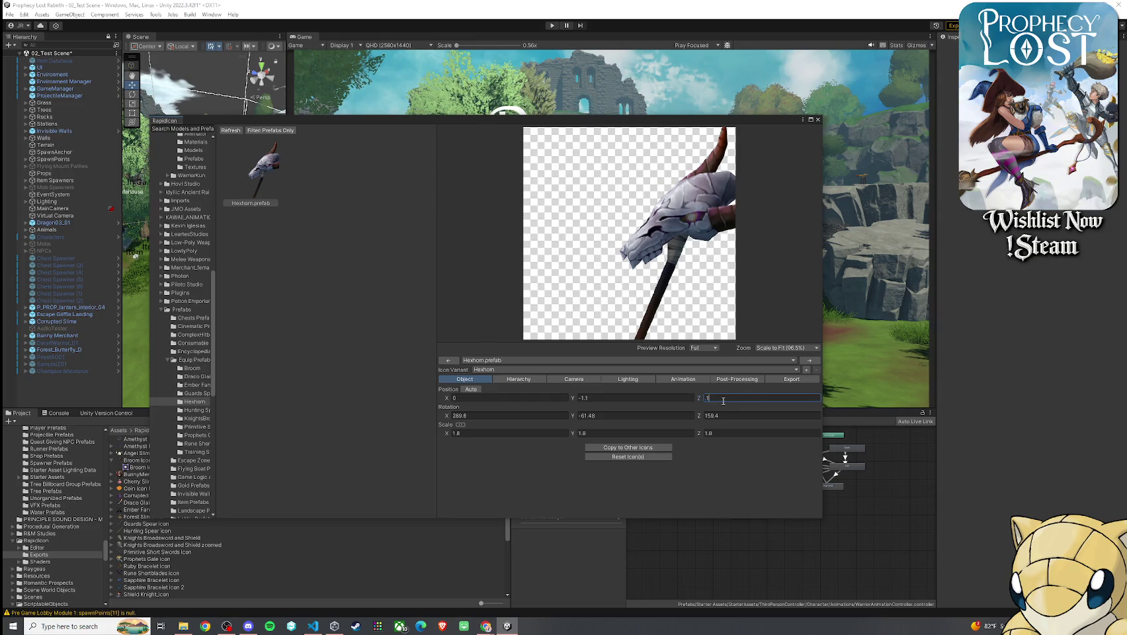
key(BackSpace)
text(-)
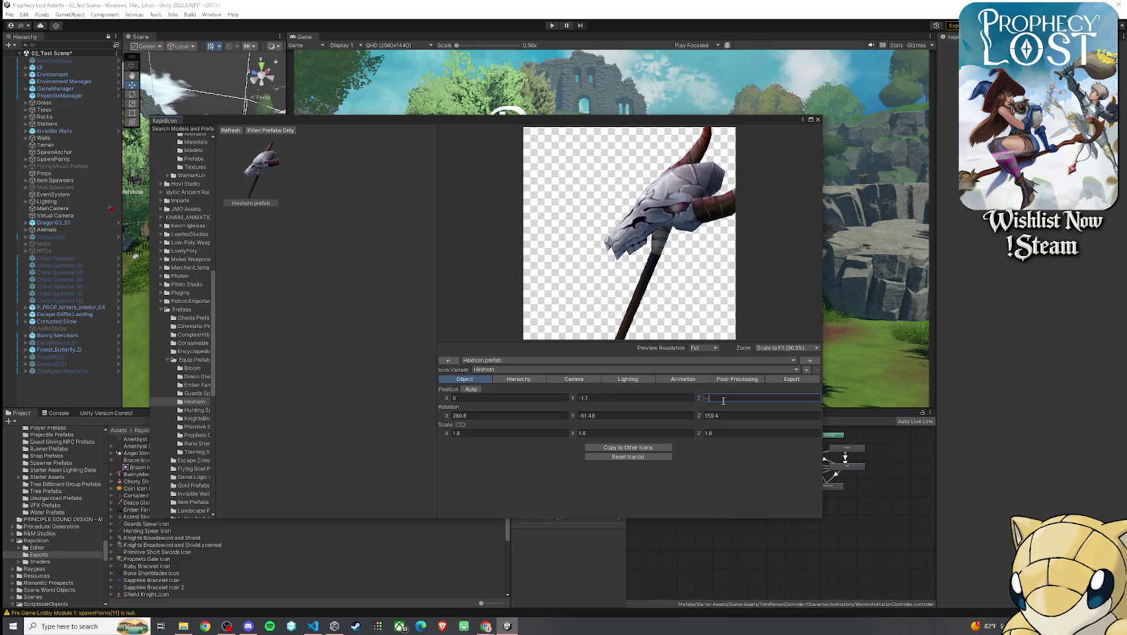
text(.4)
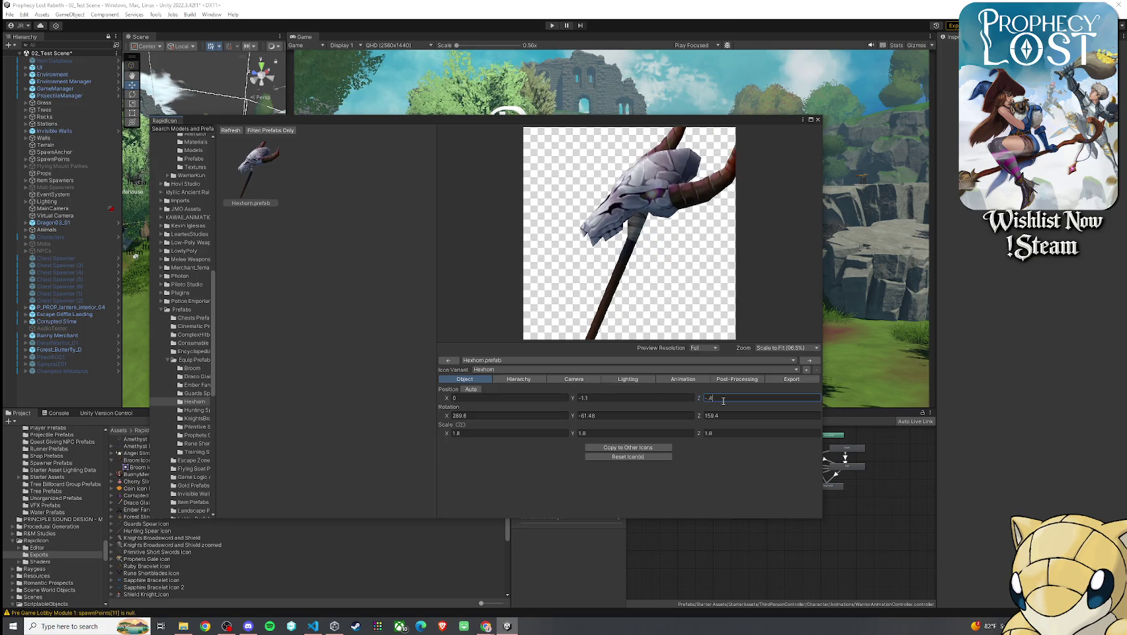
key(Return)
- Adjust the model's vertical position to -1.55
text(-1.1)
key(BackSpace)
key(BackSpace)
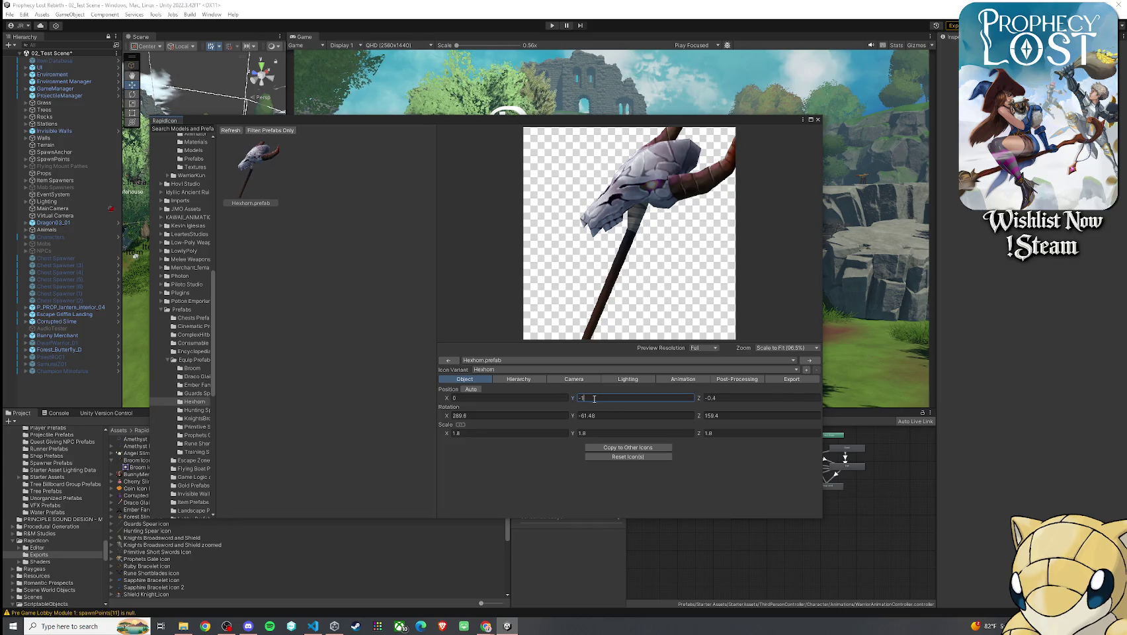
text(.6)
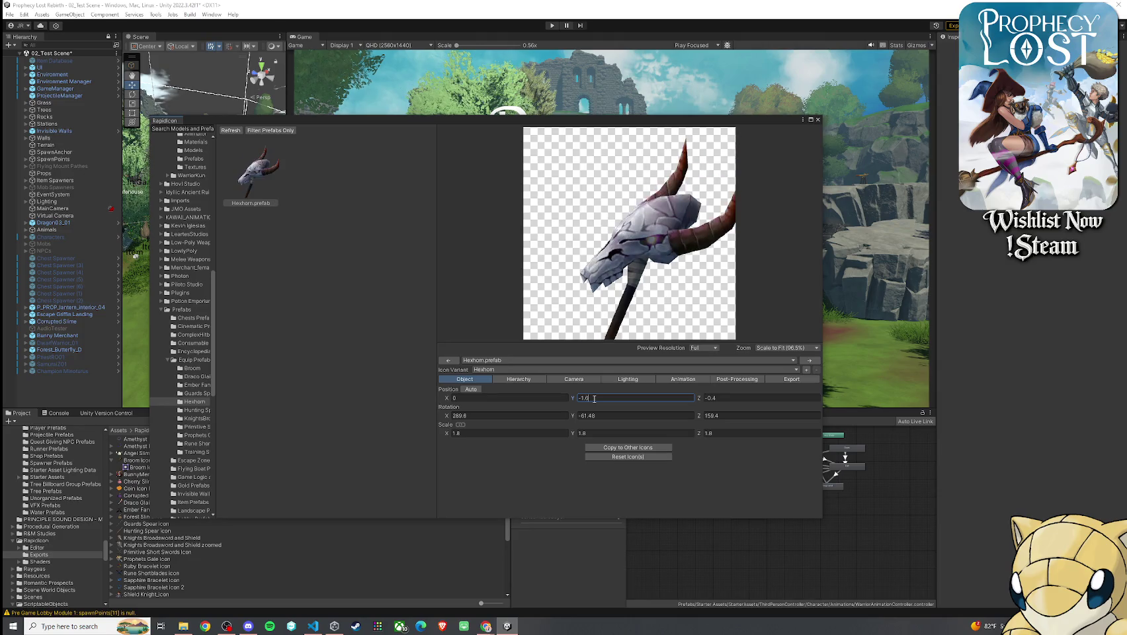
key(BackSpace)
text(5)
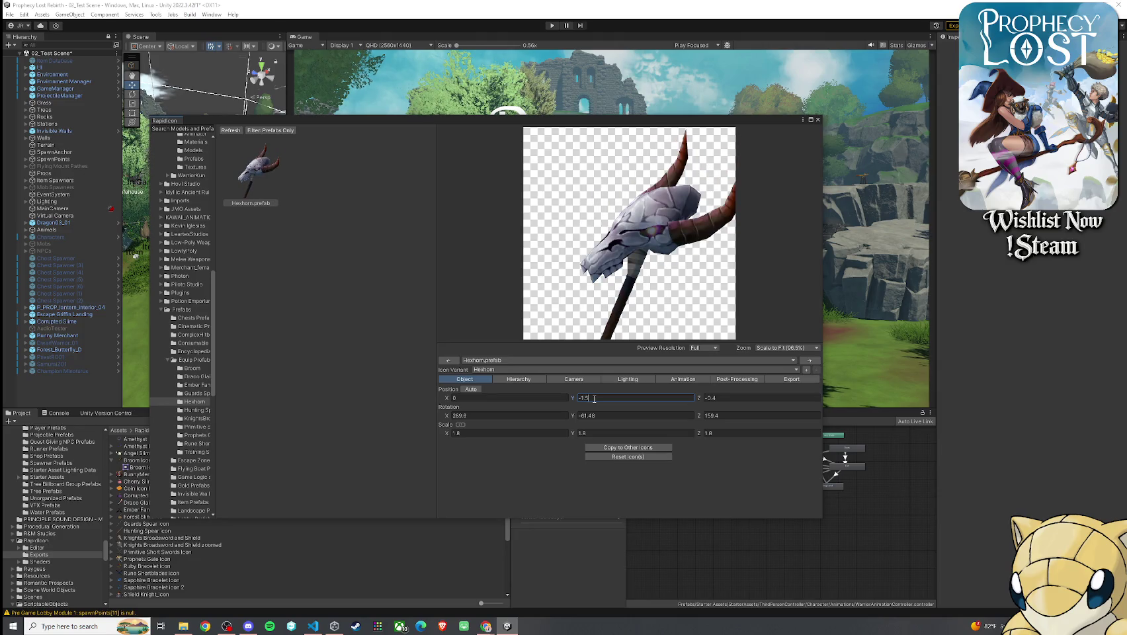
text(5)
- Set the model's position X to 0.2 and Y to -1.4
click(495, 398)
text(1)
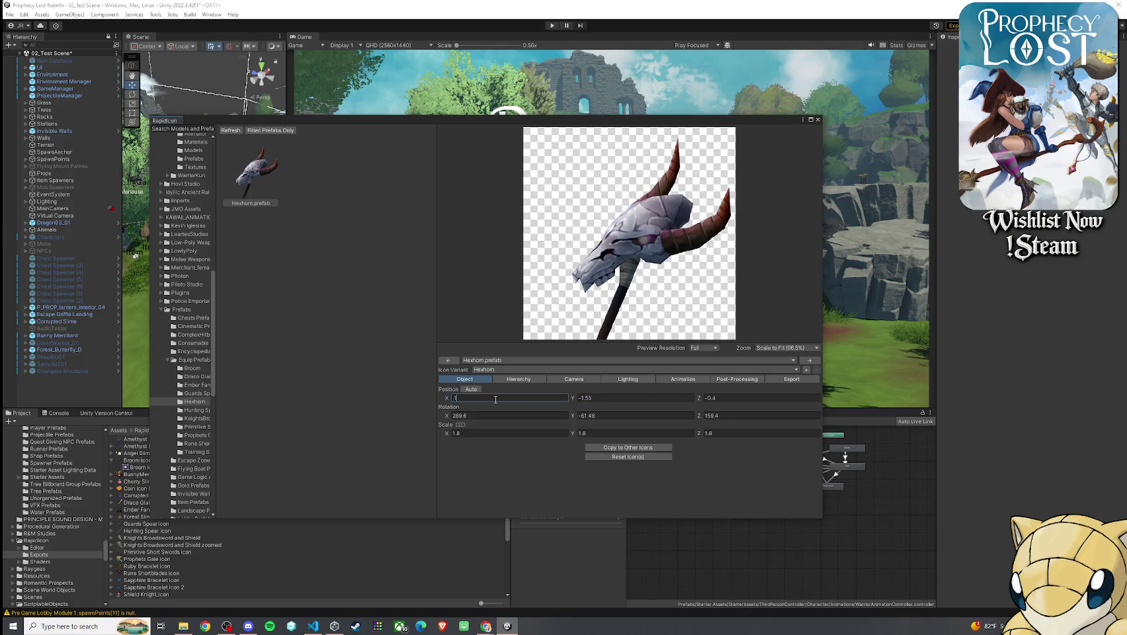
key(BackSpace)
text(.5)
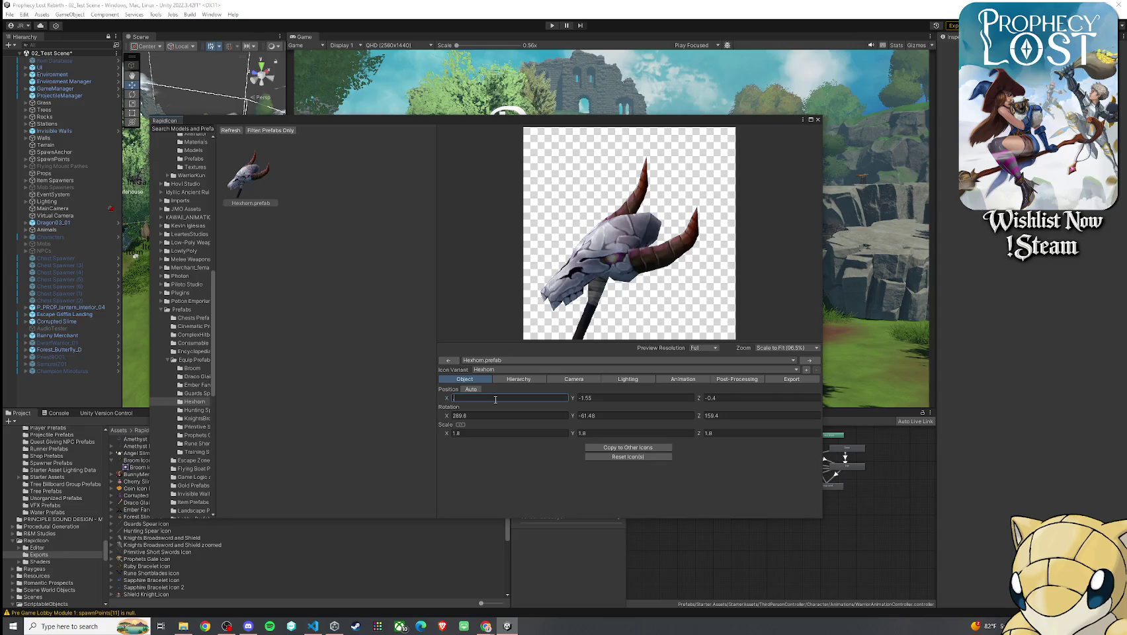
key(BackSpace)
key(BackSpace)
text(2)
click(642, 398)
key(BackSpace)
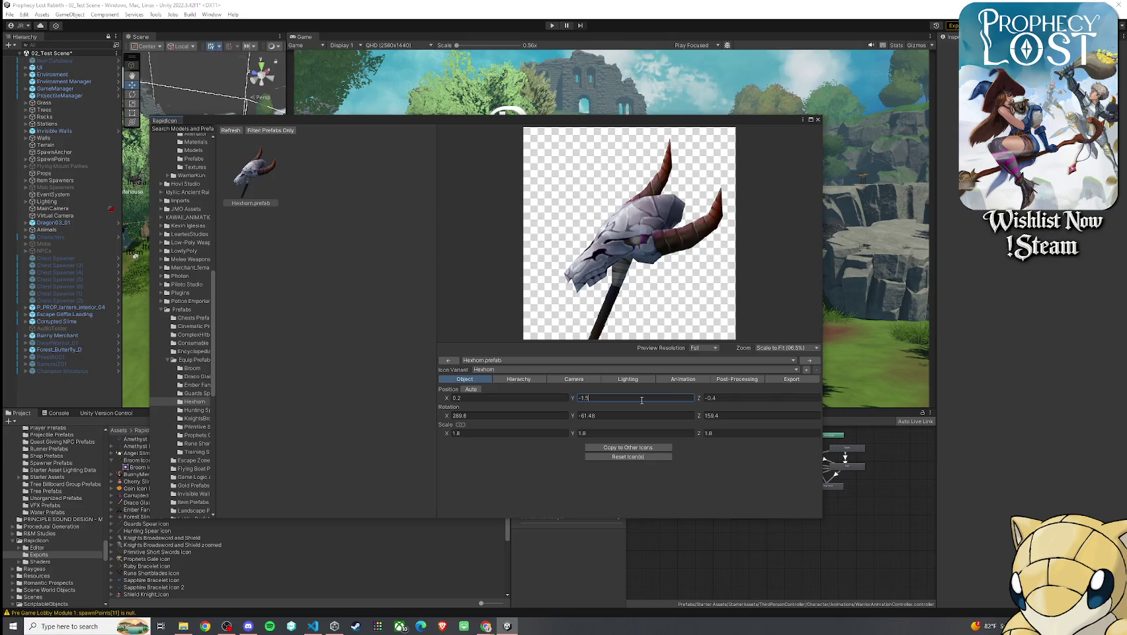
key(BackSpace)
text(4)
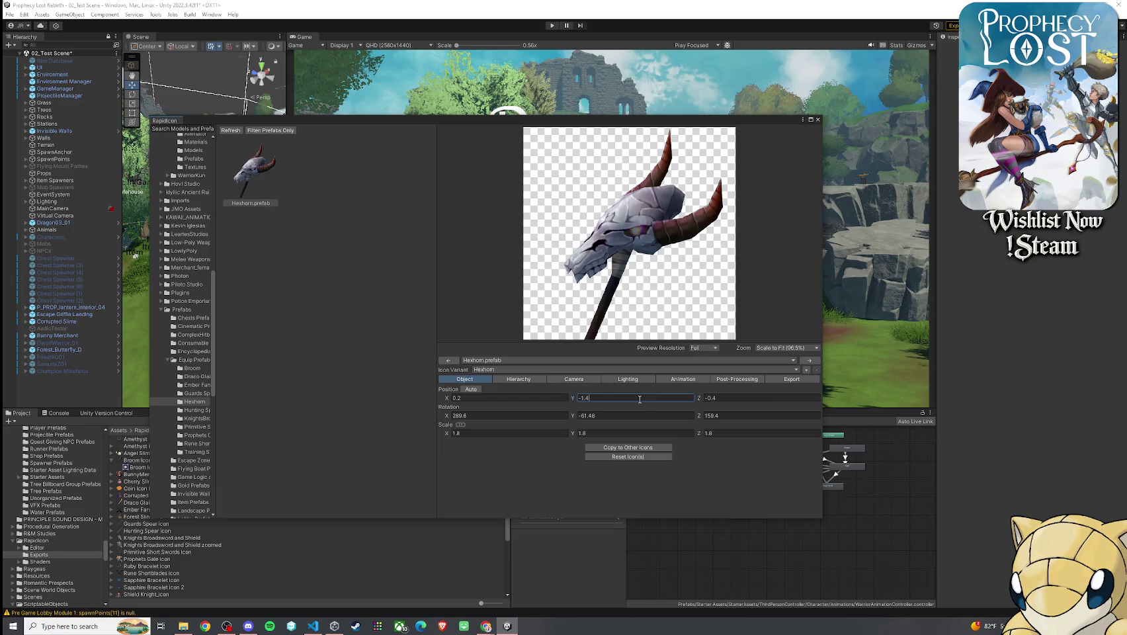
click(573, 379)
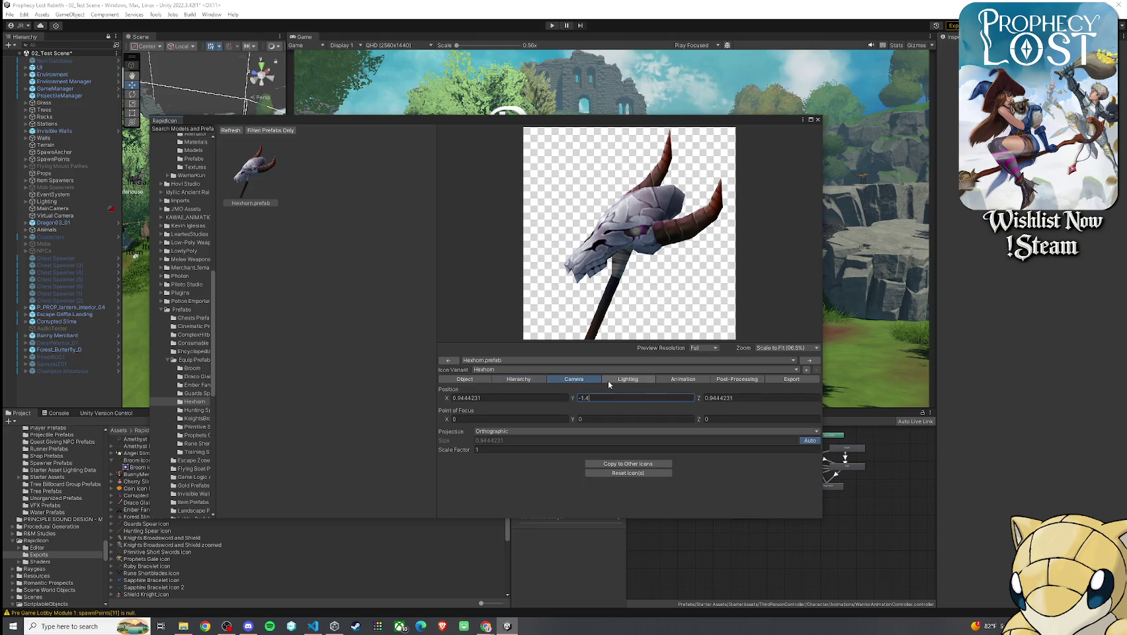
- Browse the Rapidicon settings groups and settle on the Lighting settings
click(608, 379)
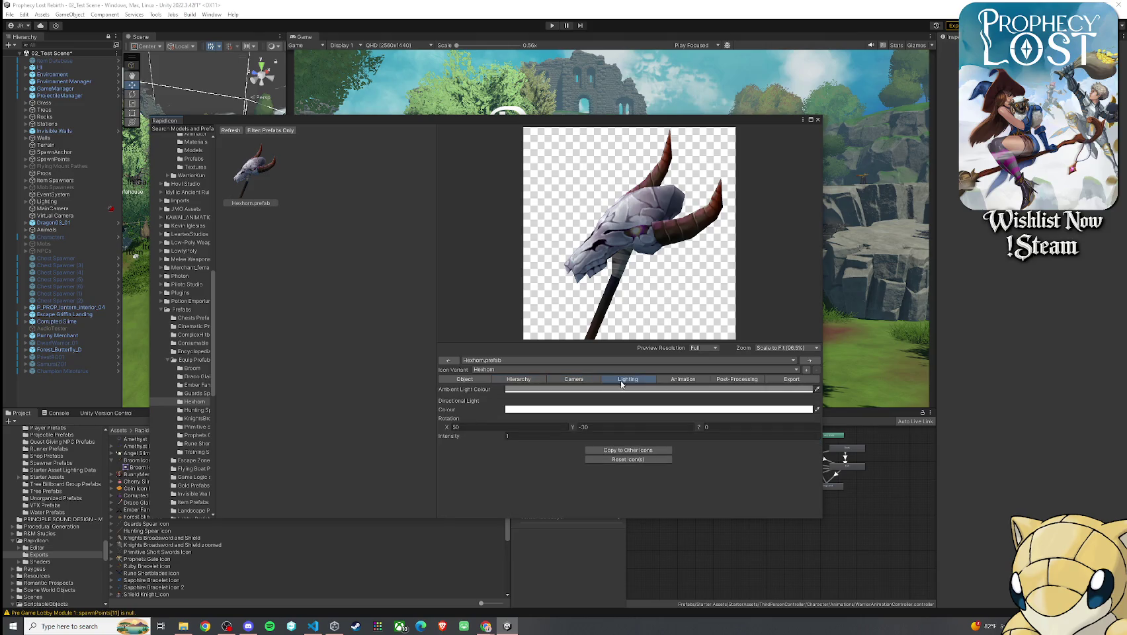
click(678, 379)
click(644, 380)
click(735, 379)
click(628, 379)
- Rotate the directional light to about X -194.54 so the skull is brightly lit
drag(494, 441, 906, 336)
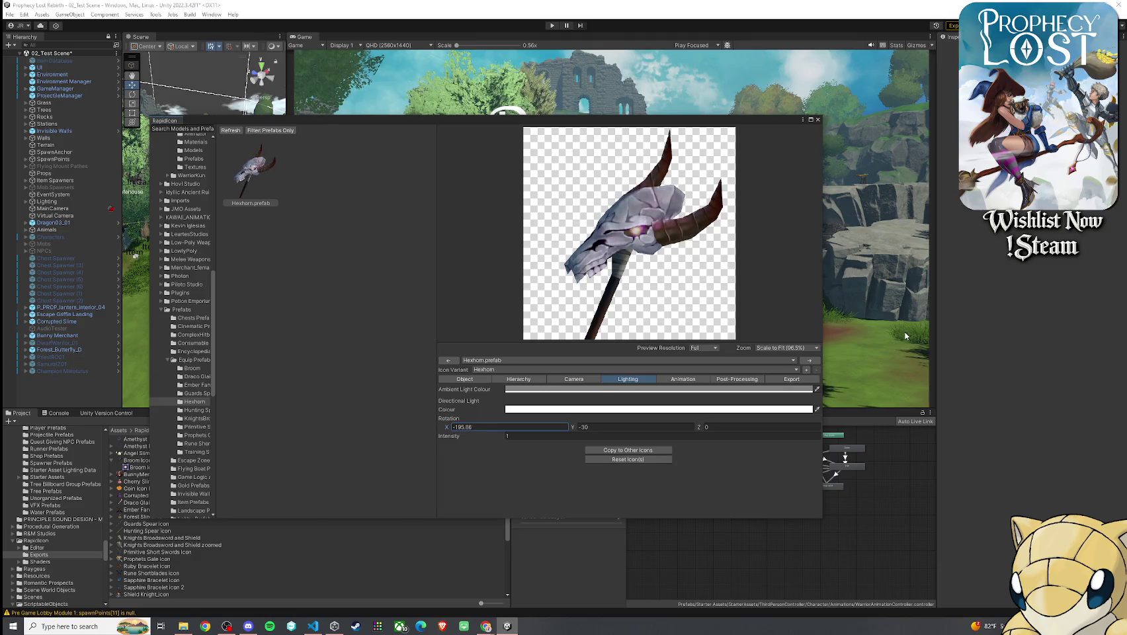
click(501, 427)
text(0.06)
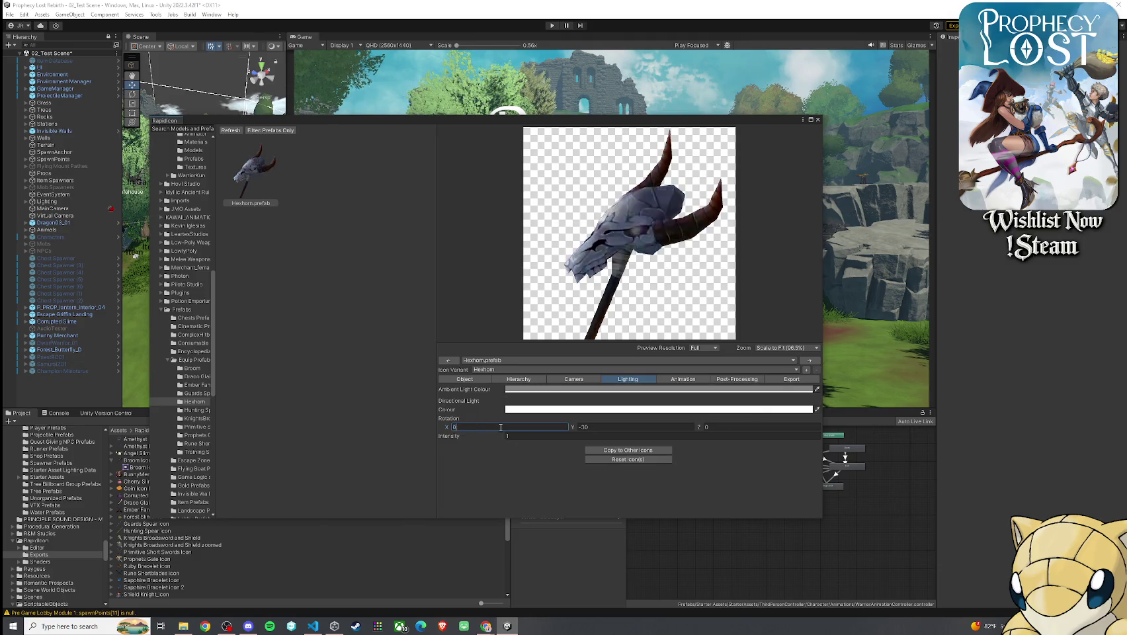
drag(447, 429, 590, 434)
drag(447, 430, 812, 399)
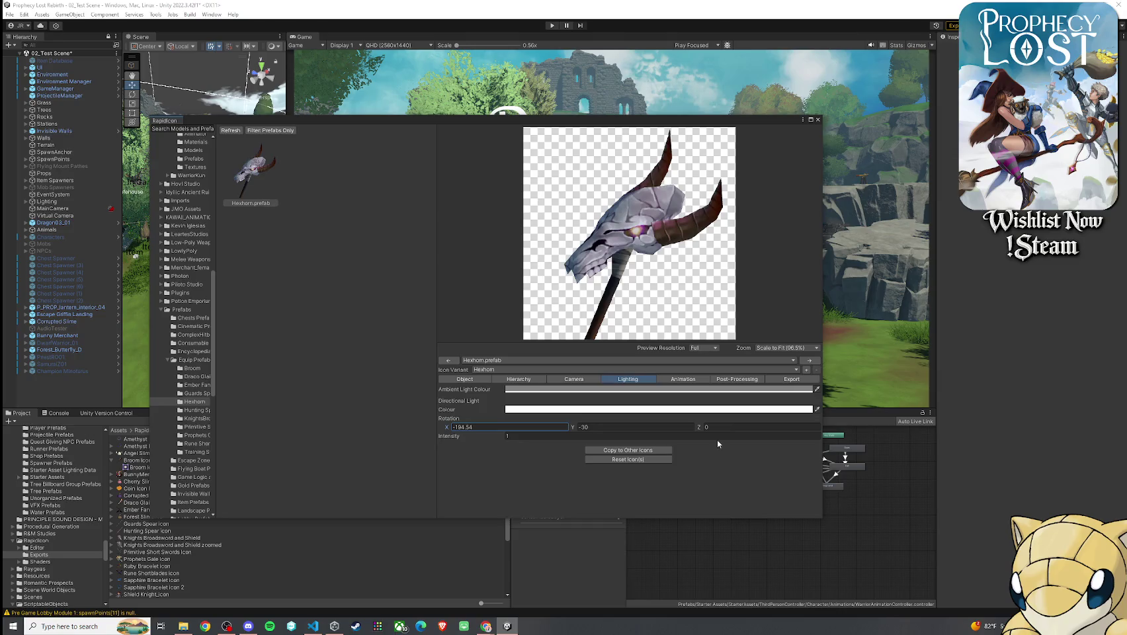
click(692, 379)
click(791, 379)
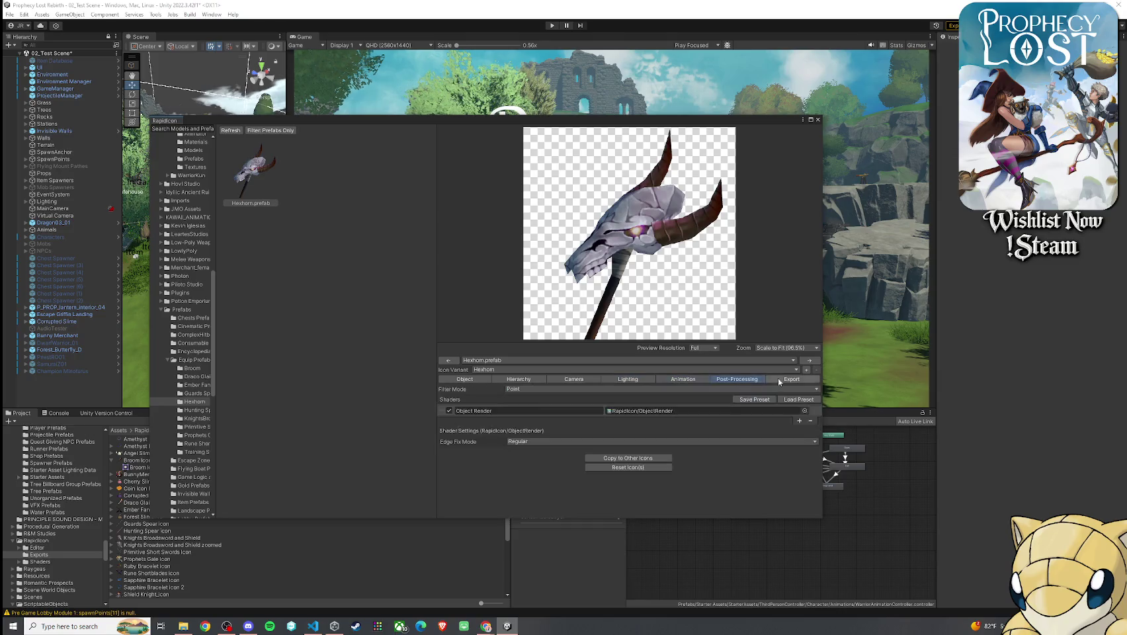
- Export the icon as Hexhorn_icon with all variants, then close Rapidicon
click(569, 456)
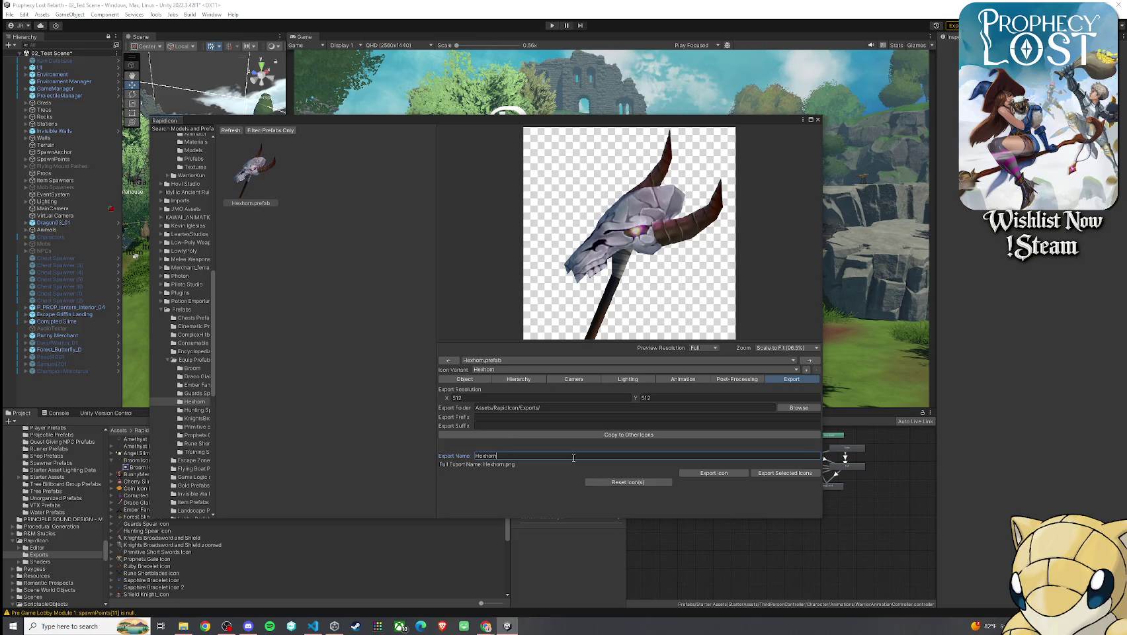
text(_icon)
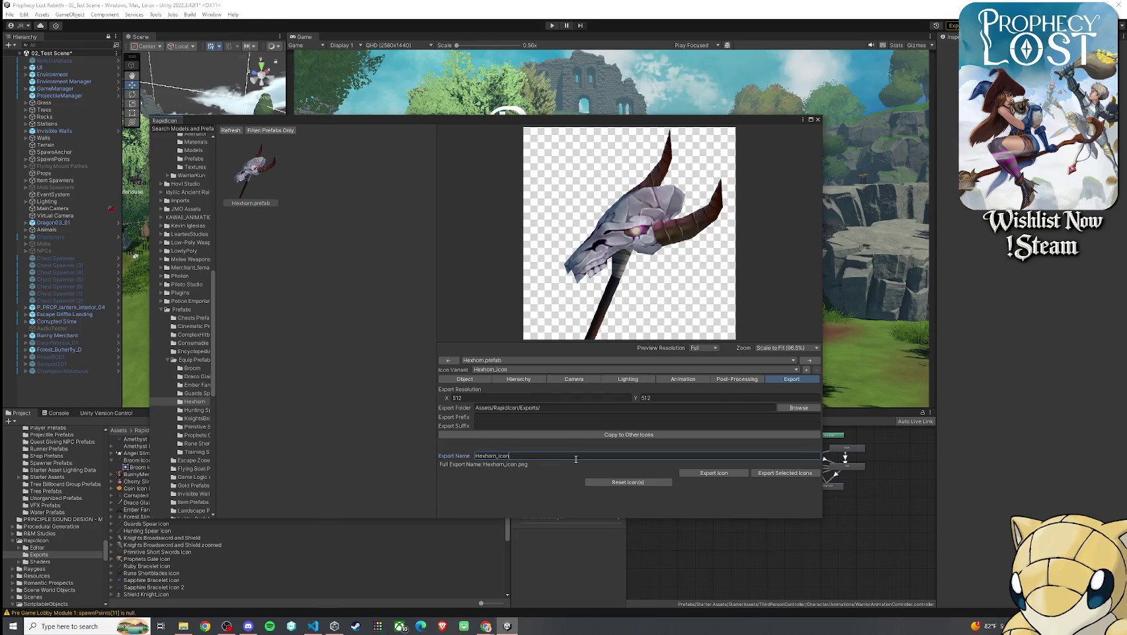
click(718, 474)
click(527, 331)
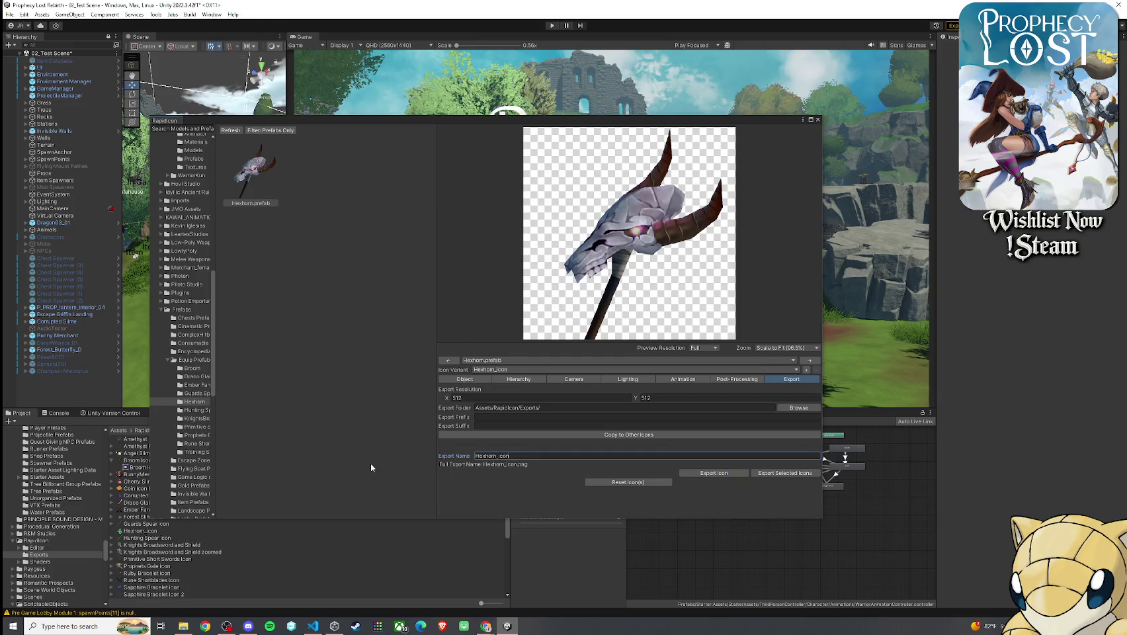
click(818, 120)
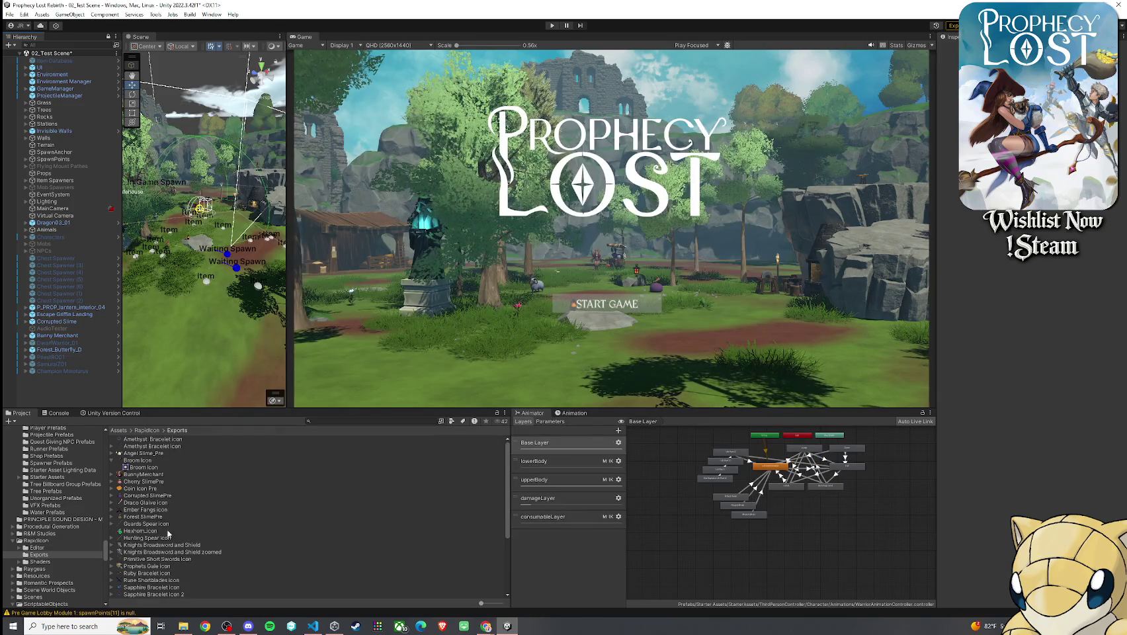
- Set Hexhorn_icon's Texture Type to Sprite and compare it with the Draco Glaive and Rune Shortblades icons
click(140, 530)
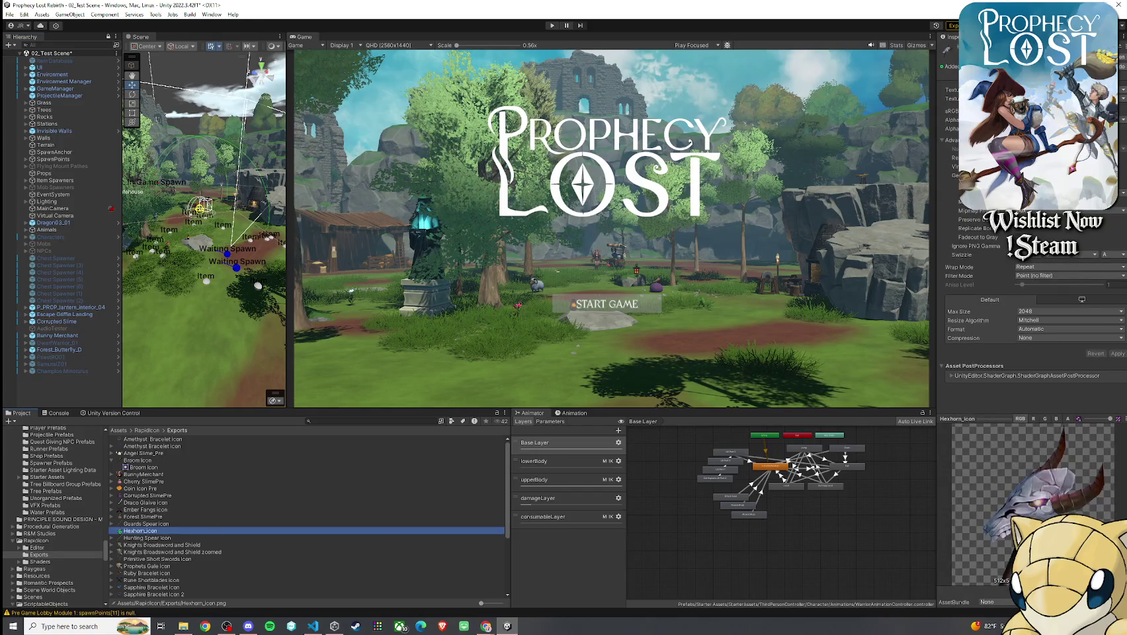
click(1058, 127)
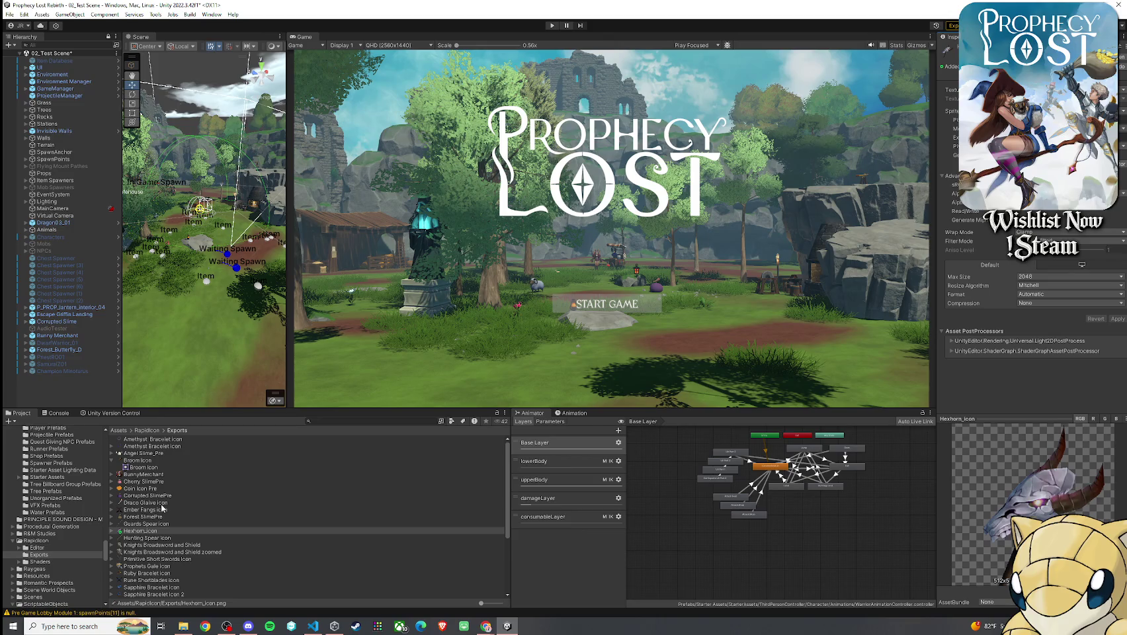
click(161, 504)
click(172, 587)
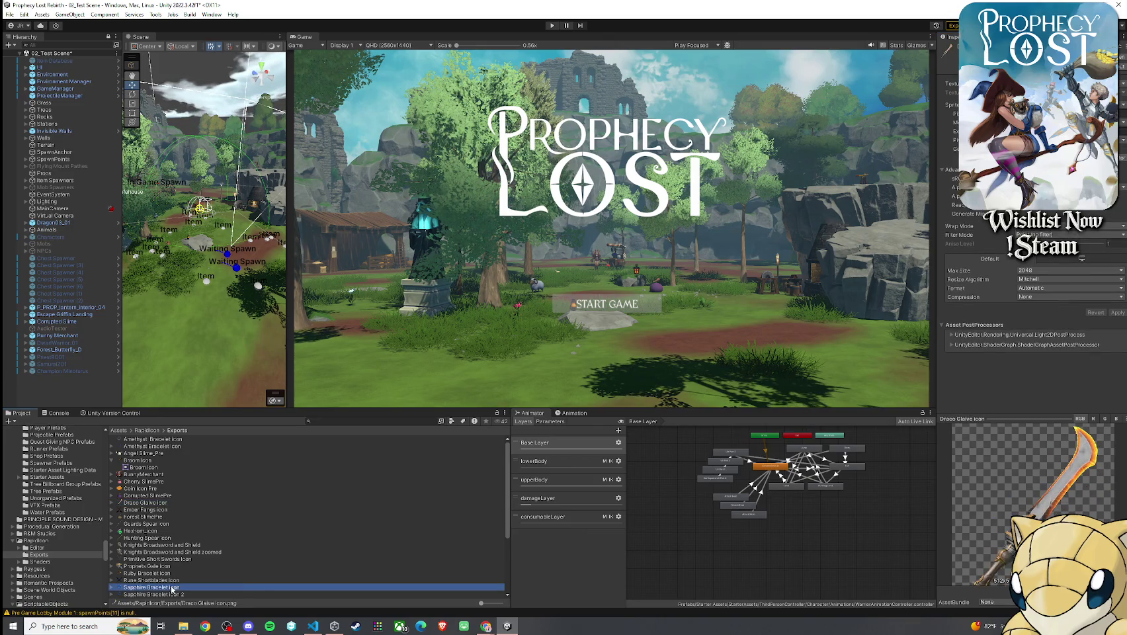
click(193, 580)
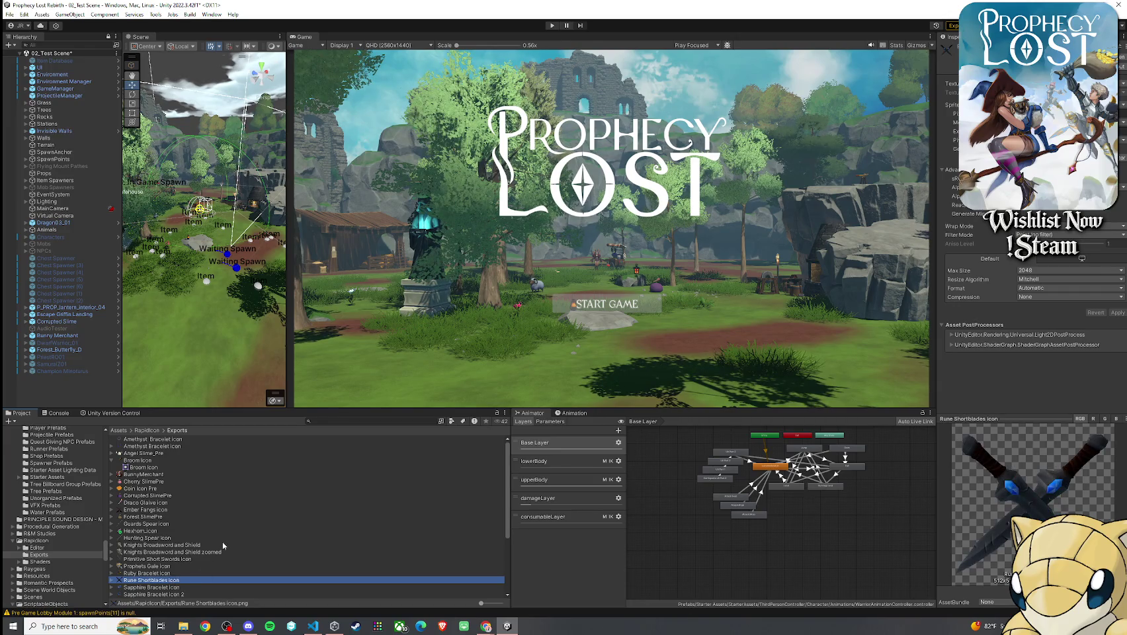
- Search the project for hexhorn and select the 14_Hexhorn item asset
click(339, 423)
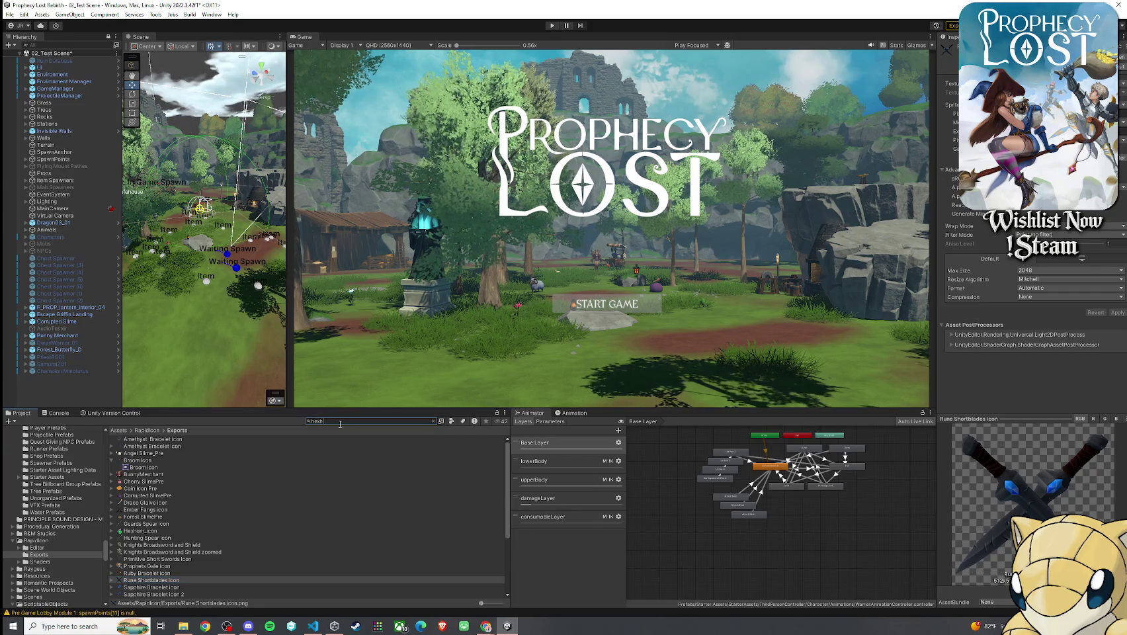
text(hexhorn)
click(236, 446)
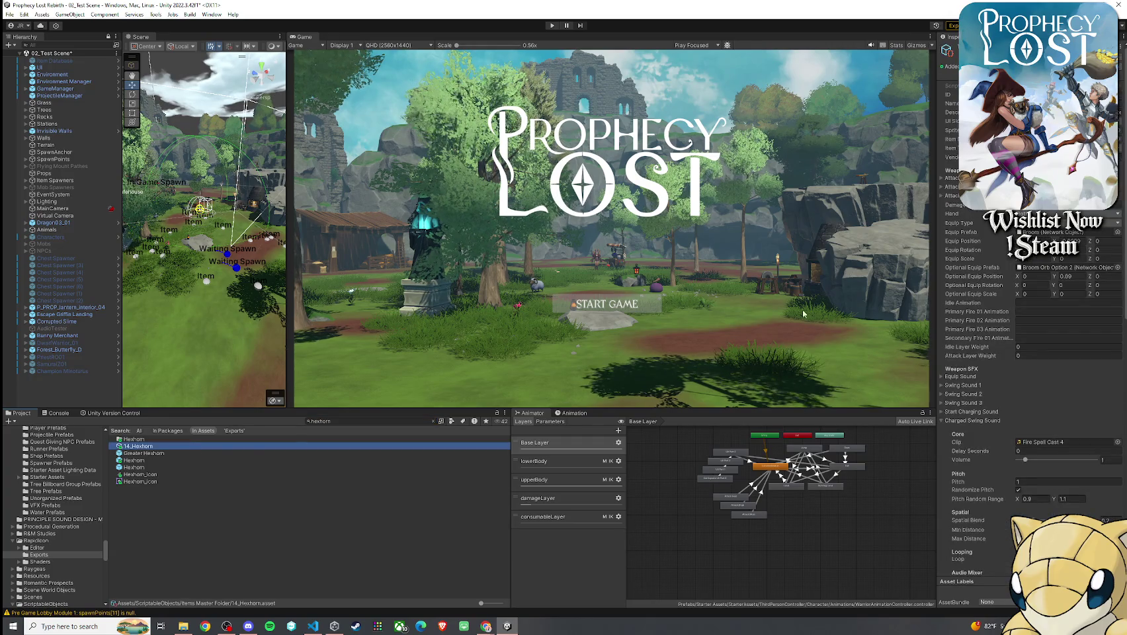
- Assign Hexhorn_icon as the item's sprite and ping its current Broom ITEM equip prefab
click(1118, 129)
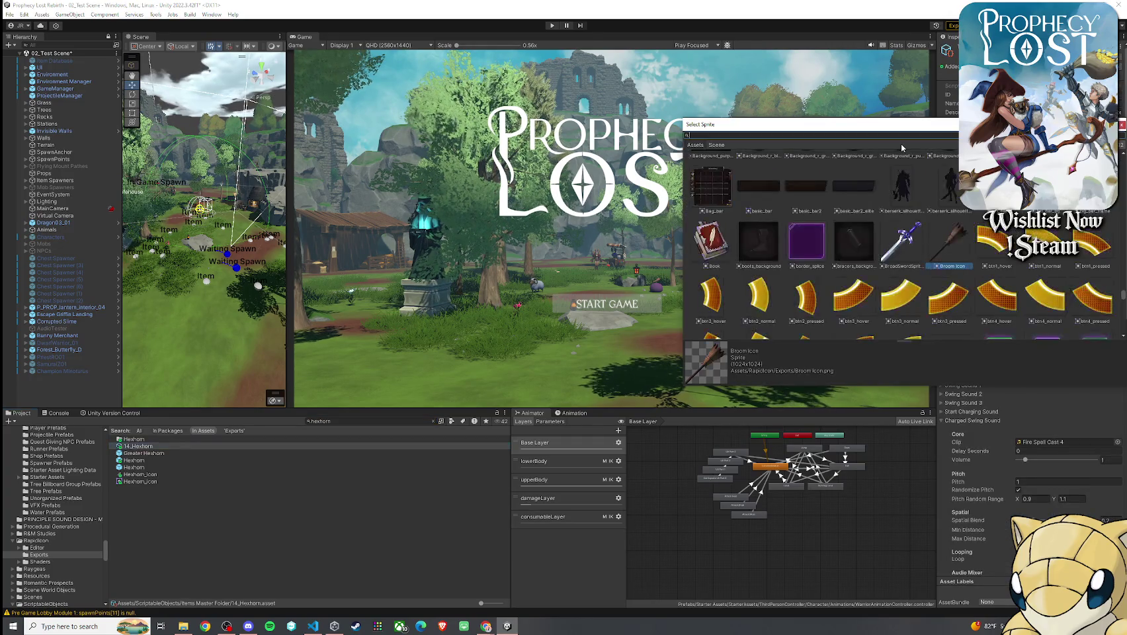
text(hexh)
text(orn)
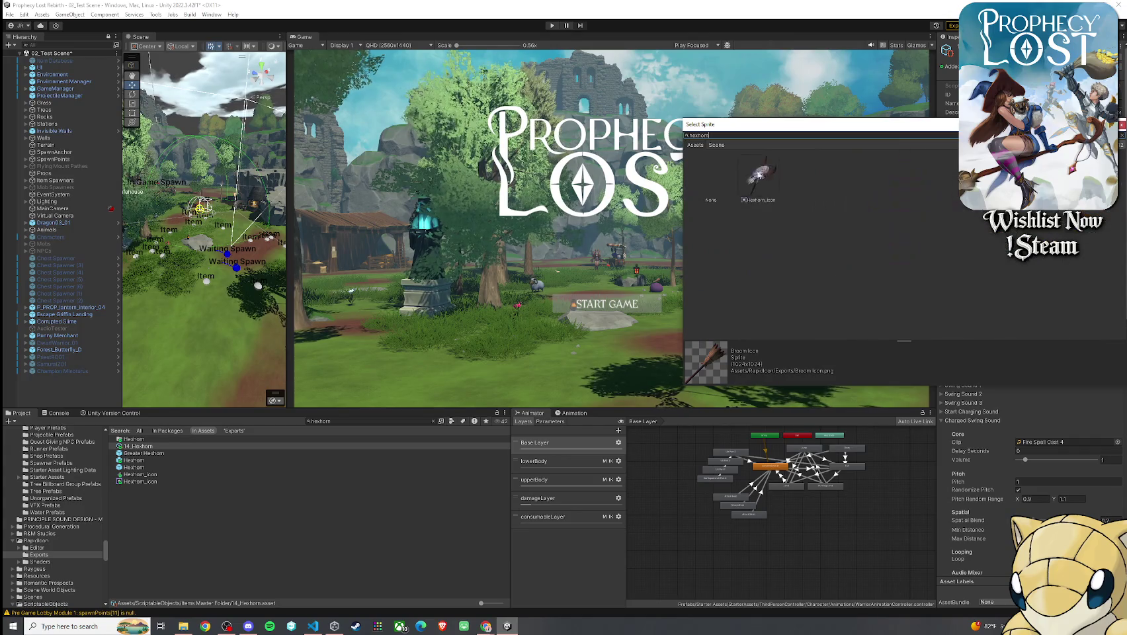
key(Return)
click(1052, 232)
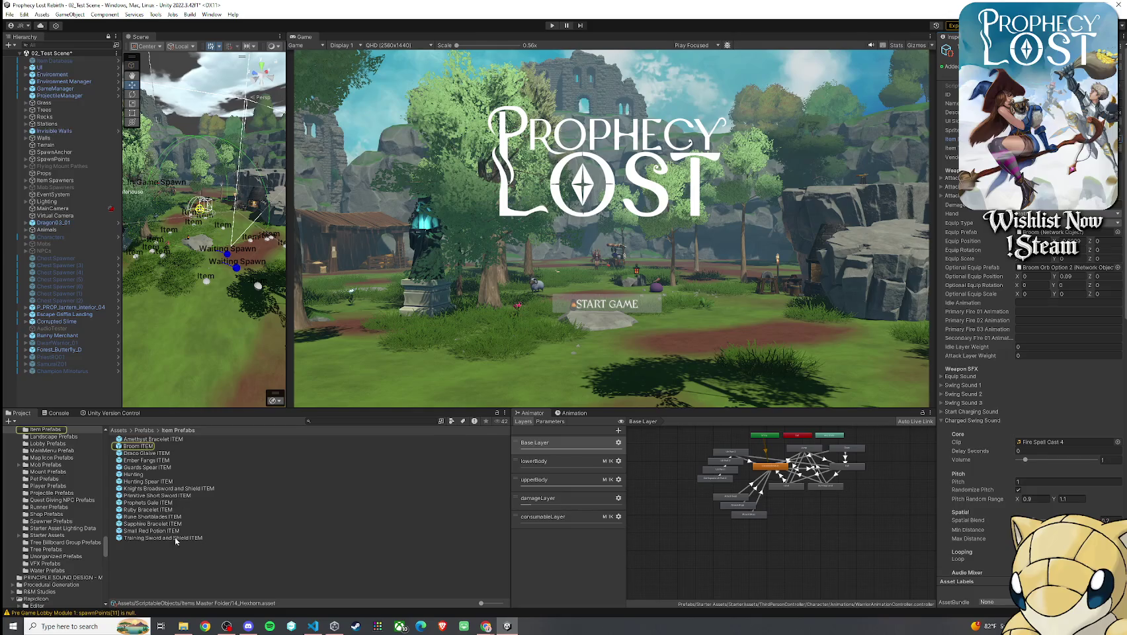
- Duplicate the Broom ITEM prefab and rename the copy to 'Hexhorn ITEM'
click(185, 445)
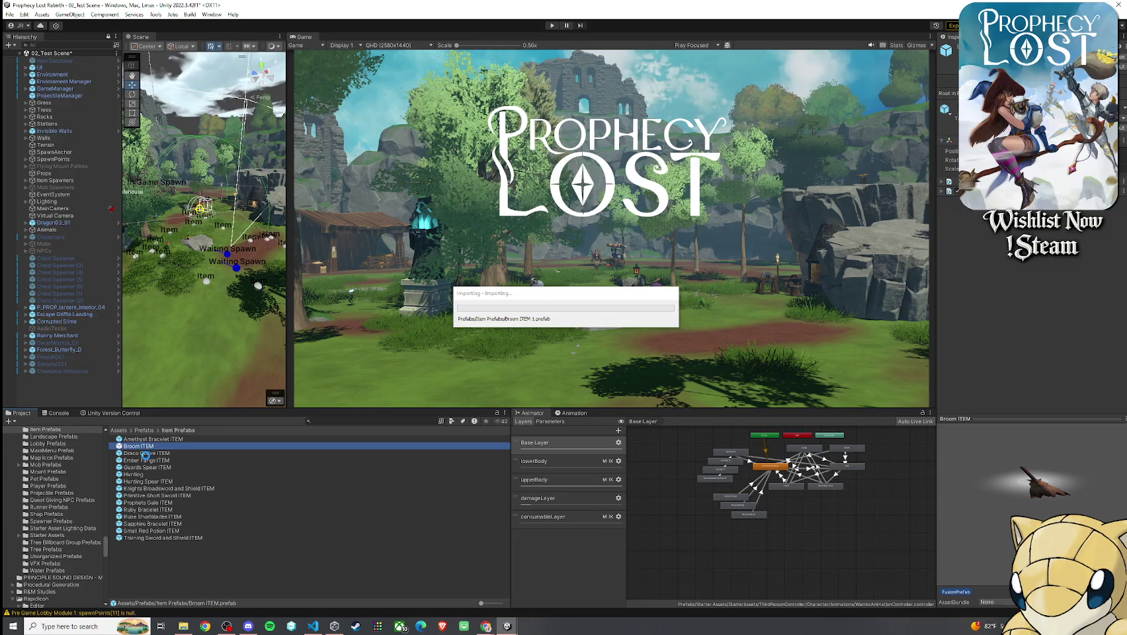
key(F2)
text(Hexhor)
text(n ITEM)
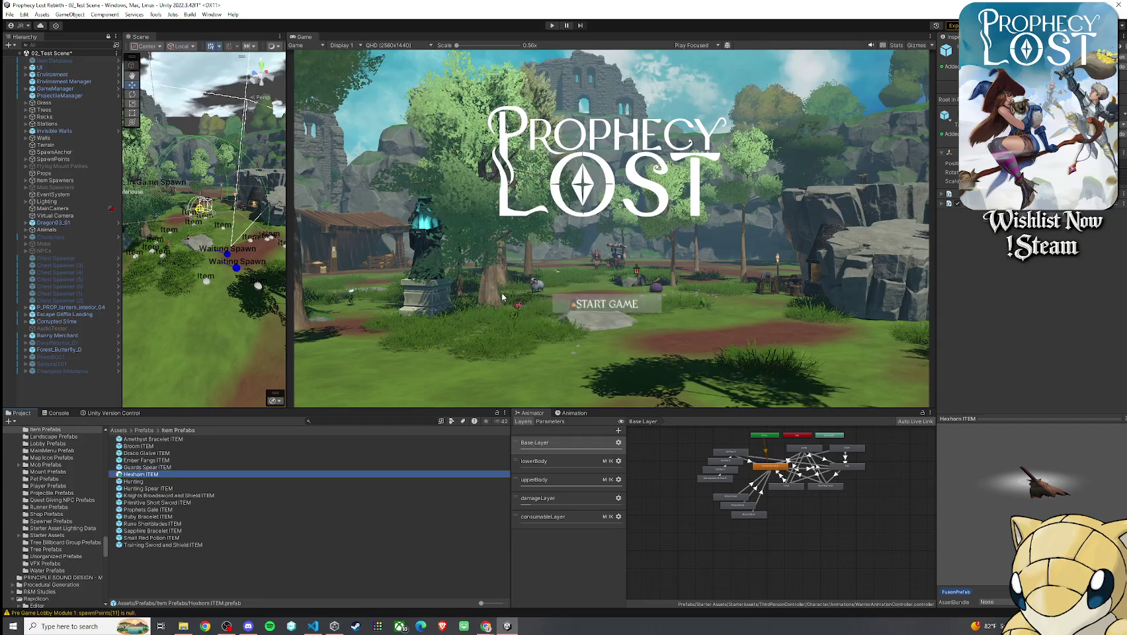
- Open the Hexhorn ITEM prefab and frame the old H05_01W1 broom mesh
double_click(157, 474)
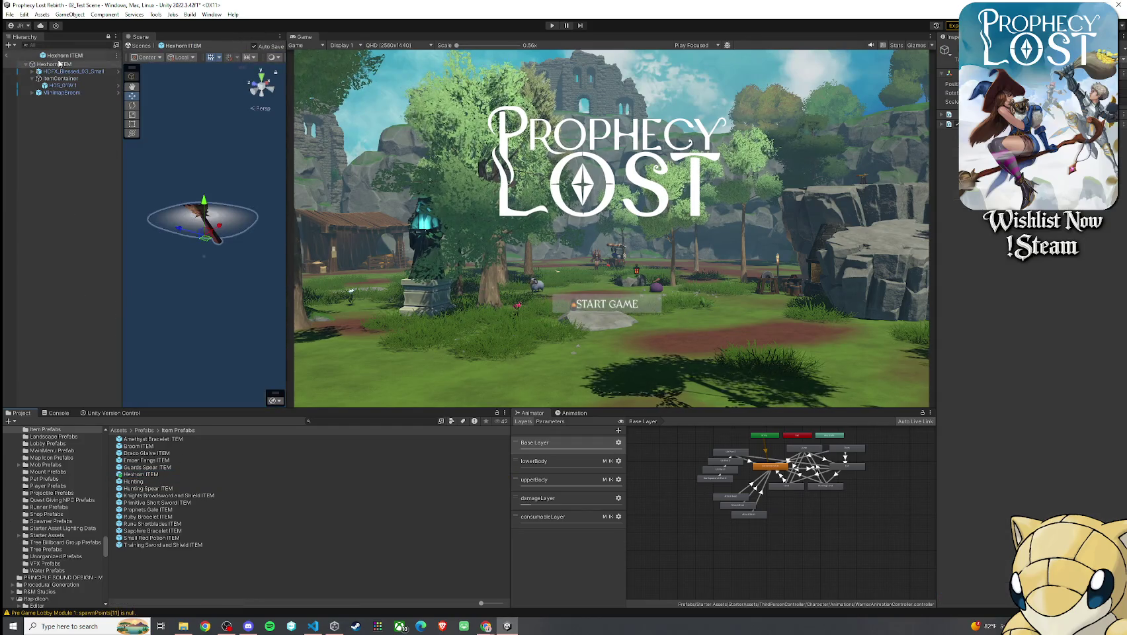
double_click(73, 88)
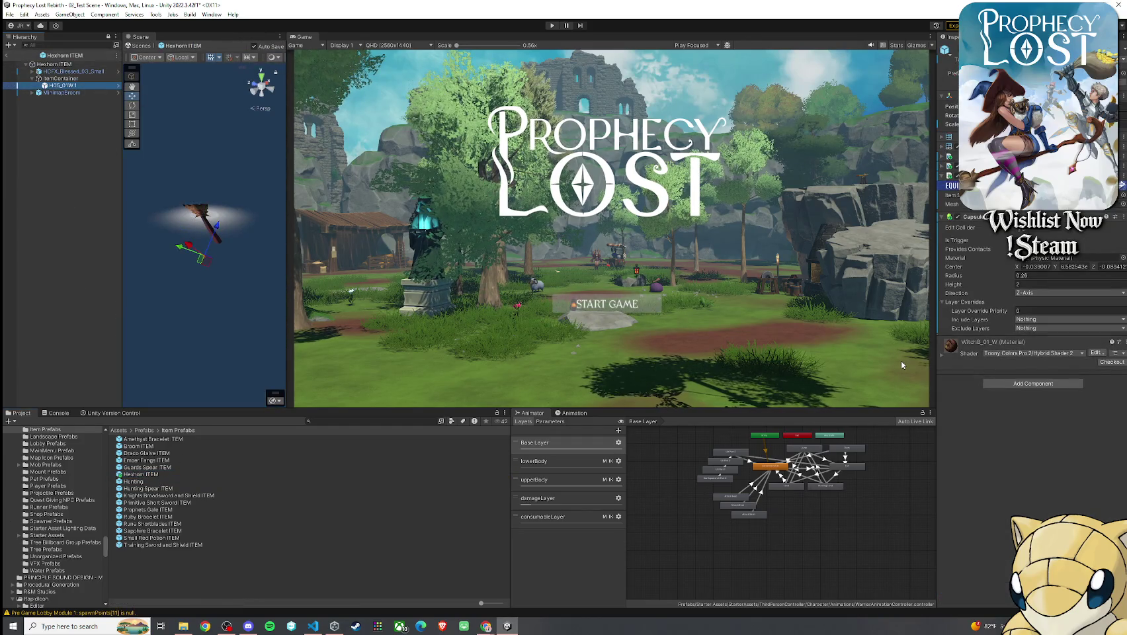
click(191, 206)
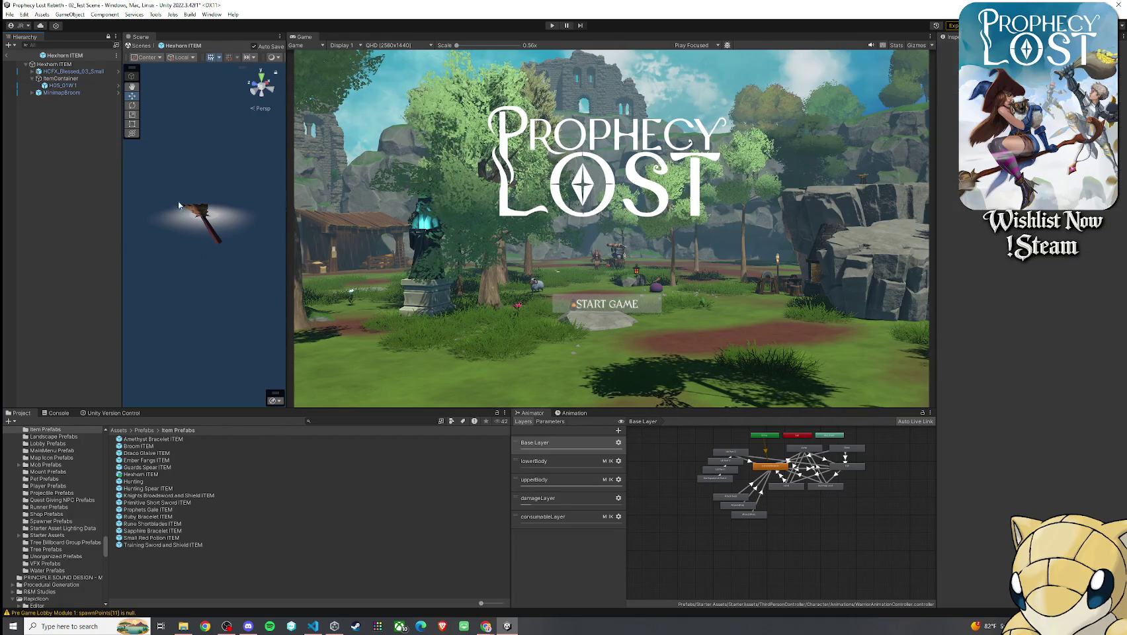
- Search the project for 'hexhorn' and drag the Hexhorn model under ItemContainer
click(340, 422)
text(hexho)
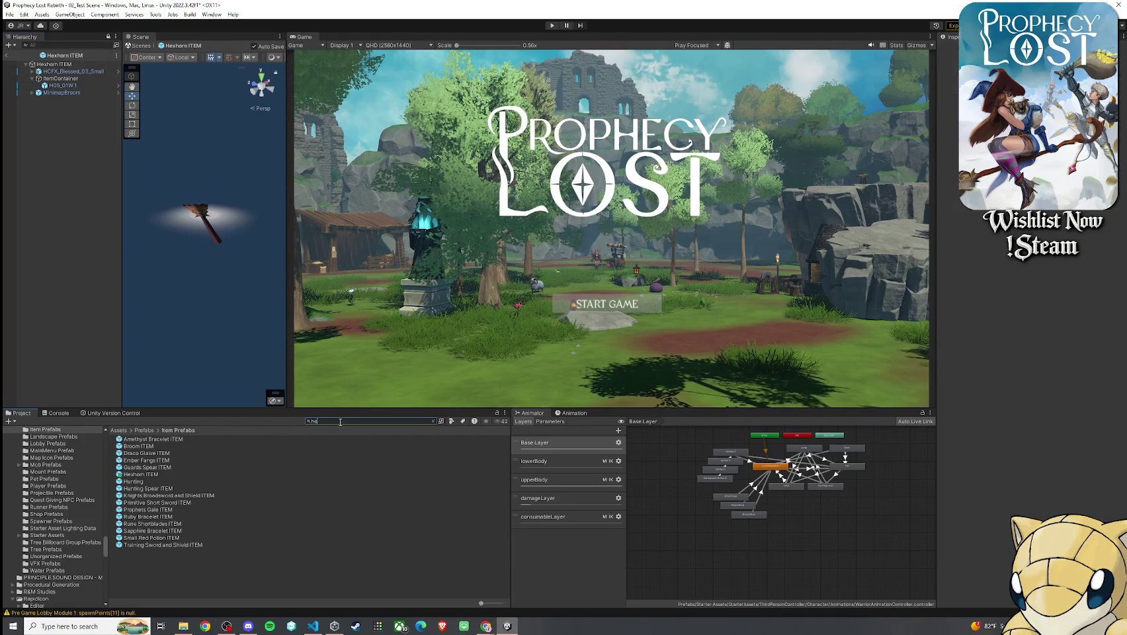
text(rn)
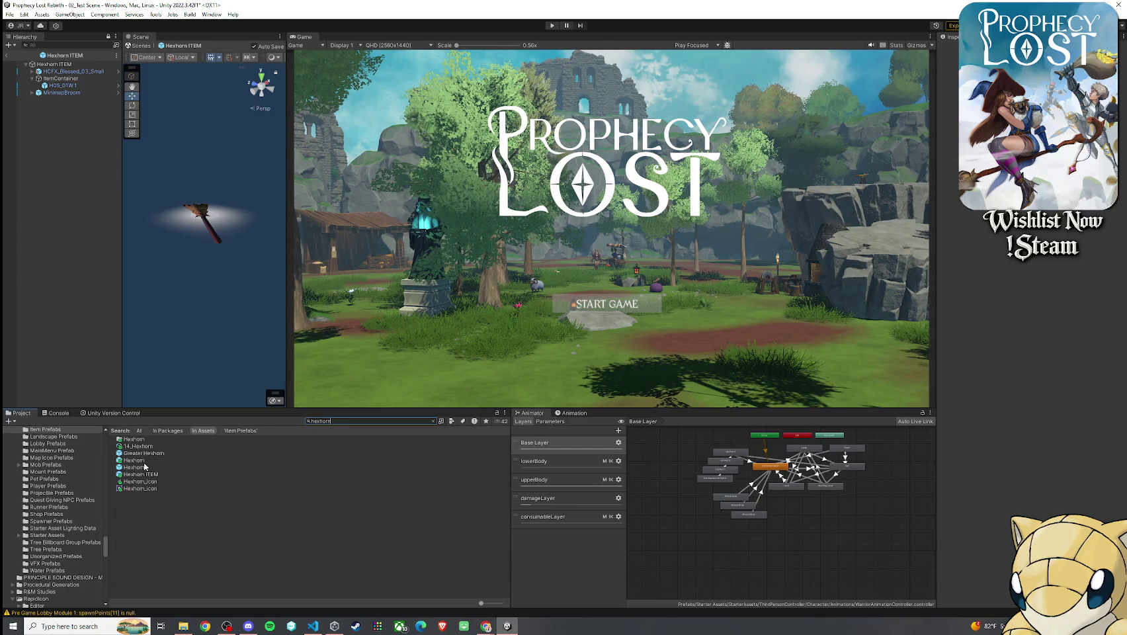
click(144, 463)
click(67, 86)
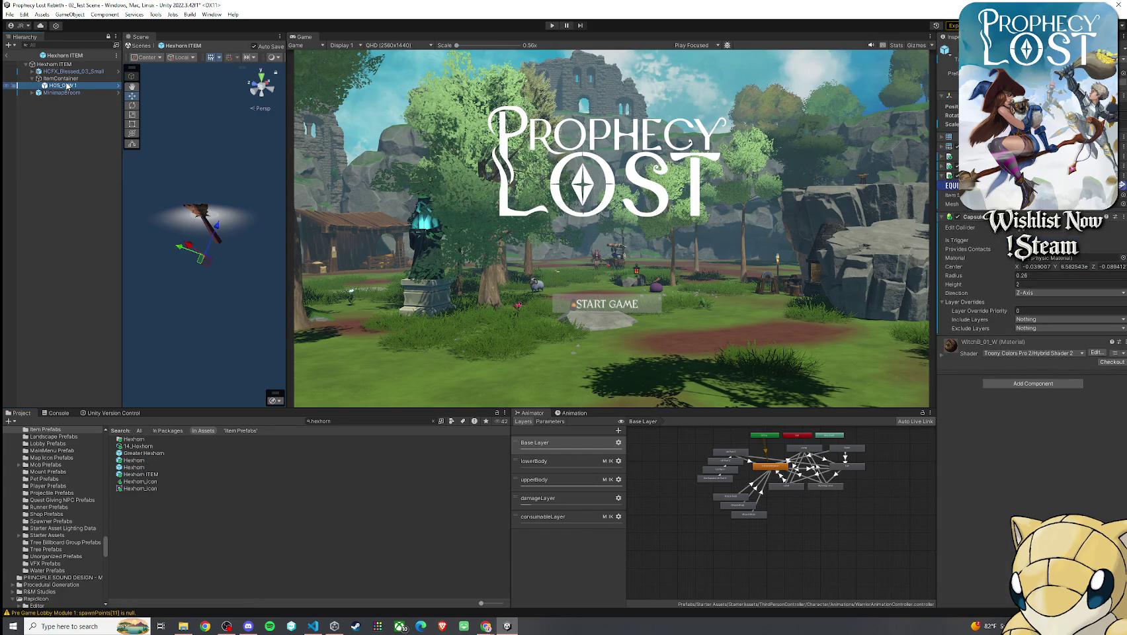
click(139, 462)
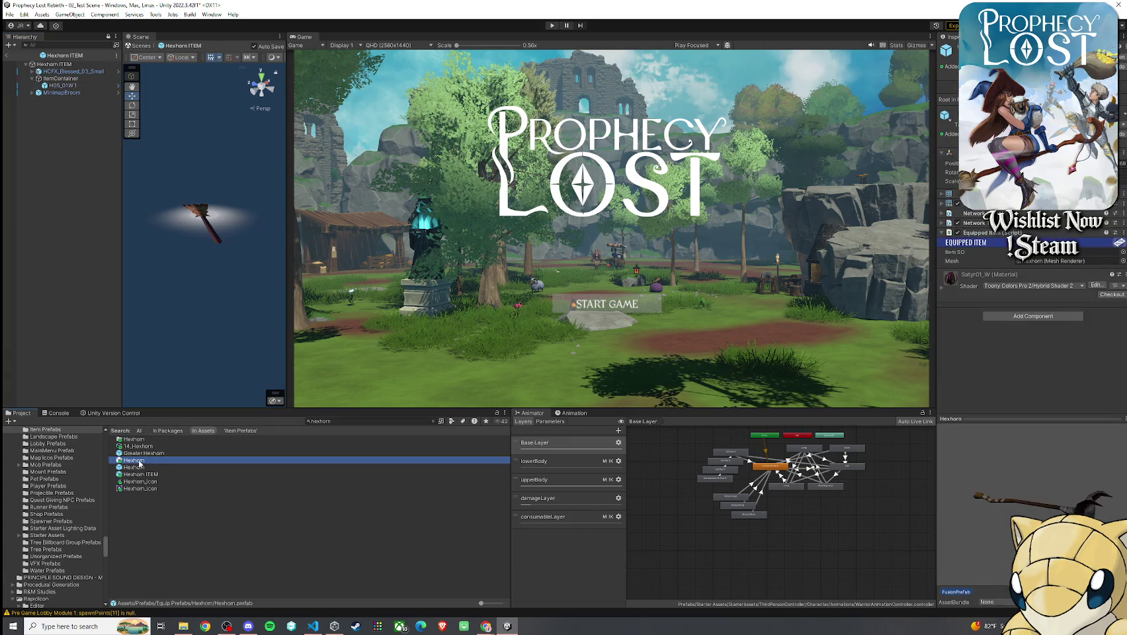
drag(140, 463, 73, 84)
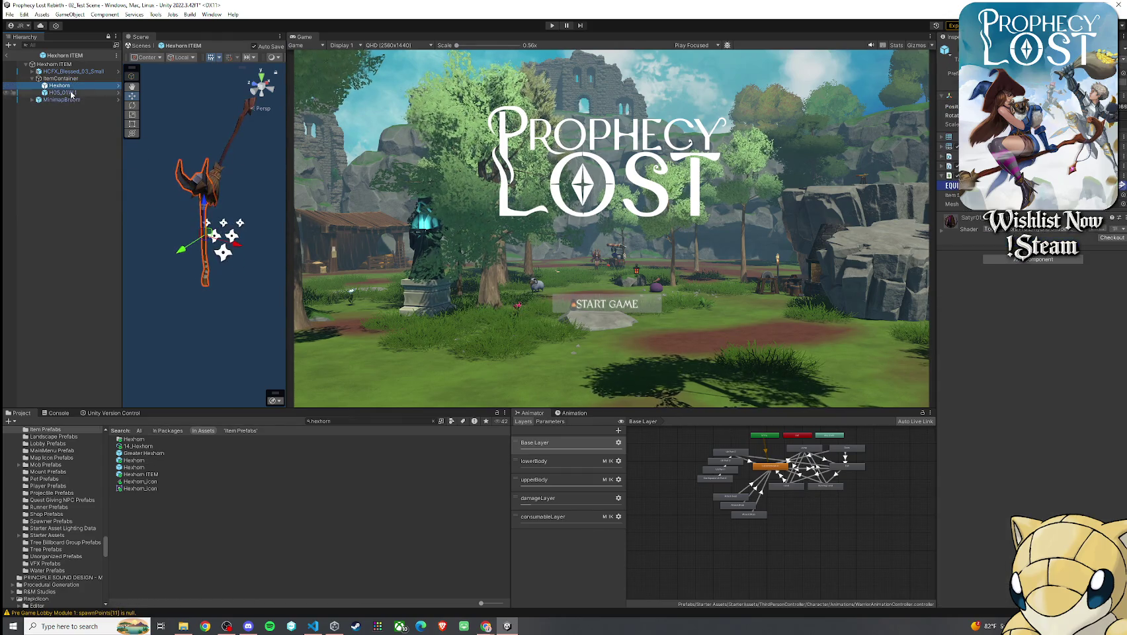
- Add a Capsule Collider component to the Hexhorn model
click(74, 93)
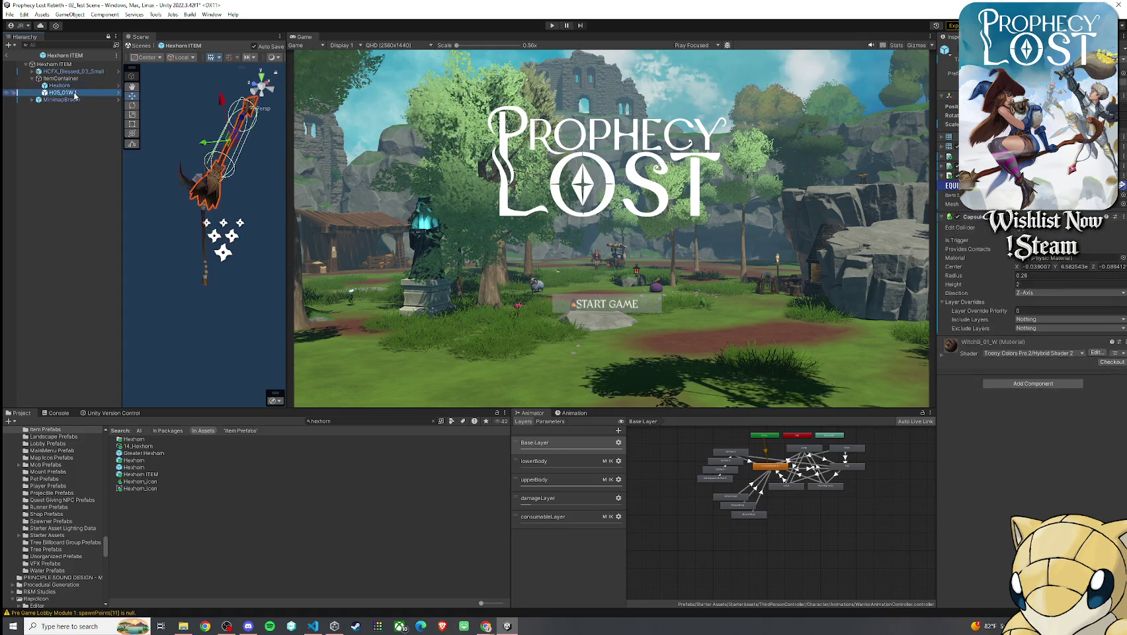
click(60, 85)
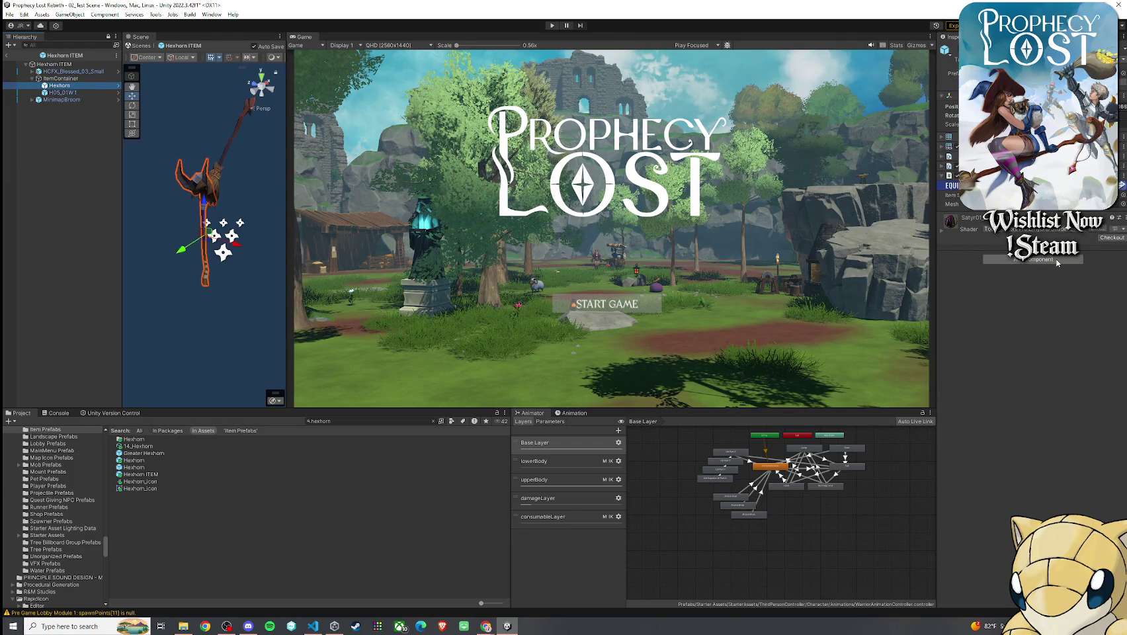
key(Up)
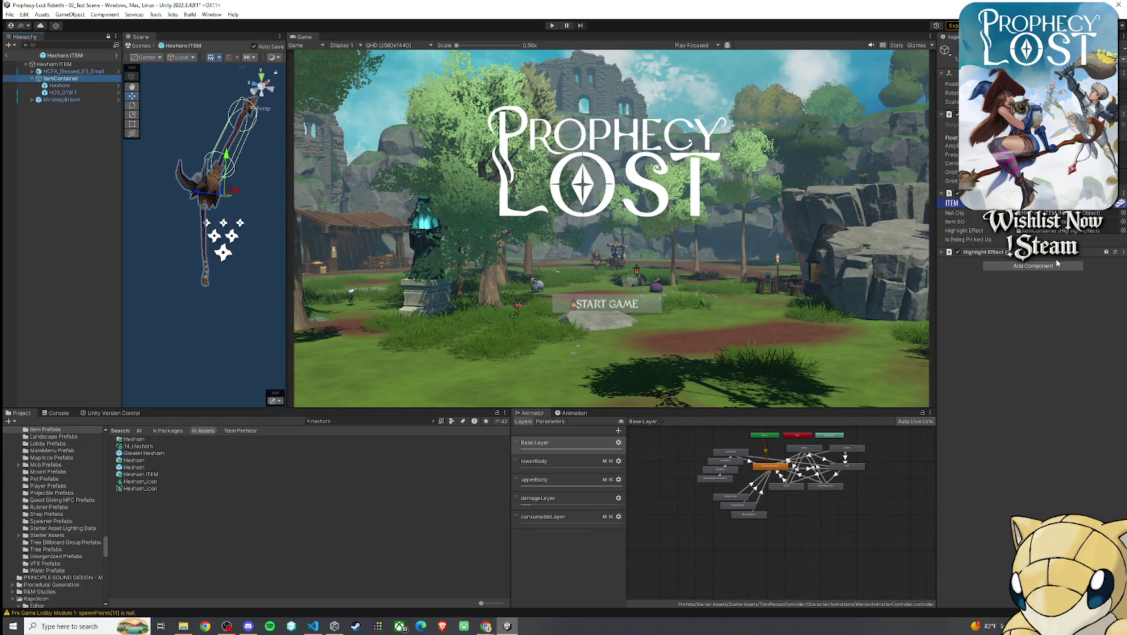
key(Down)
key(Down)
key(Up)
click(1044, 260)
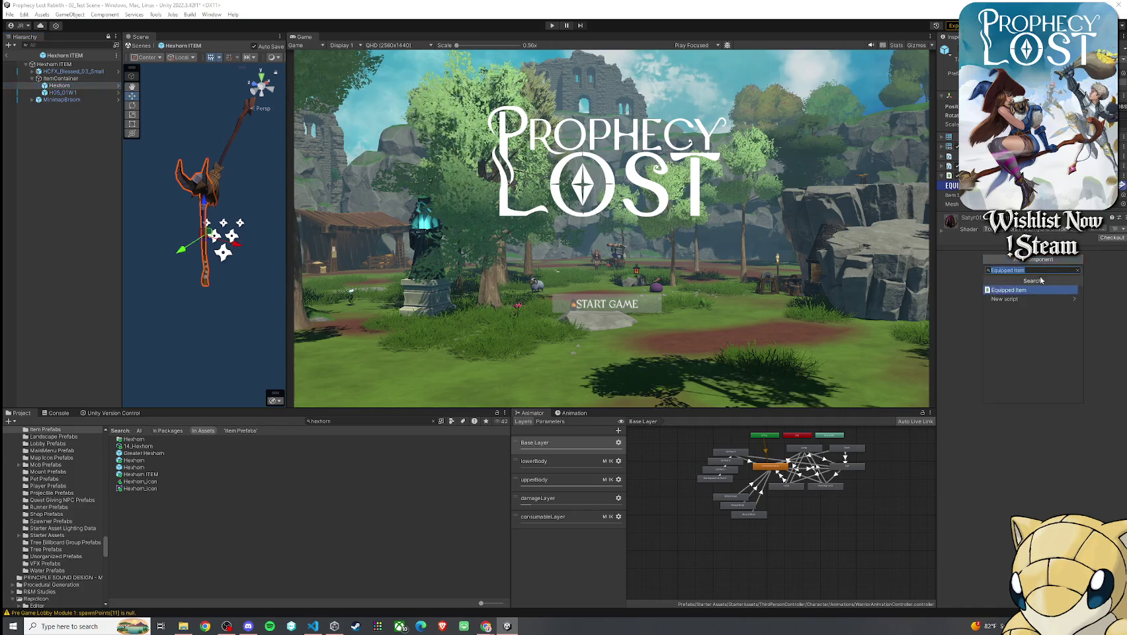
text(collider)
click(1023, 384)
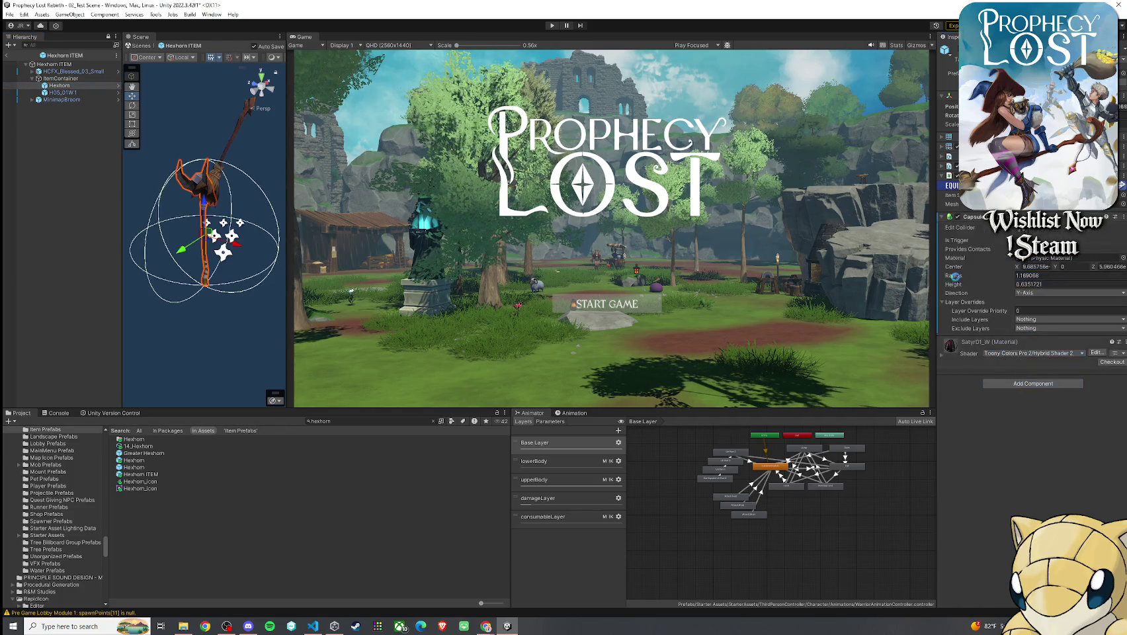
- Delete the H05_01W1 broom mesh and set the collider to radius 0.72, height 2.25, Z-Axis
click(66, 93)
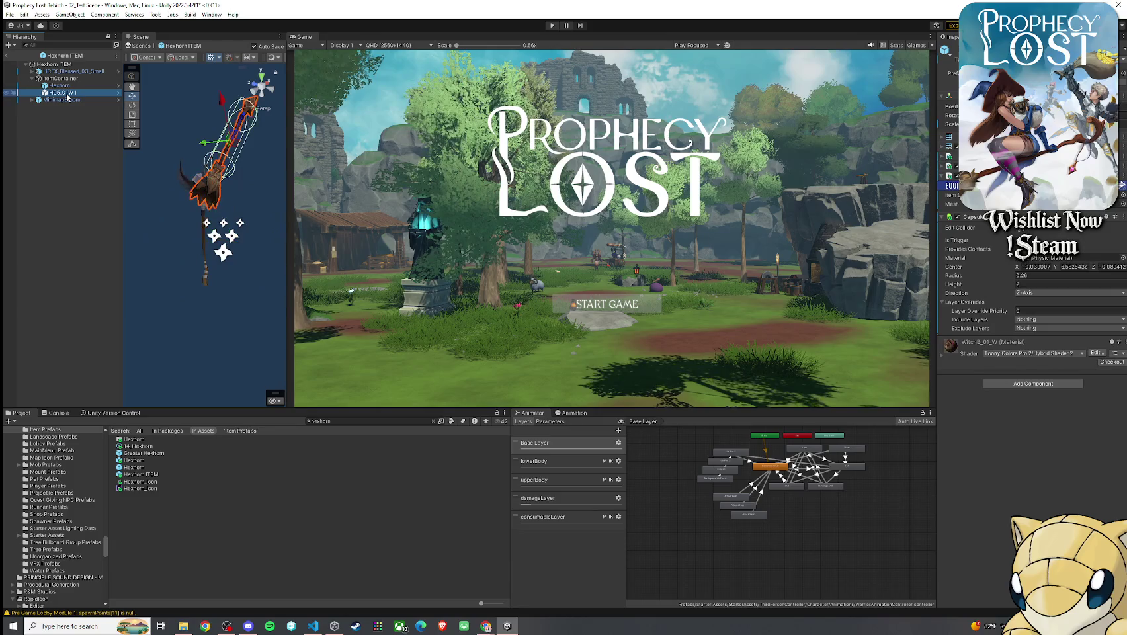
key(Delete)
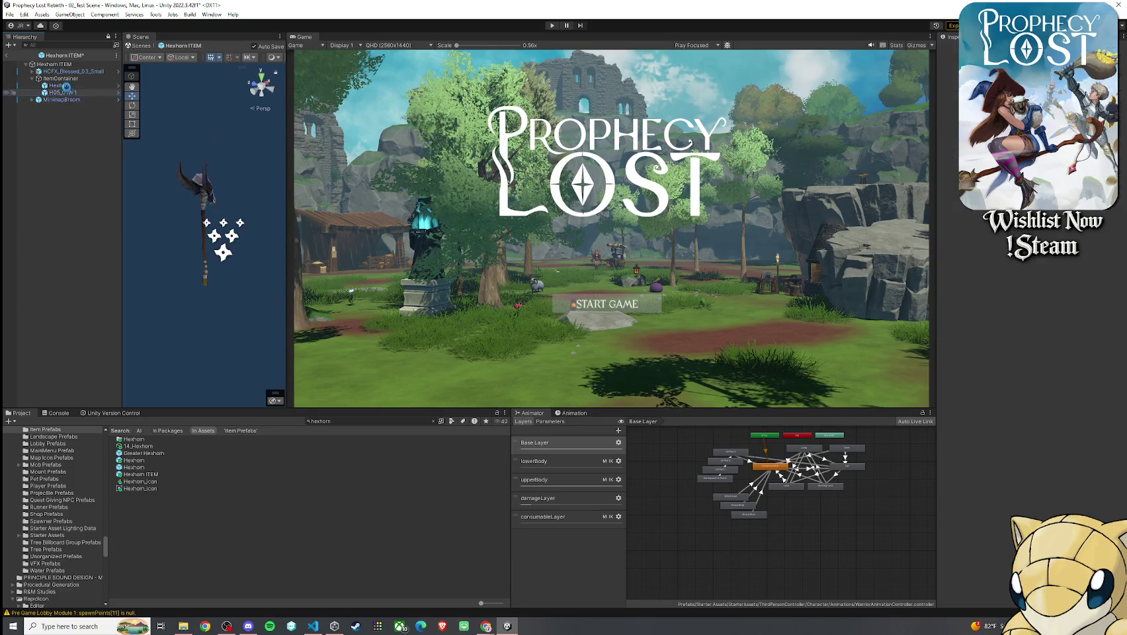
click(60, 85)
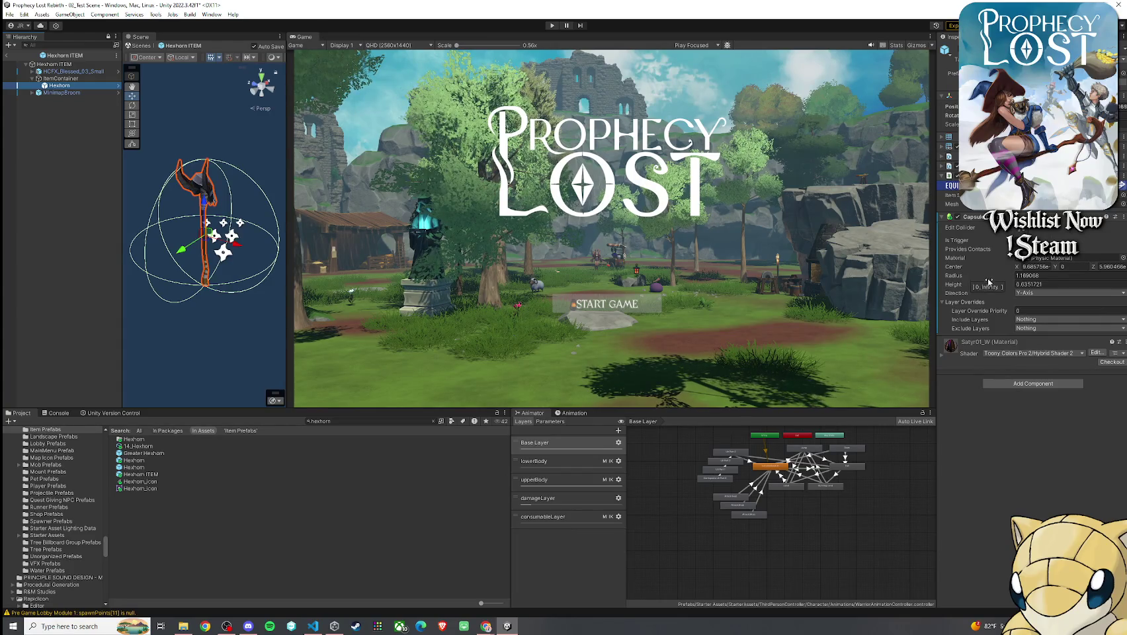
drag(987, 282, 995, 288)
click(1027, 293)
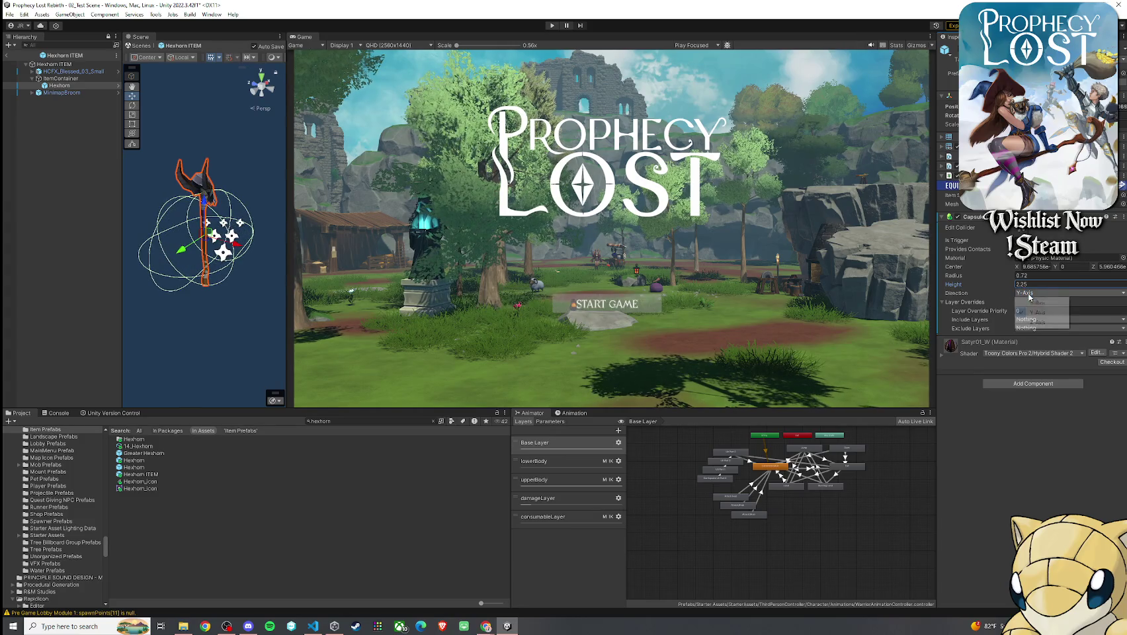
click(1033, 308)
click(1032, 293)
click(1029, 322)
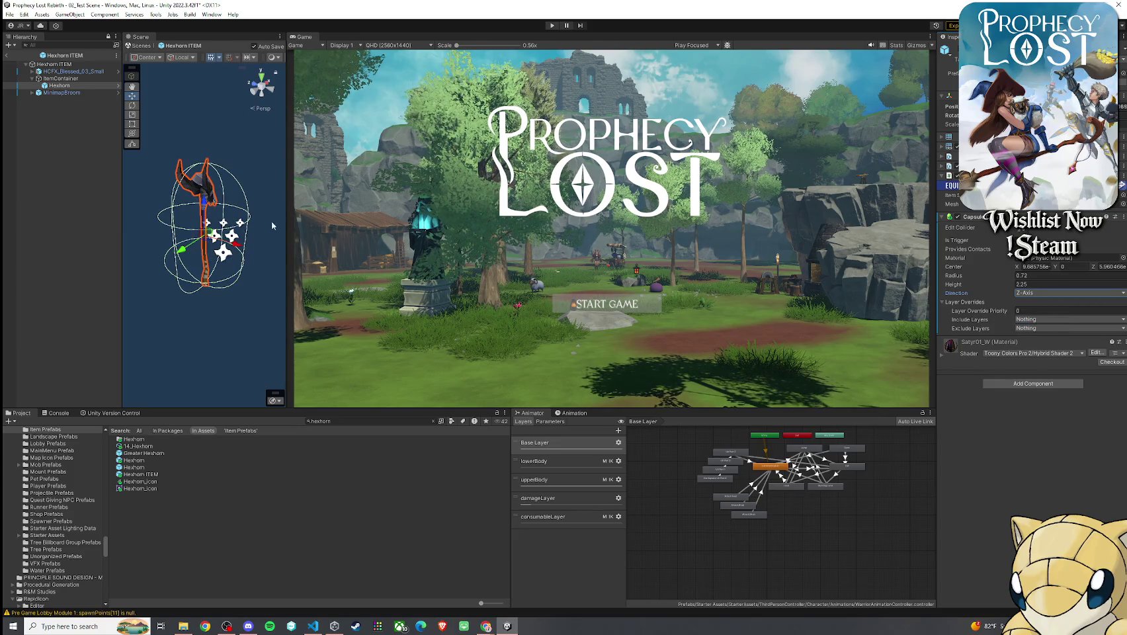
drag(483, 235, 481, 232)
key(f)
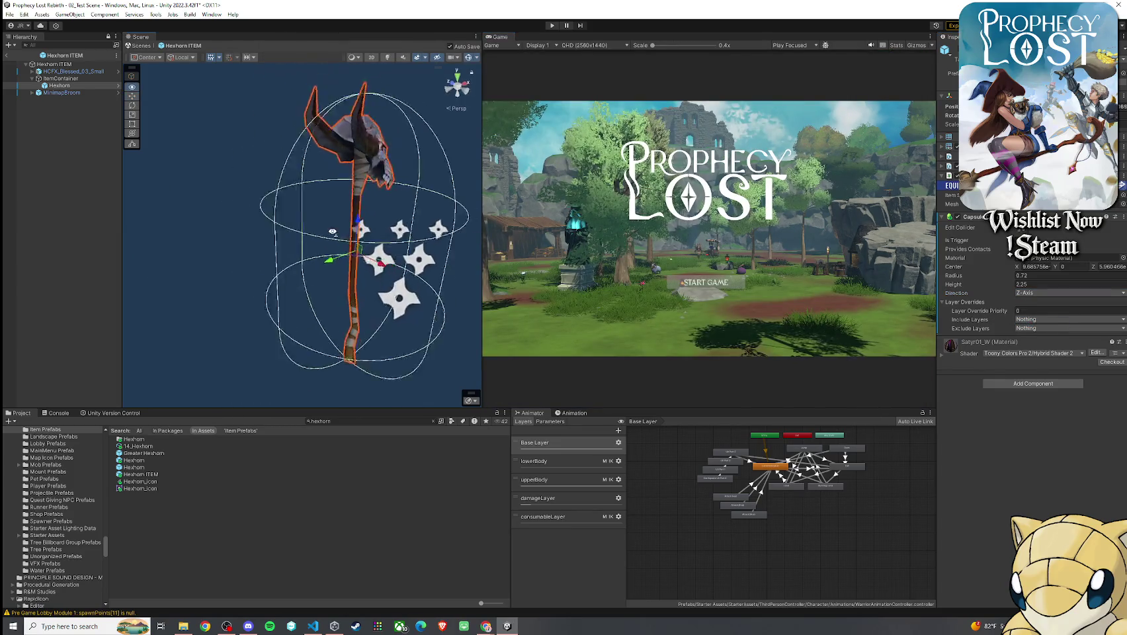
- Set the Hexhorn capsule collider radius to 0.5
click(1038, 276)
text(0.5)
key(Return)
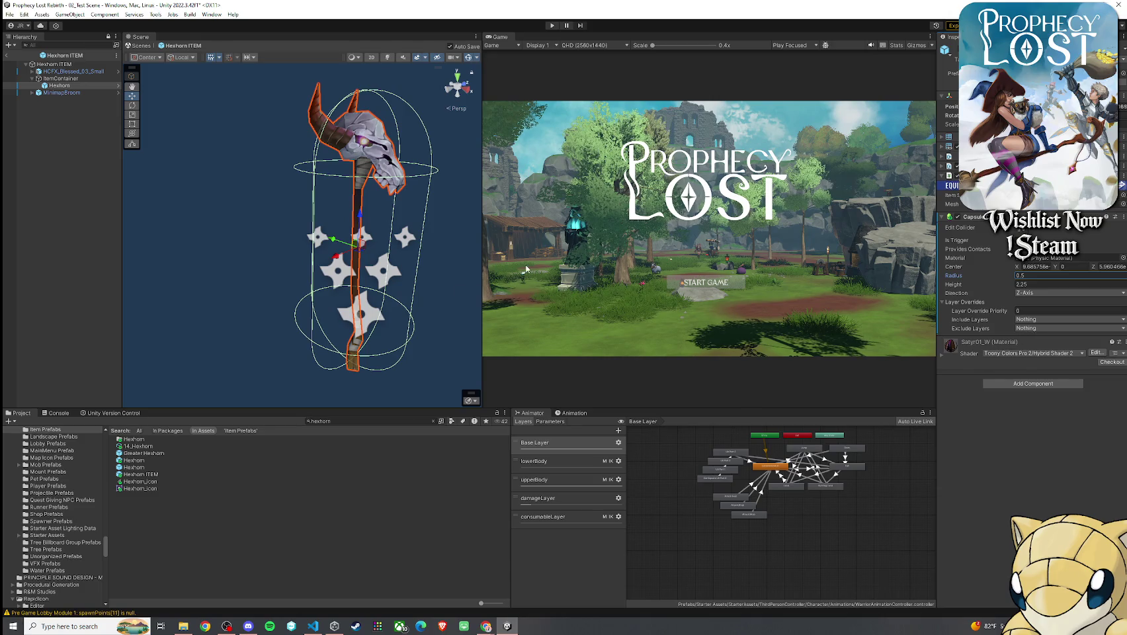
- Preview the HCFX_Blessed particle around the item, then return to the Item Prefabs folder listing
click(67, 80)
click(100, 63)
key(f)
click(96, 71)
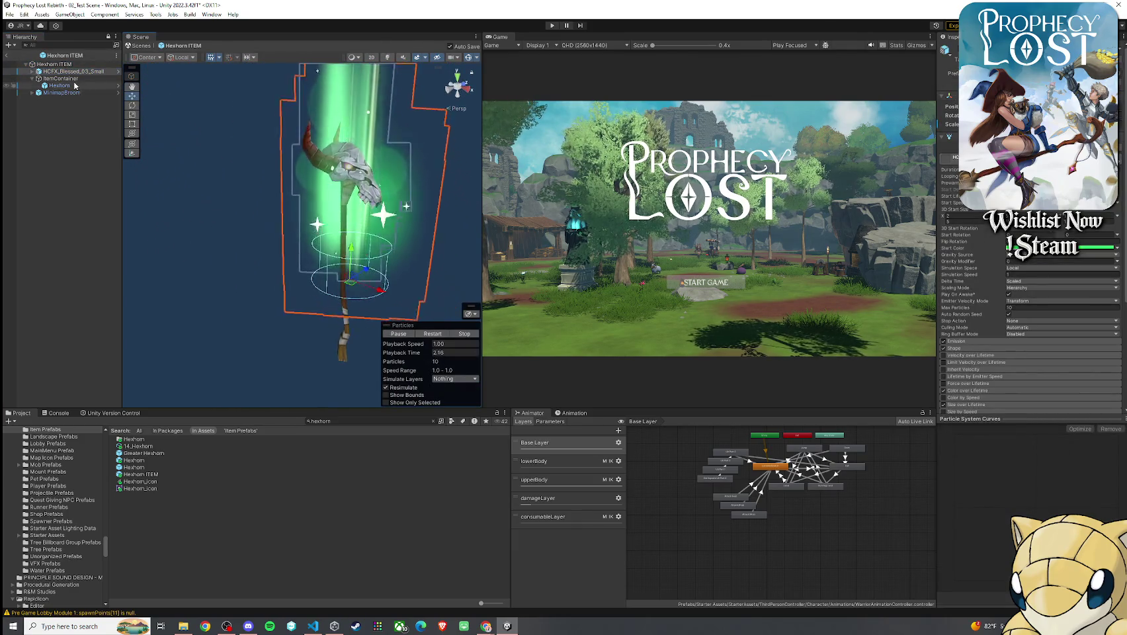
click(66, 78)
key(f)
drag(256, 184, 218, 179)
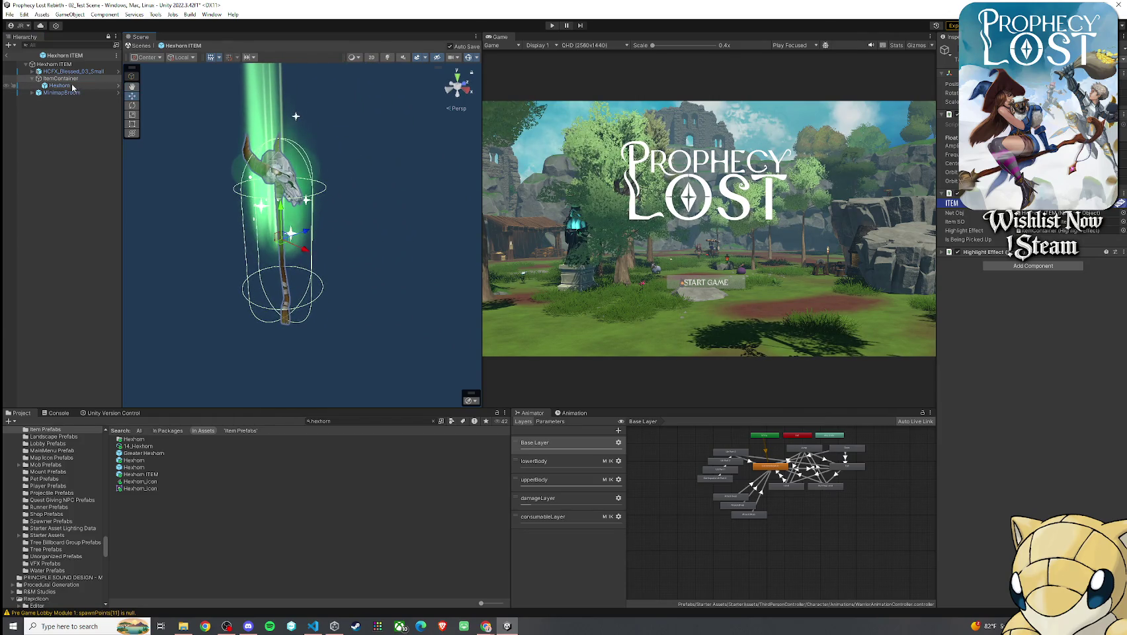
click(70, 79)
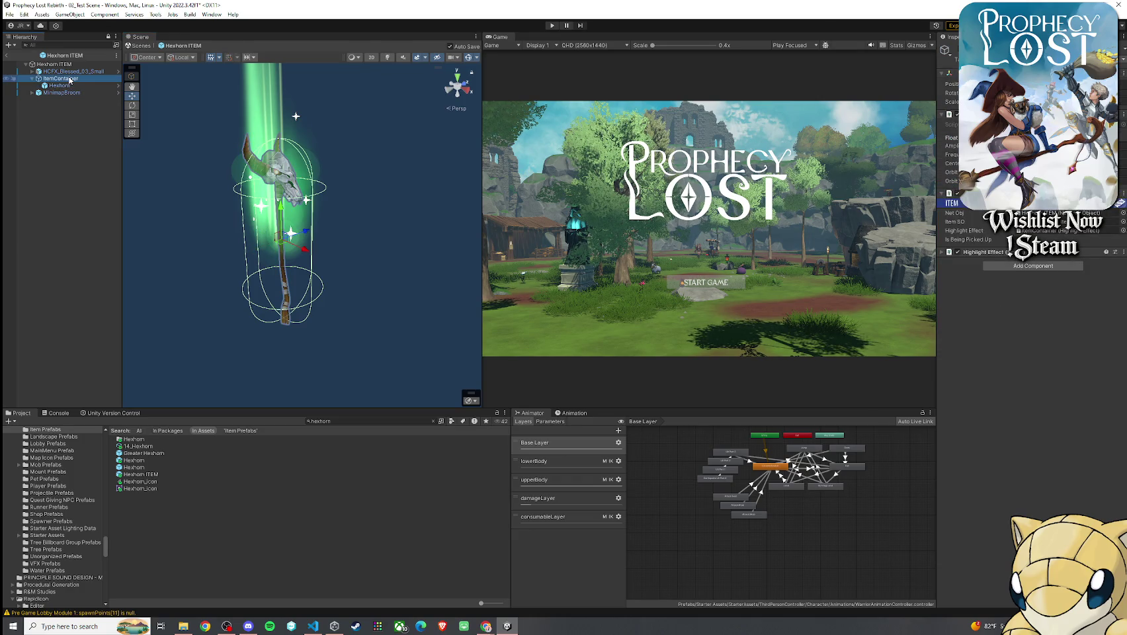
click(60, 86)
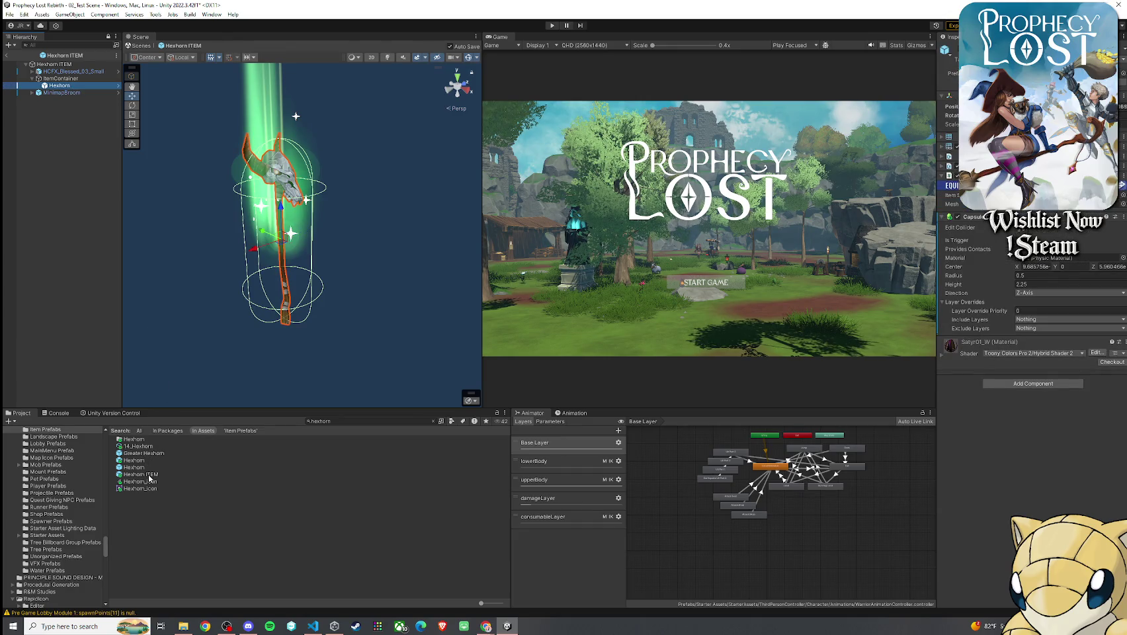
click(149, 475)
click(433, 421)
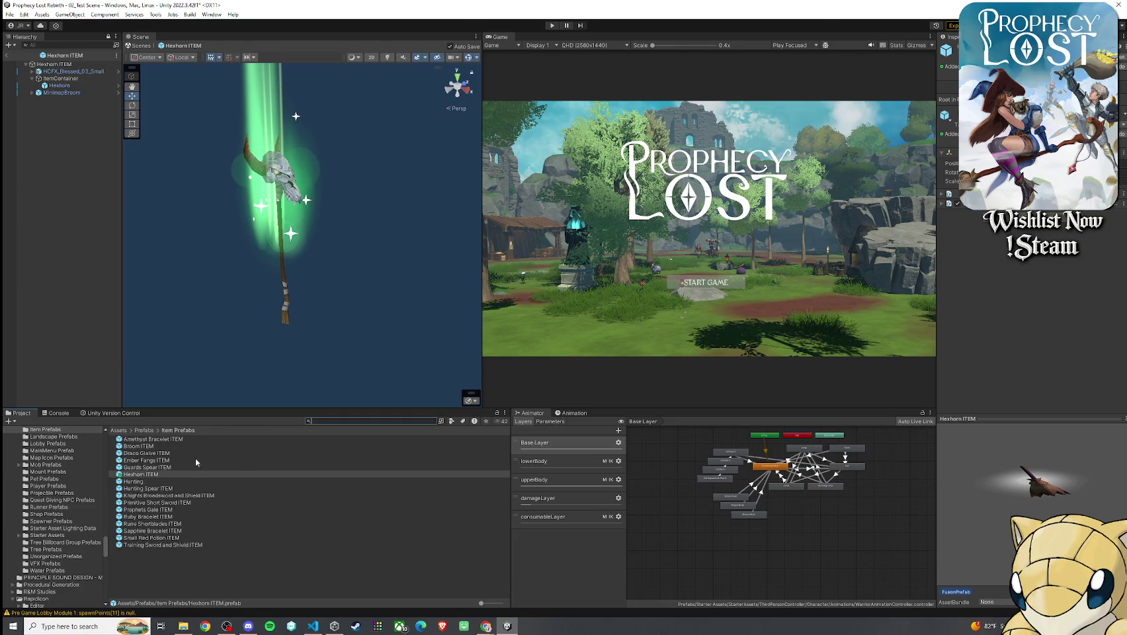
- Inspect the Ember Fangs ITEM prefab's children, then reopen Hexhorn ITEM and select Hexhorn
double_click(149, 460)
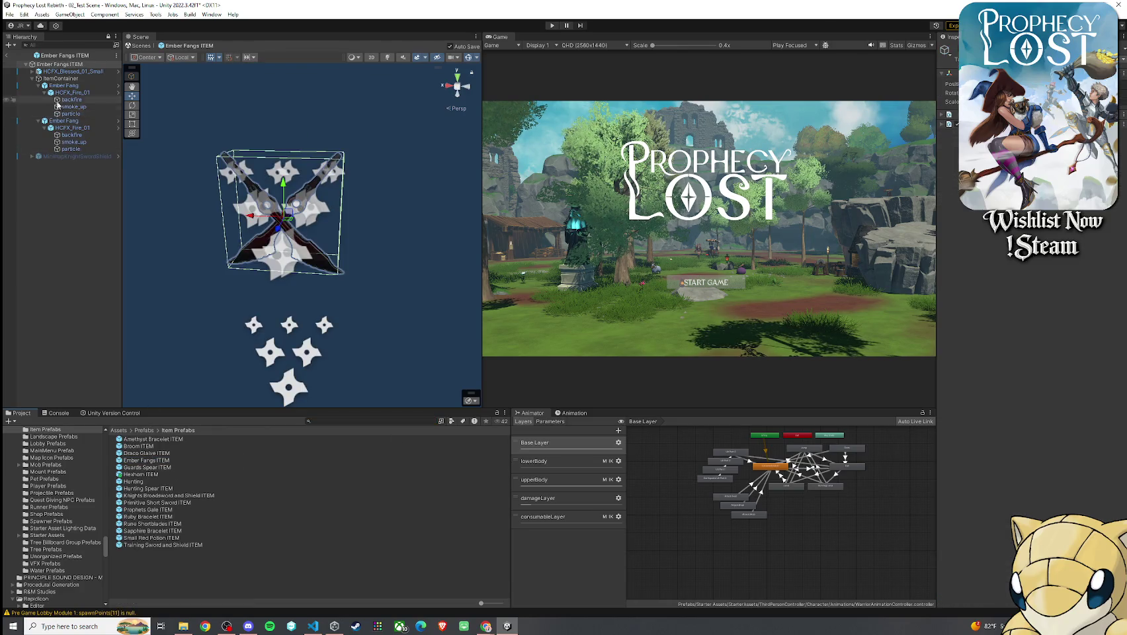
click(61, 78)
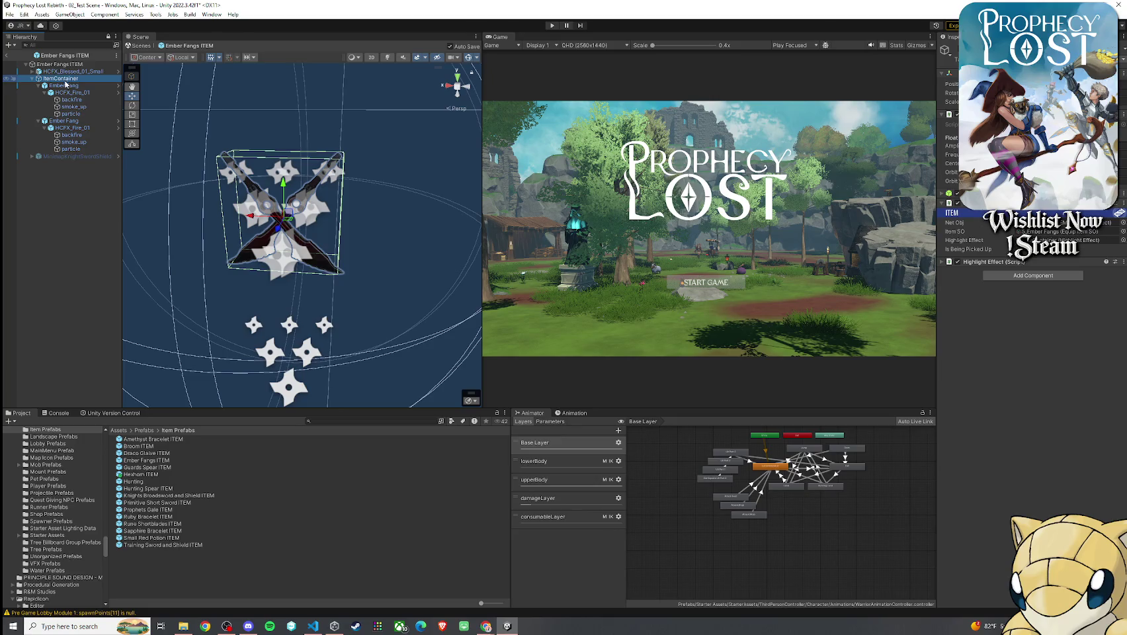
click(69, 86)
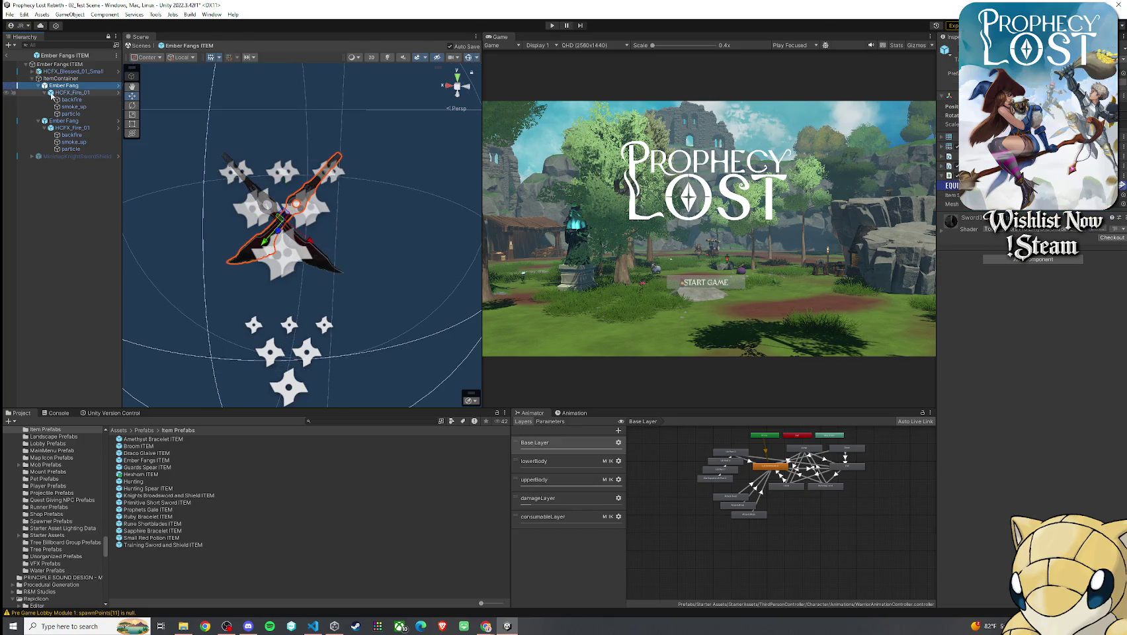
click(38, 86)
click(38, 92)
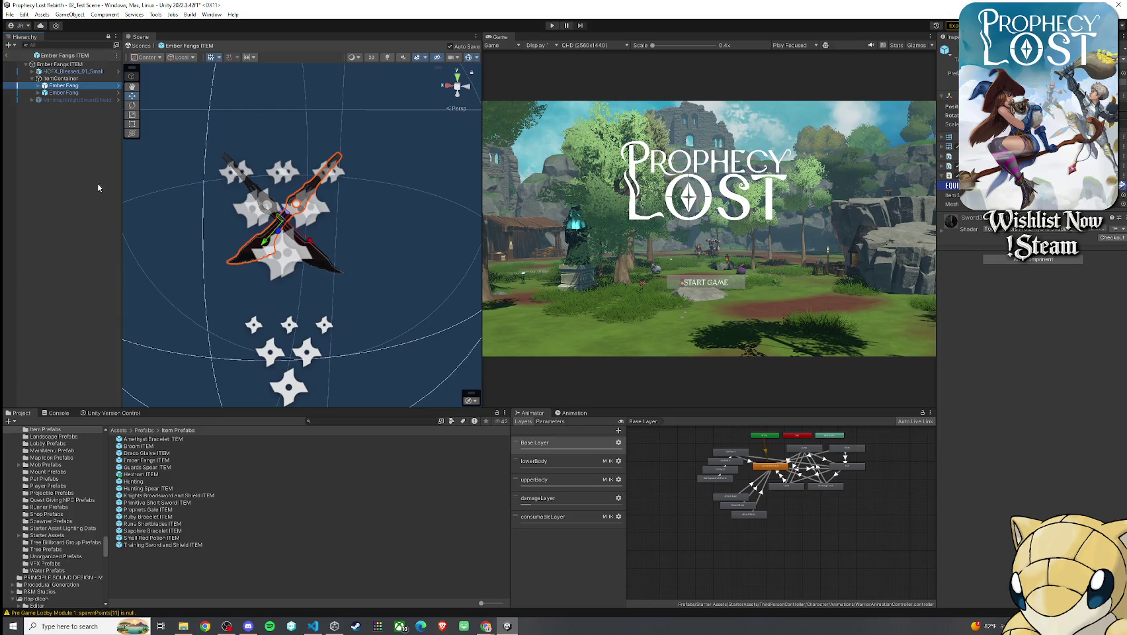
double_click(153, 475)
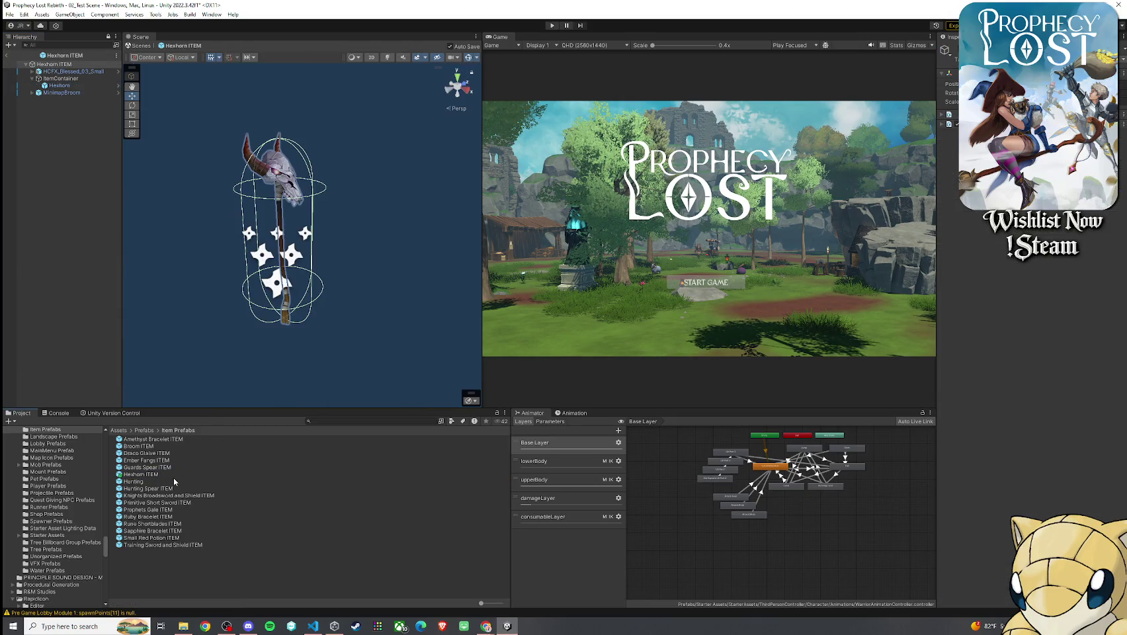
click(66, 85)
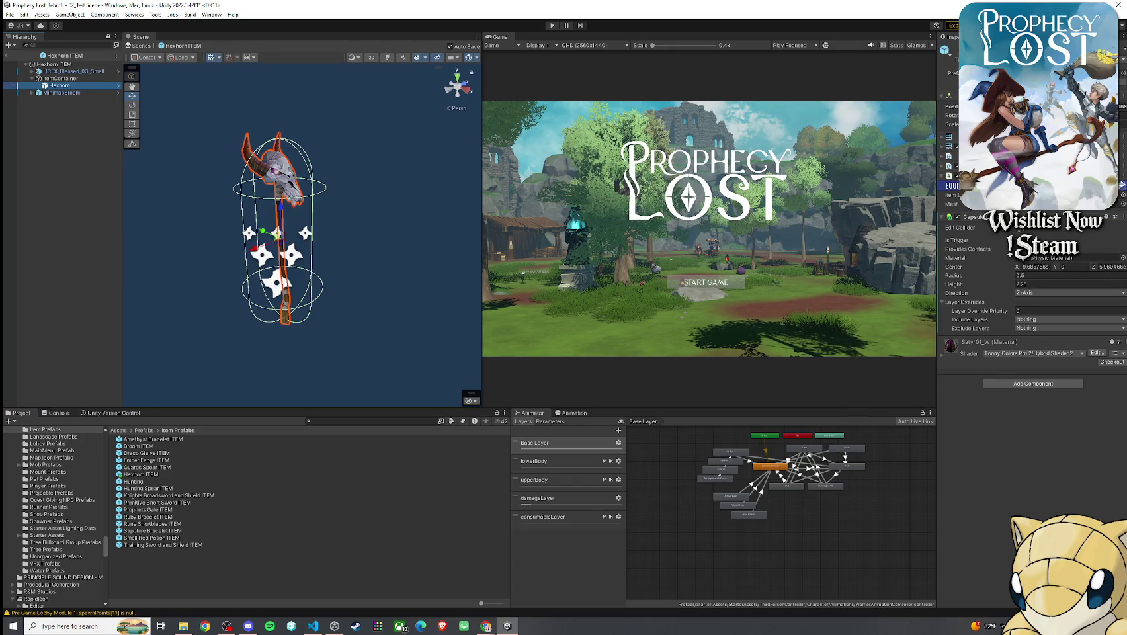
- Reset the Hexhorn weapon's Transform and open the nested Hexhorn prefab on its own
click(1125, 96)
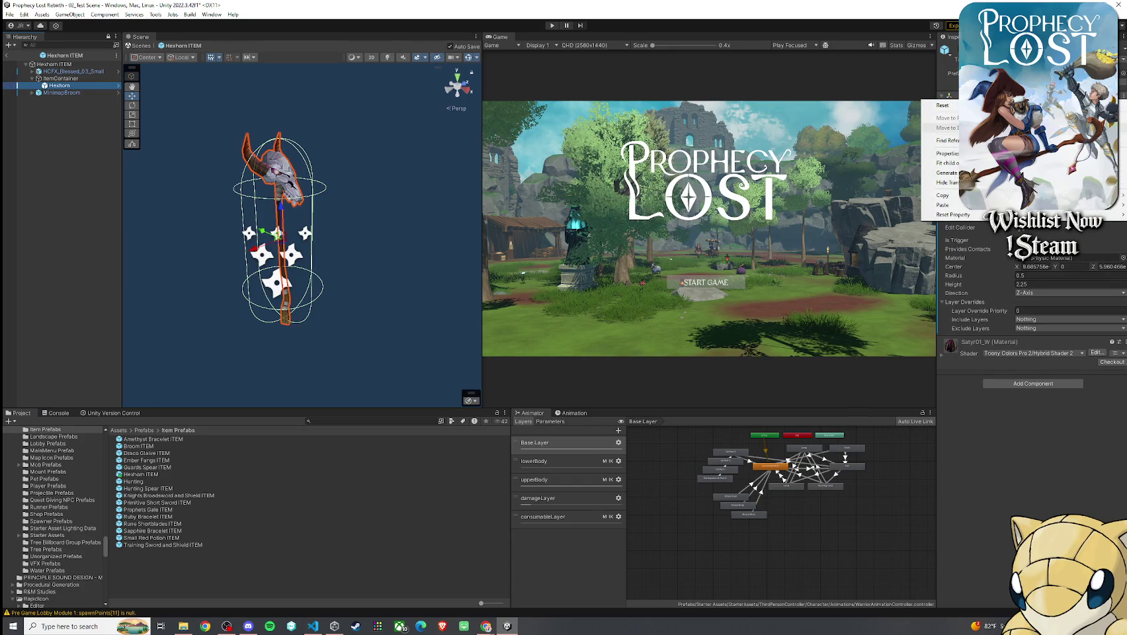
click(943, 105)
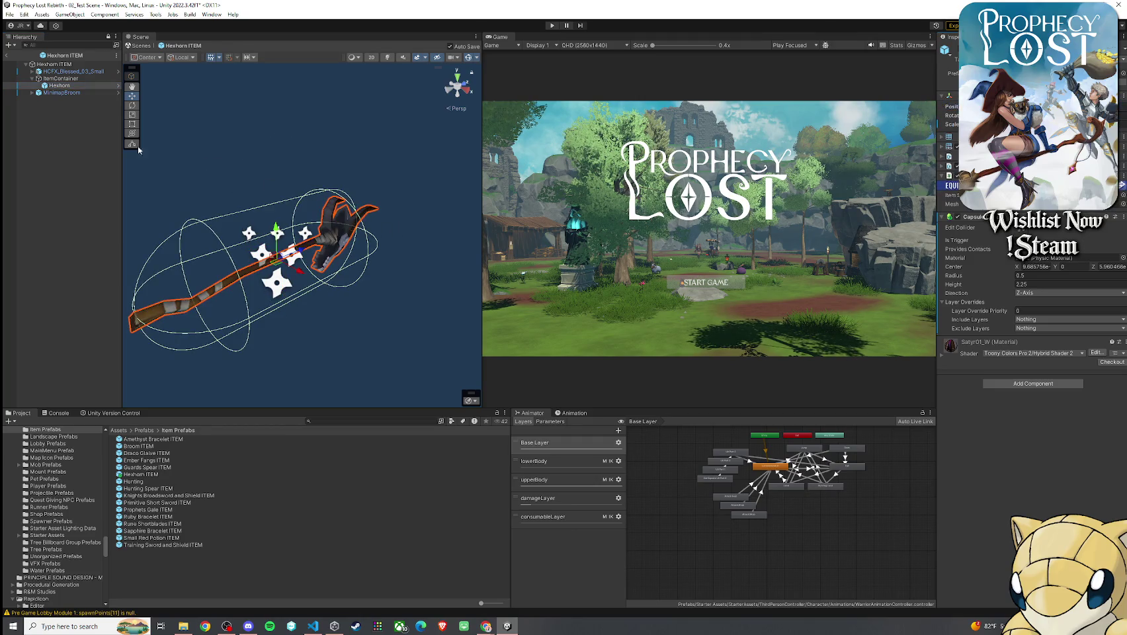
click(118, 85)
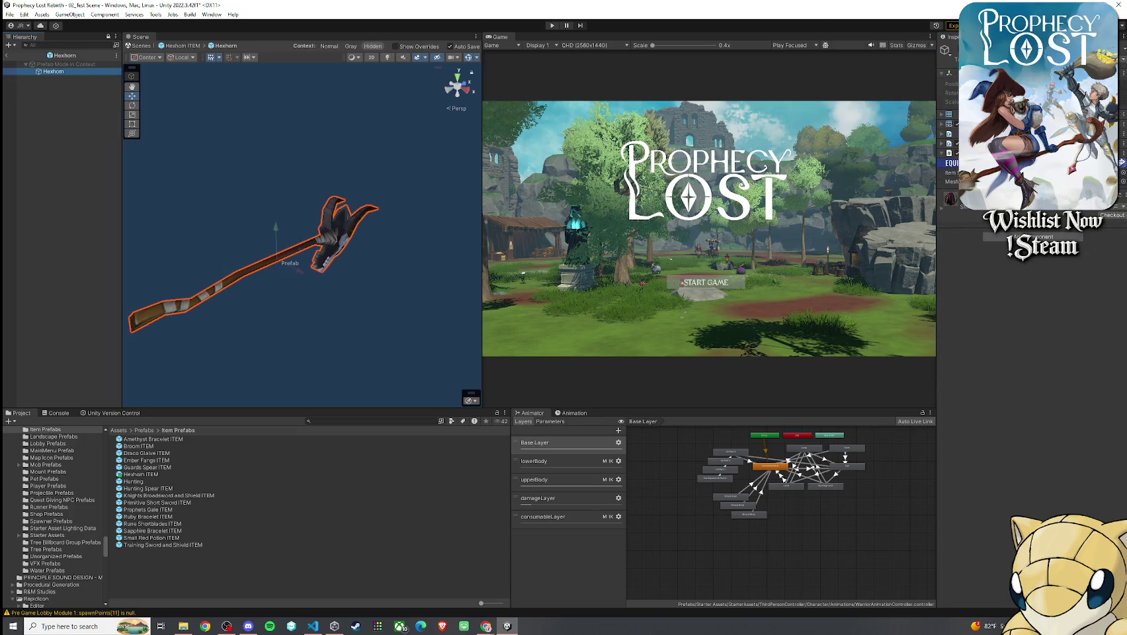
drag(338, 236, 240, 319)
double_click(171, 472)
click(115, 89)
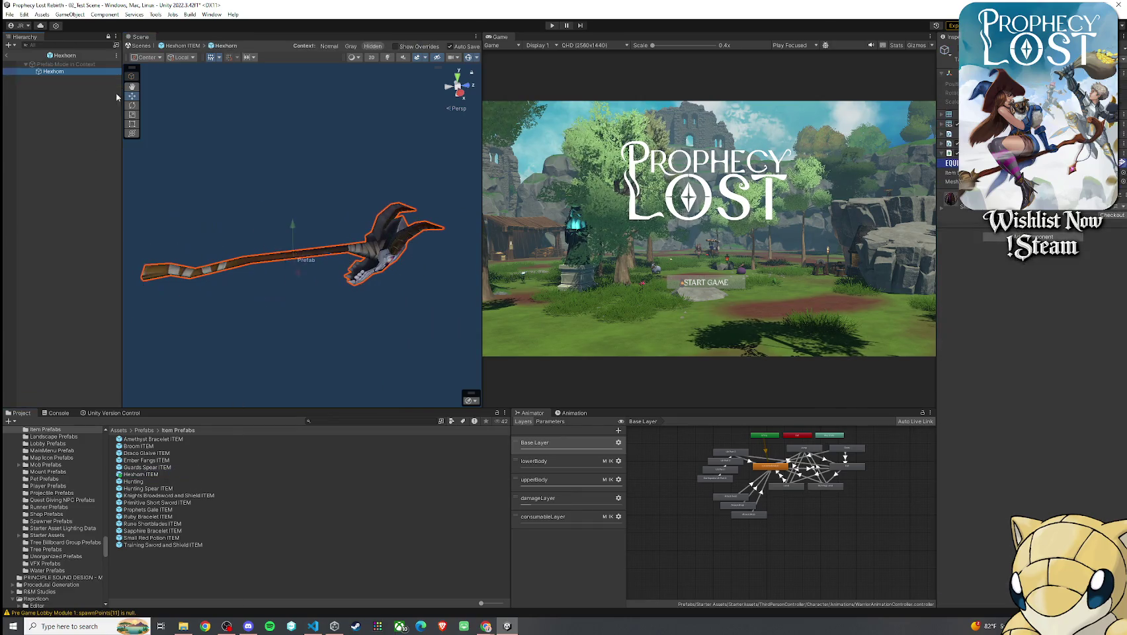
click(8, 57)
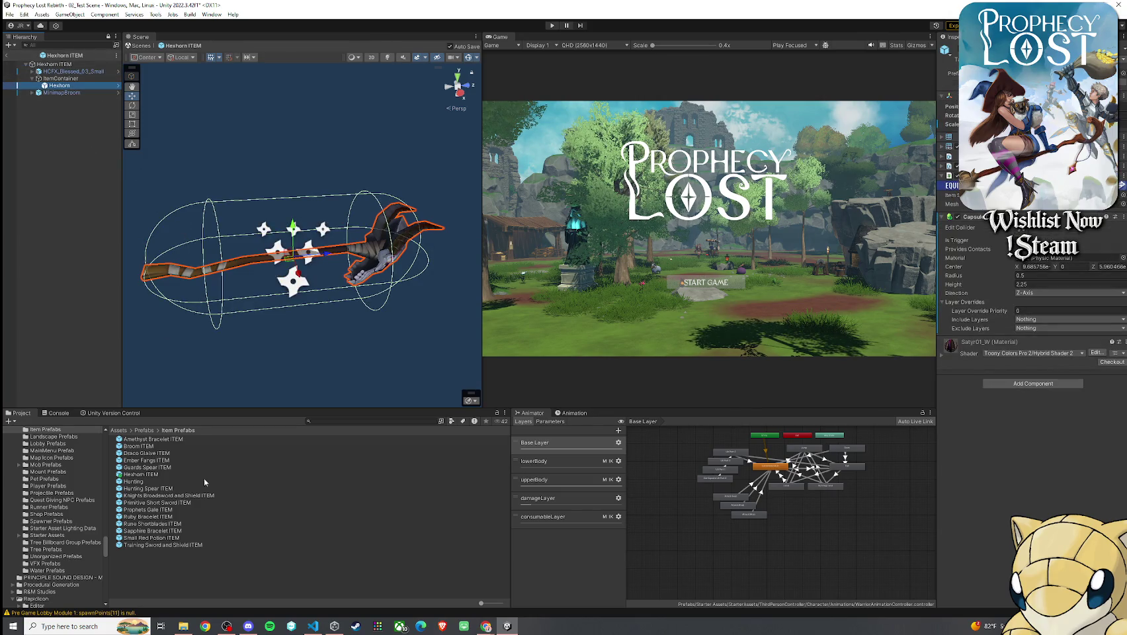
- Open the Hexhorn prefab in Equip Prefabs, restore it upright with undo, and save
click(328, 424)
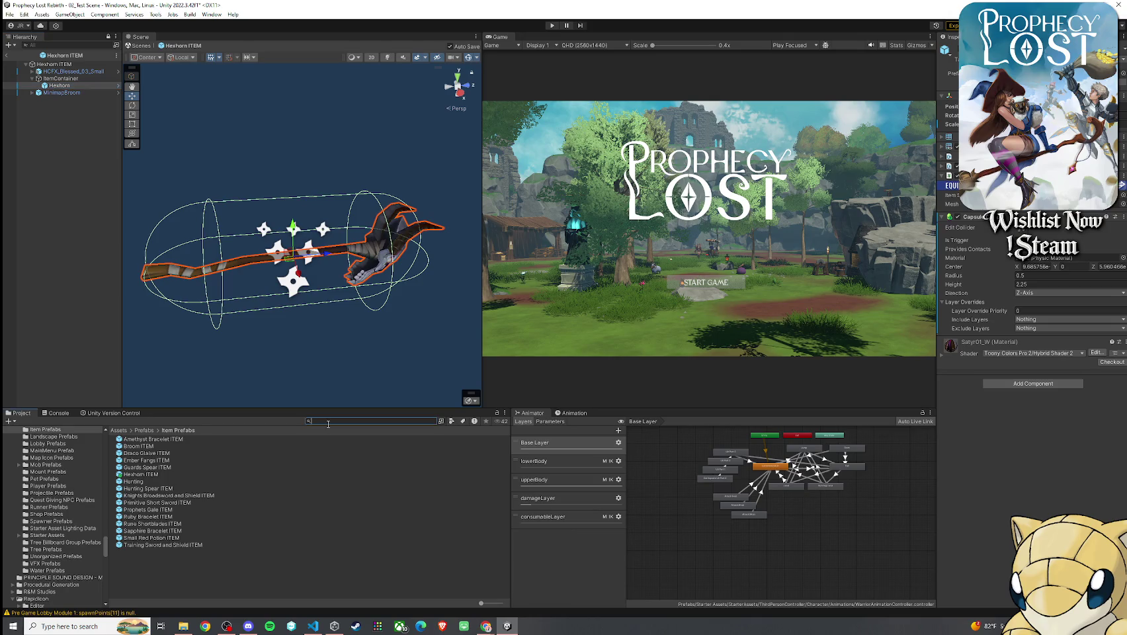
text(Equip Pref)
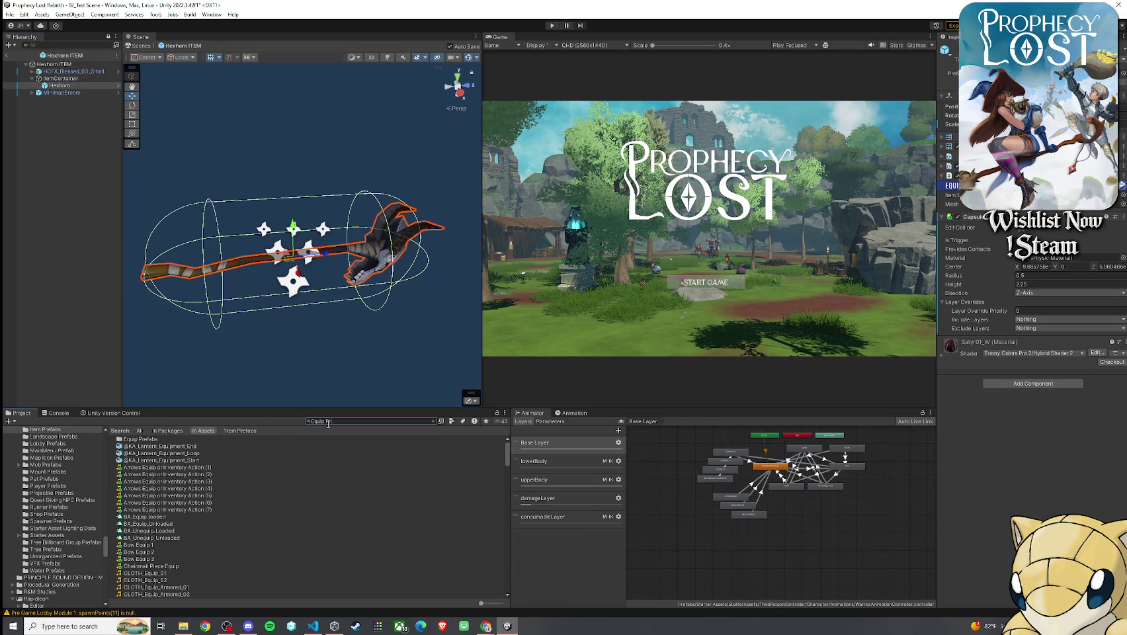
double_click(135, 439)
double_click(145, 467)
double_click(134, 439)
drag(395, 195, 252, 198)
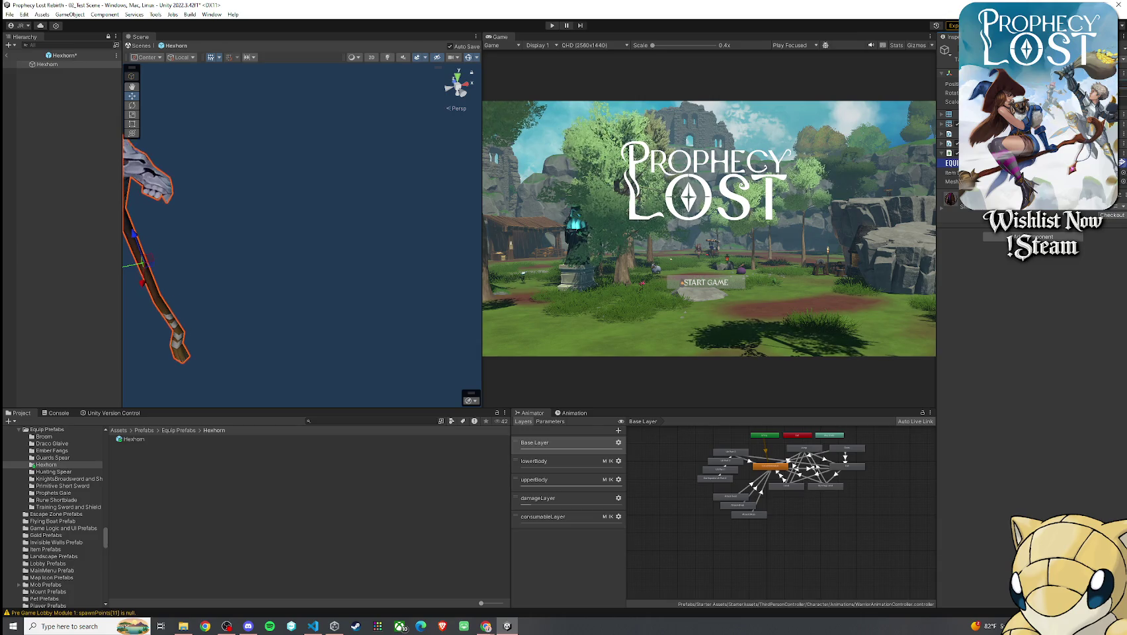
key(ctrl+z)
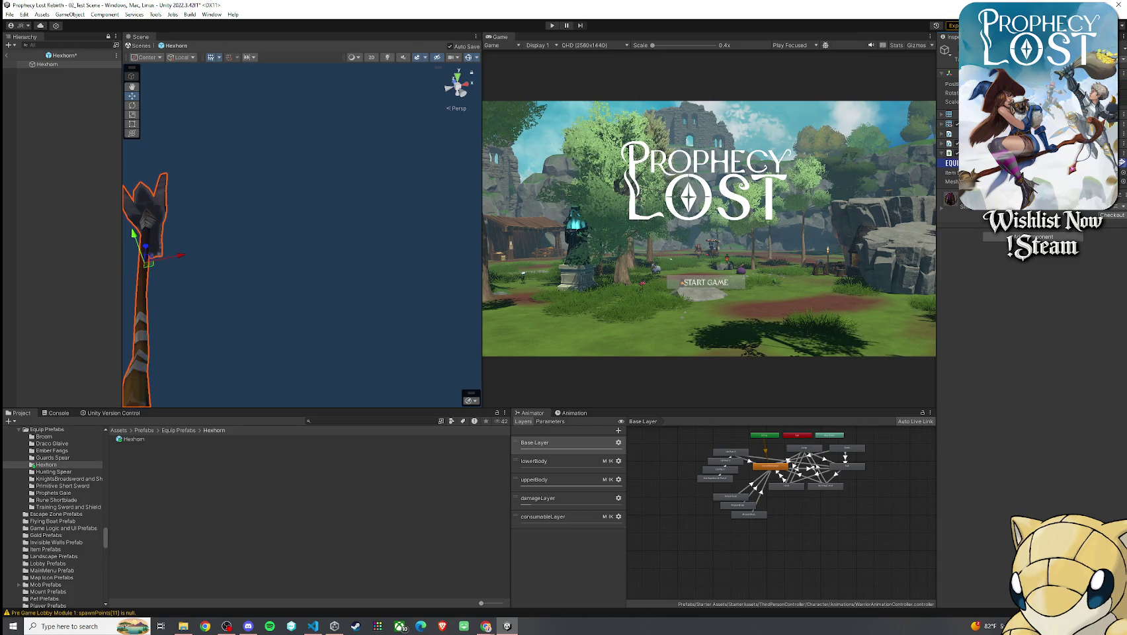
key(ctrl+s)
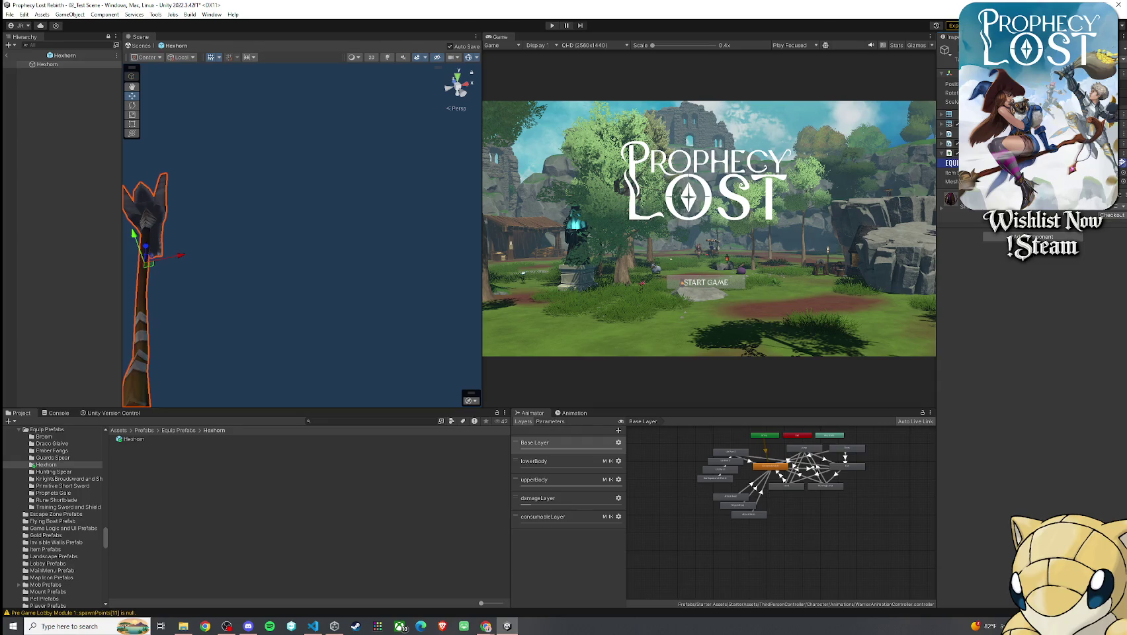
- Search the project for 'HexHorn ITEM' and open that prefab
drag(310, 193, 241, 194)
click(335, 422)
text(HexHo)
text(rn ITEM)
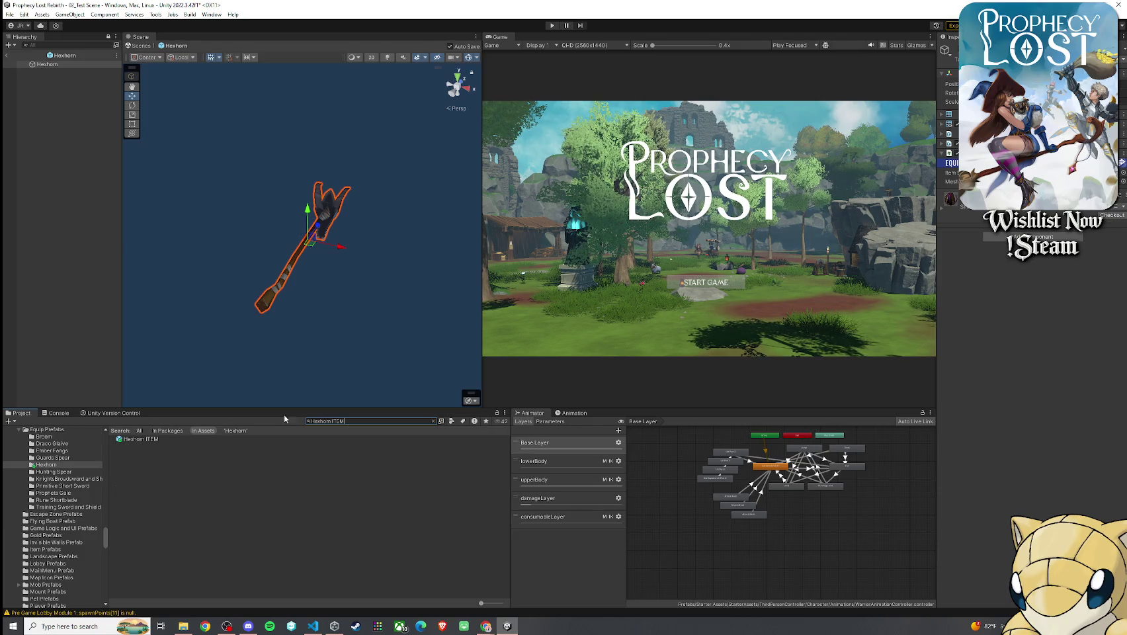
double_click(154, 438)
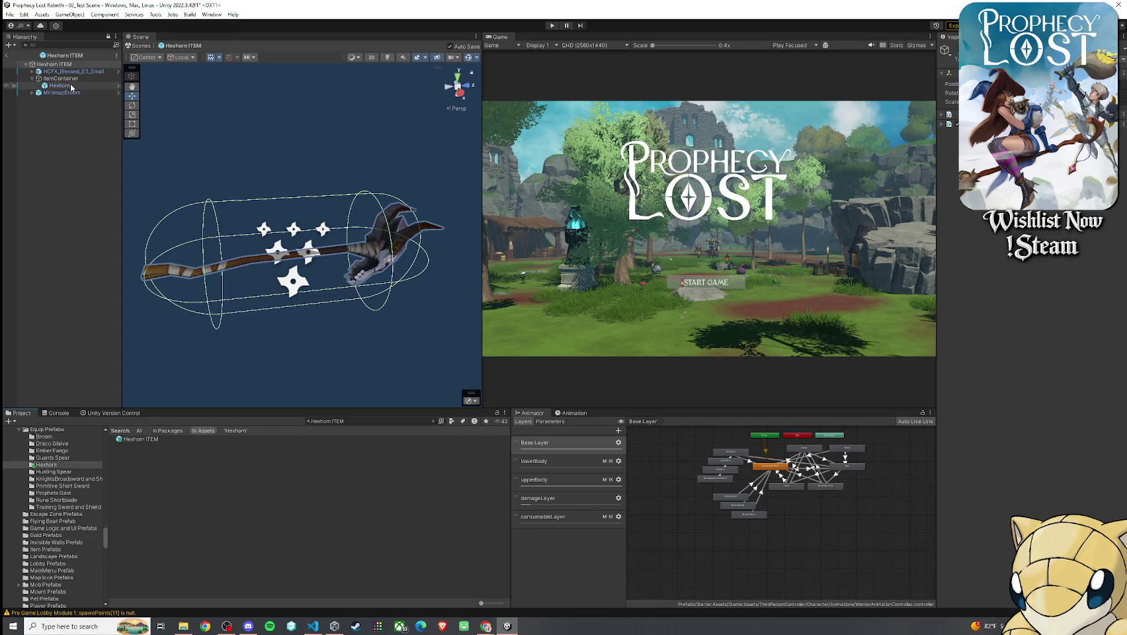
- Undo and redo the Hexhorn staff's transform changes, checking it against the blessed particle effect
click(796, 135)
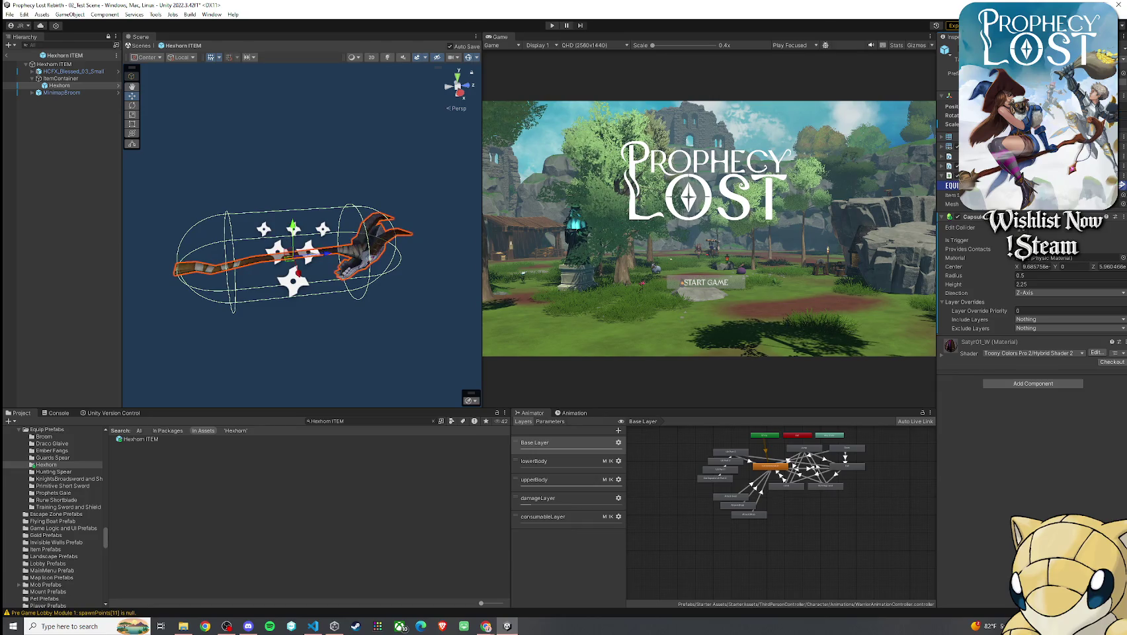
key(ctrl+z)
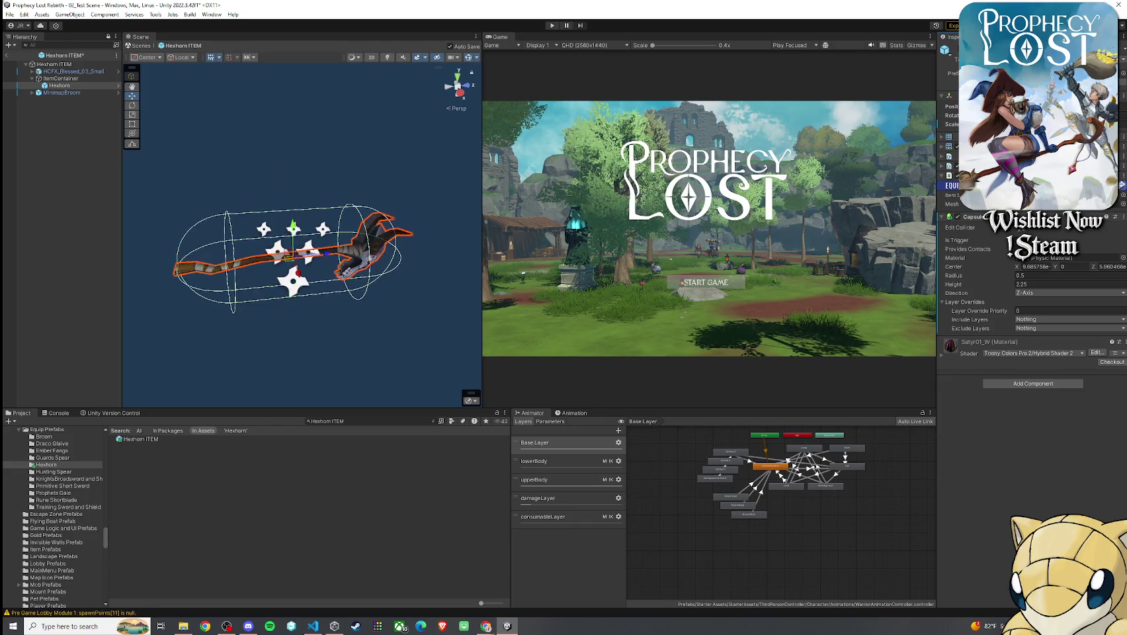
key(ctrl+y)
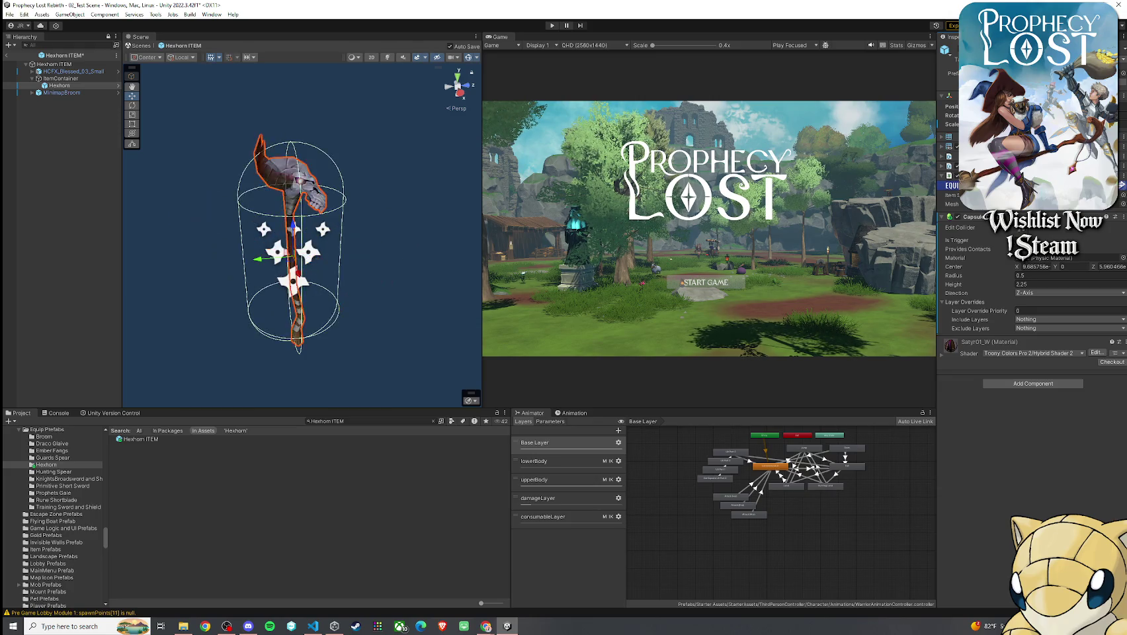
double_click(90, 72)
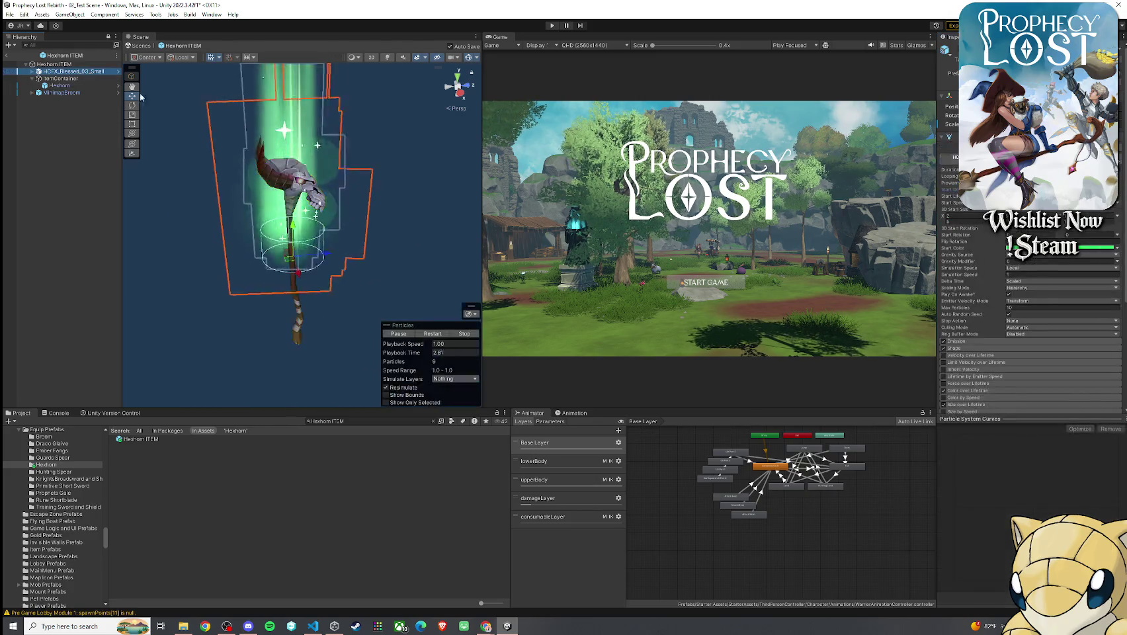
double_click(81, 85)
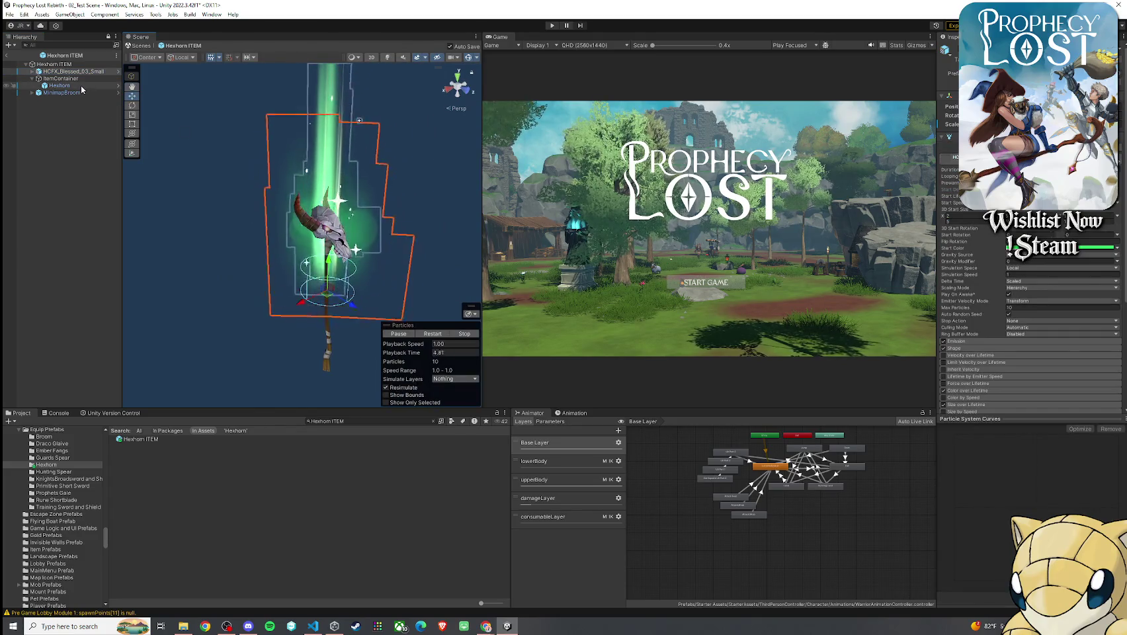
key(ctrl+y)
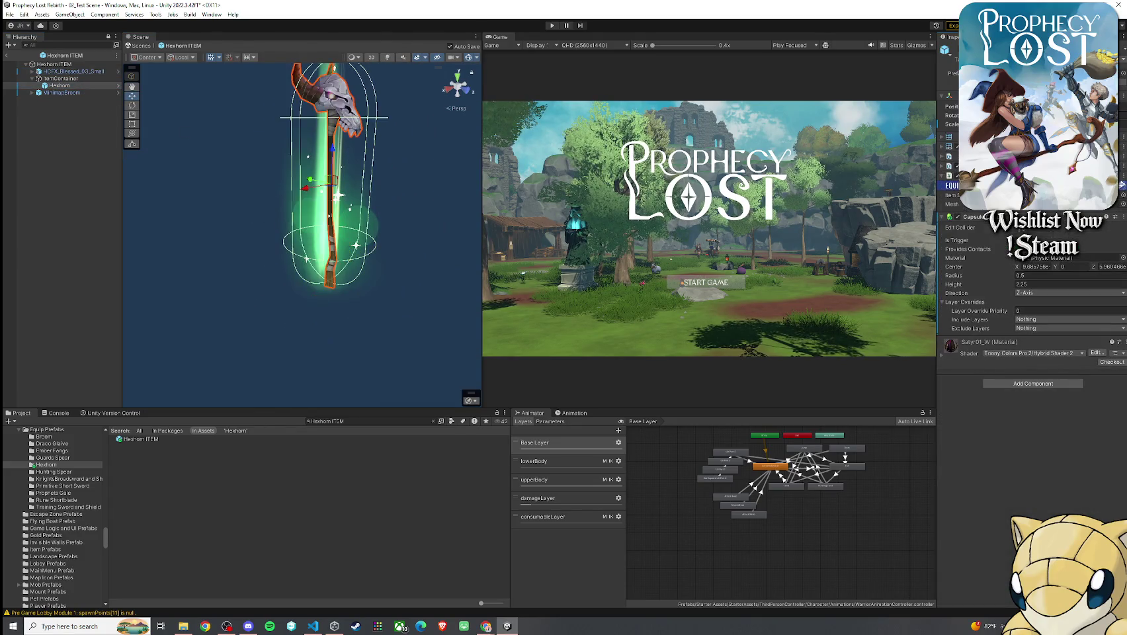
drag(267, 107, 279, 163)
scroll(down, 3)
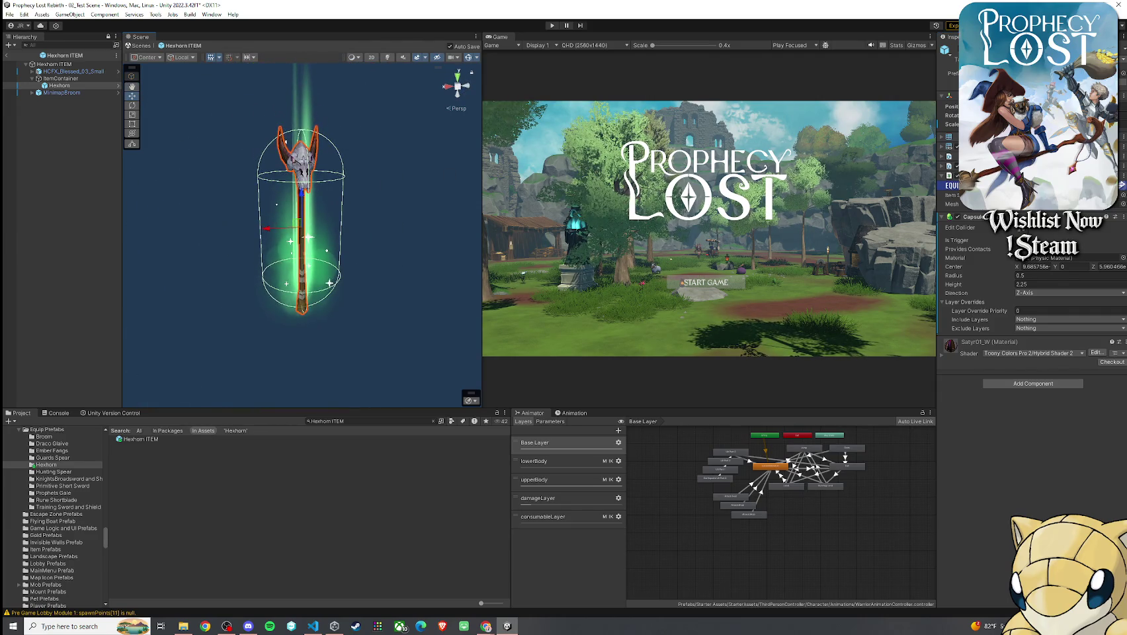
key(ctrl+z)
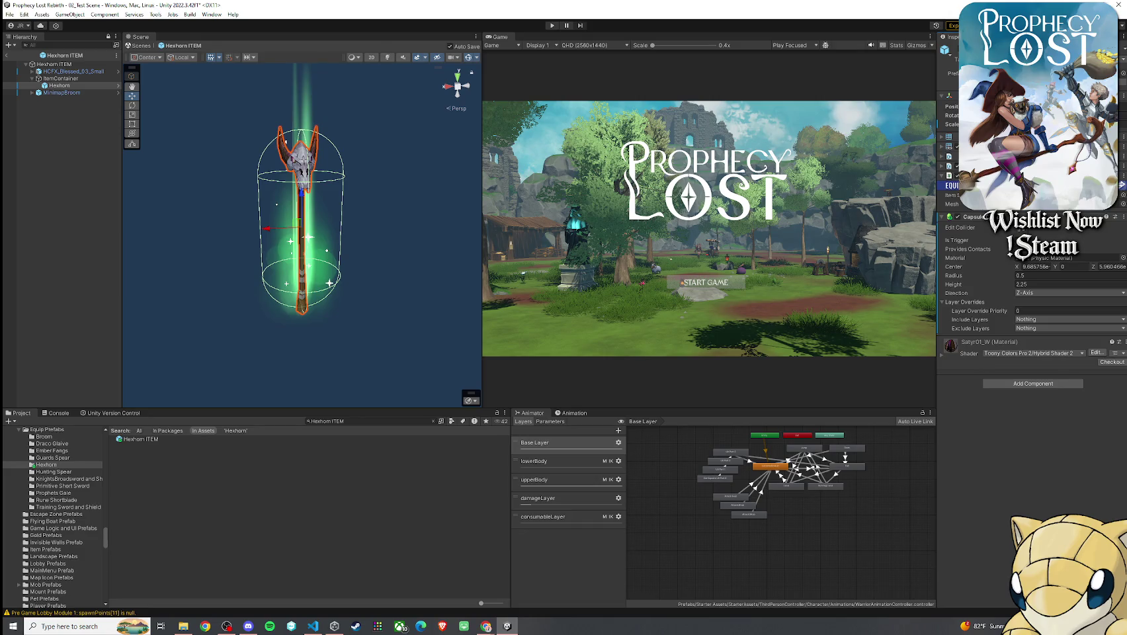
key(ctrl+z)
key(ctrl+z)
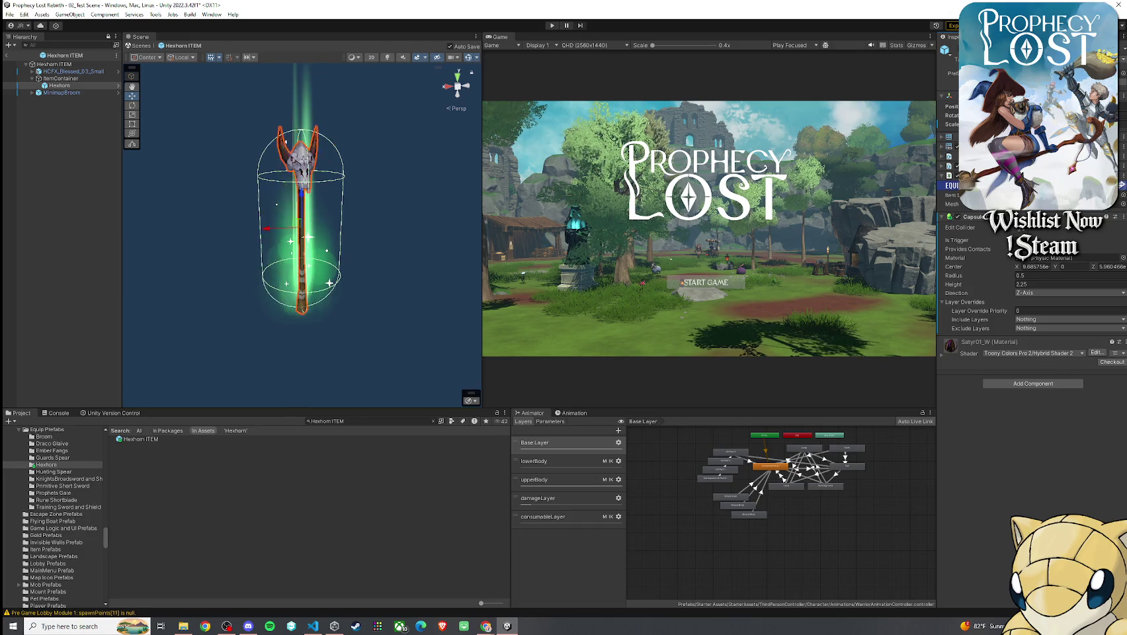
- Tilt the Hexhorn staff upright with the Rotate tool and raise it into the green glow
key(e)
drag(335, 228, 342, 210)
drag(325, 238, 310, 210)
key(w)
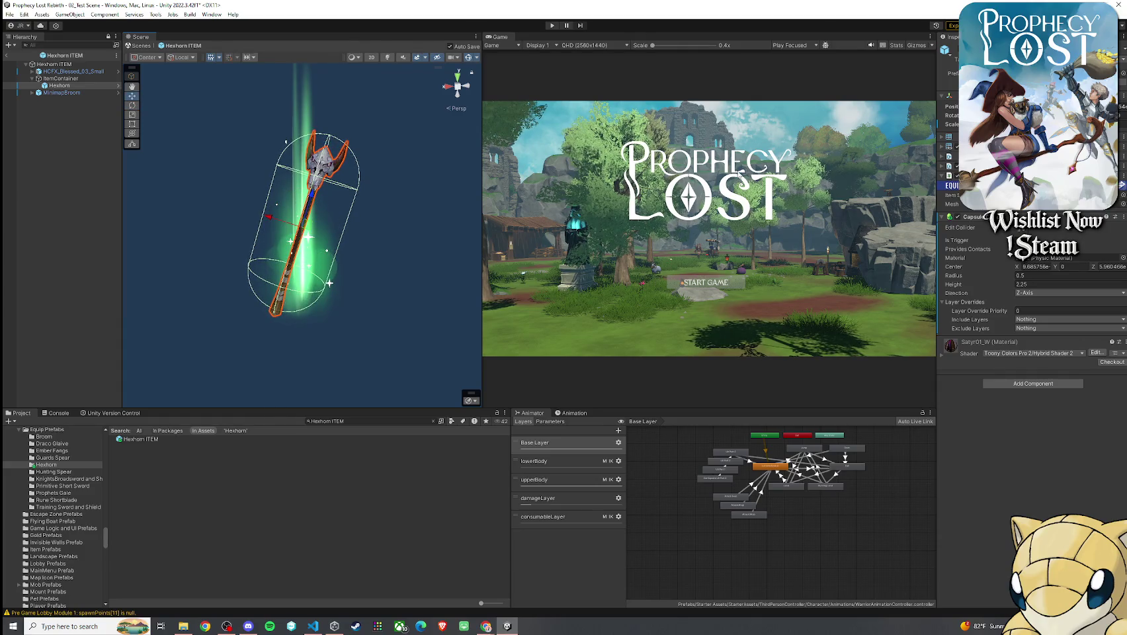
drag(1022, 106, 1042, 107)
double_click(73, 71)
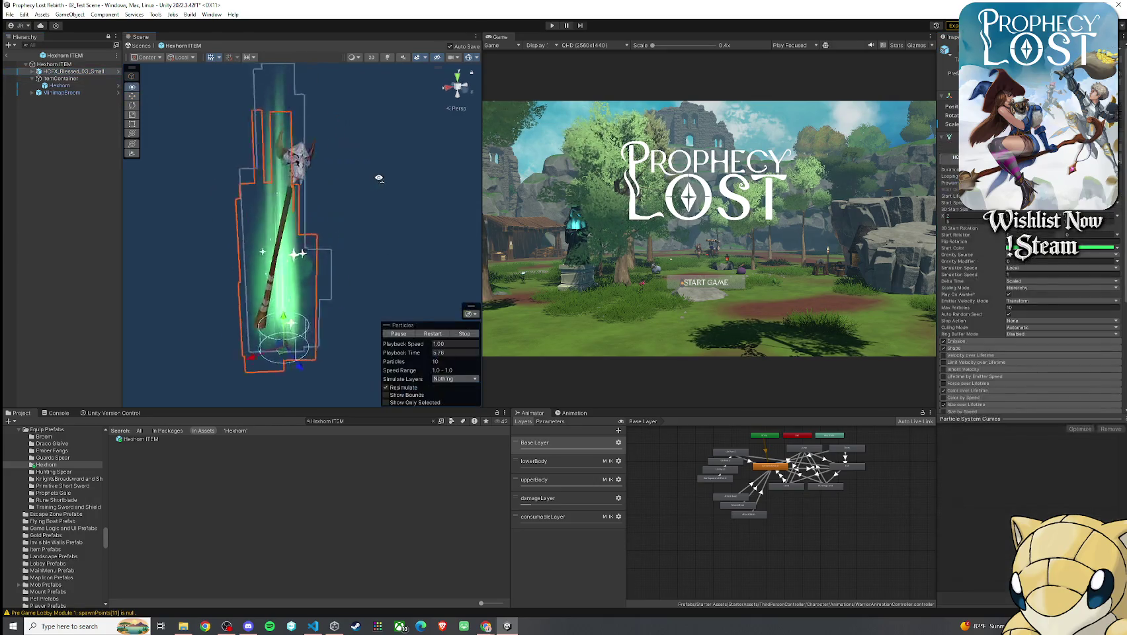
drag(445, 203, 323, 163)
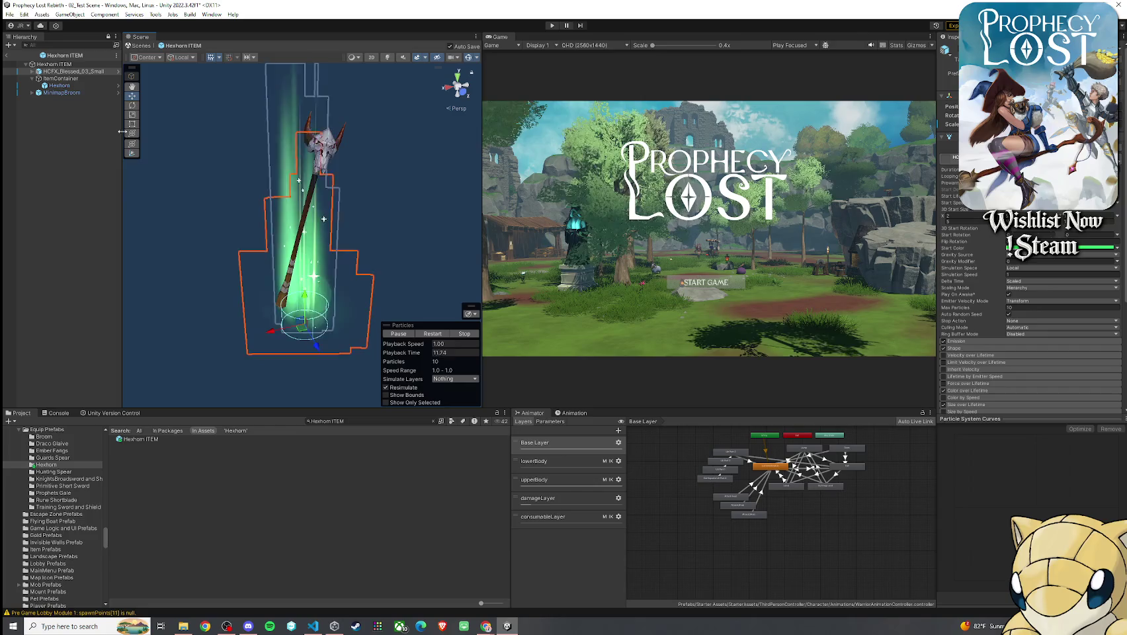
click(65, 109)
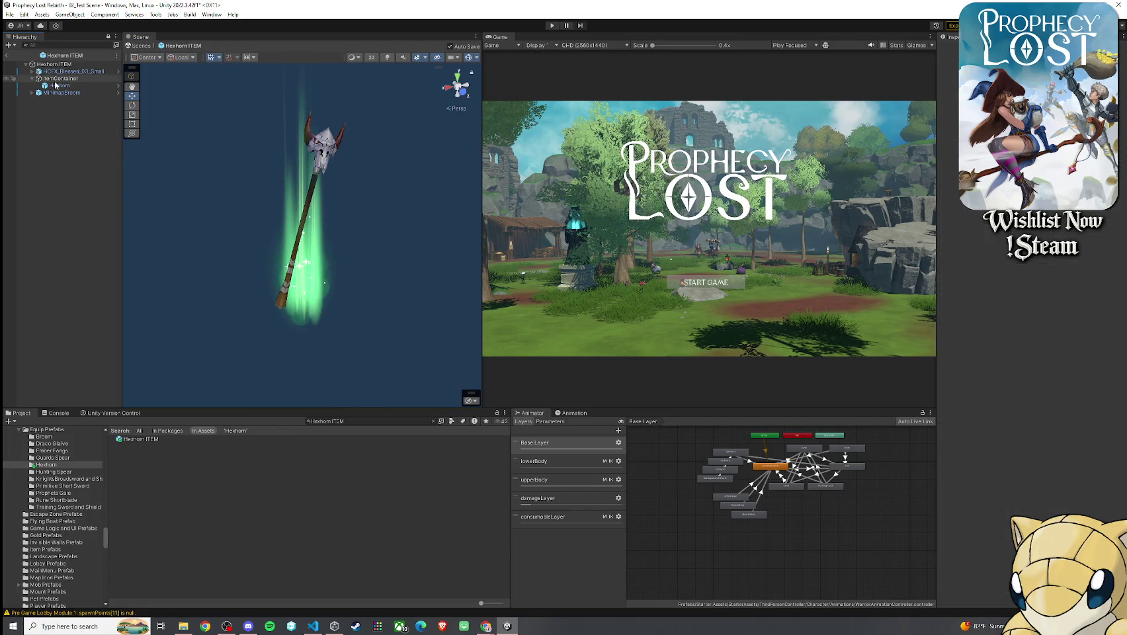
click(10, 45)
click(131, 4)
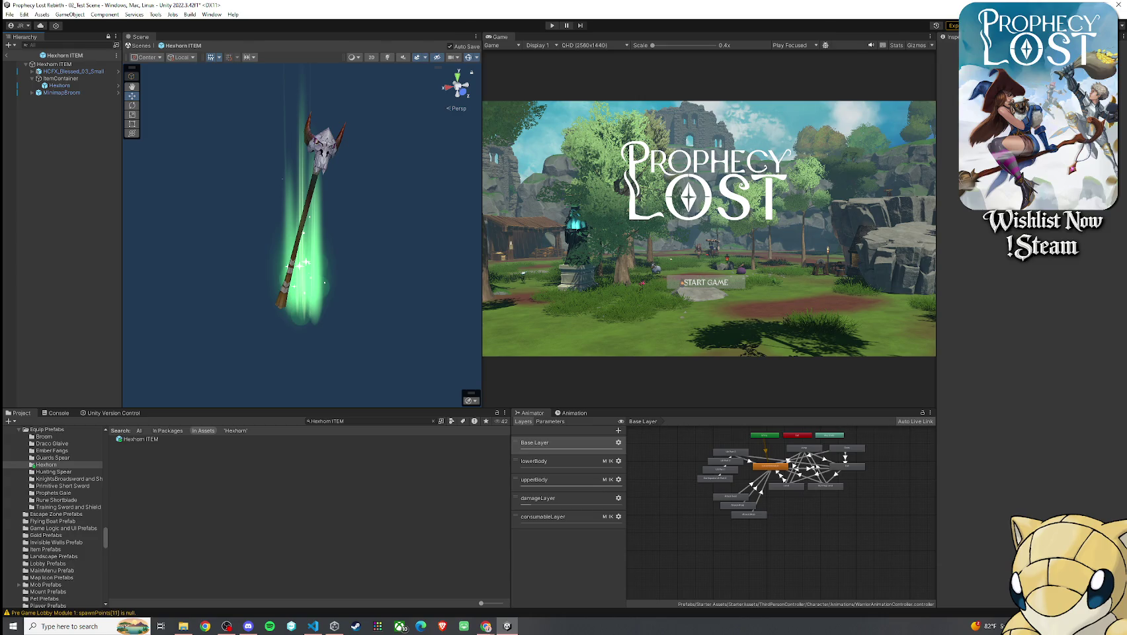
click(67, 94)
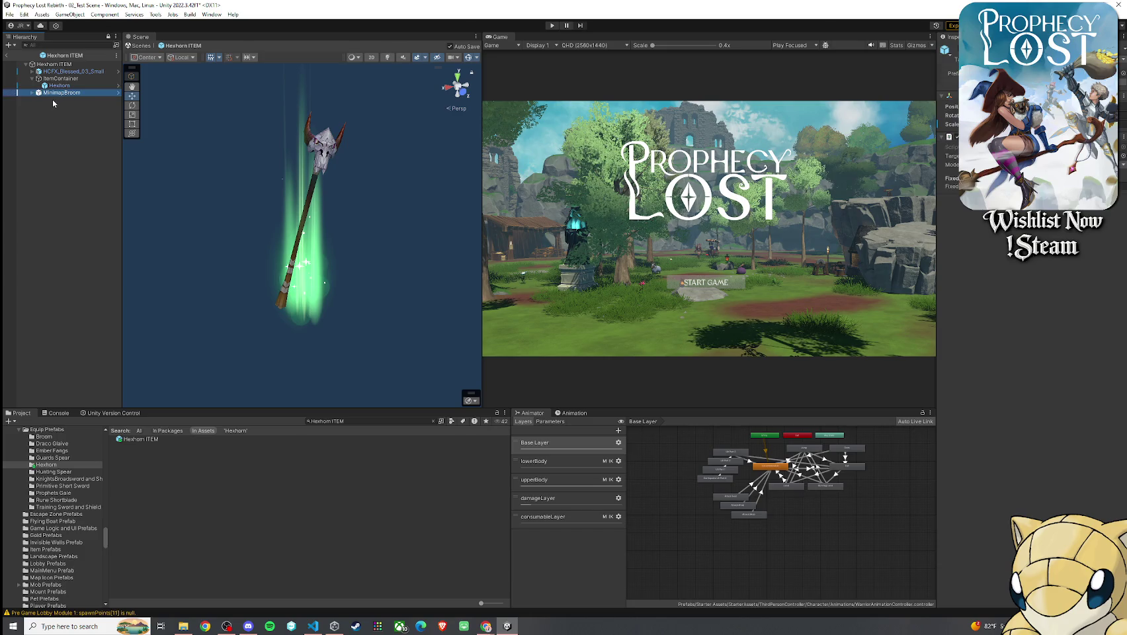
- Assign a new sprite to the minimap Icon under Icon Background
click(31, 92)
click(72, 101)
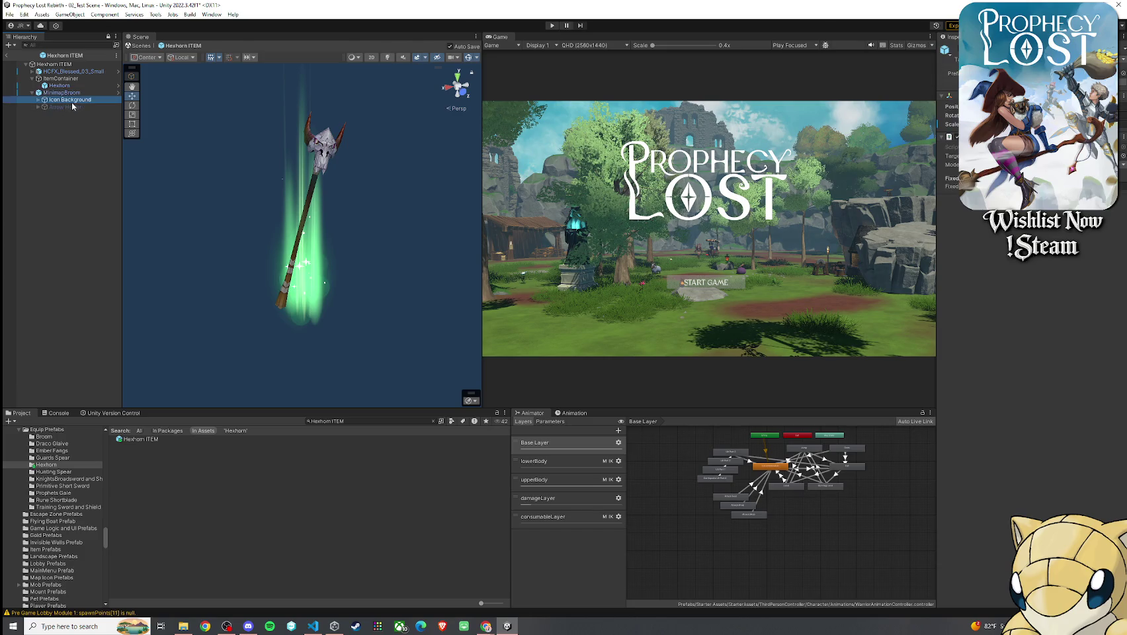
click(66, 92)
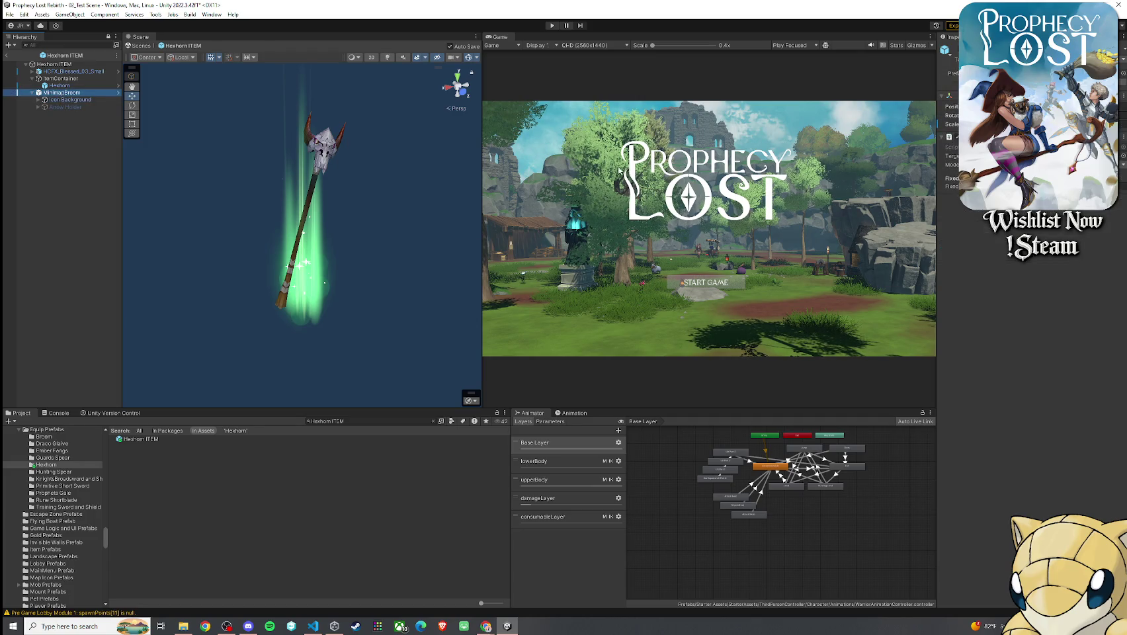
click(65, 101)
key(Right)
click(63, 107)
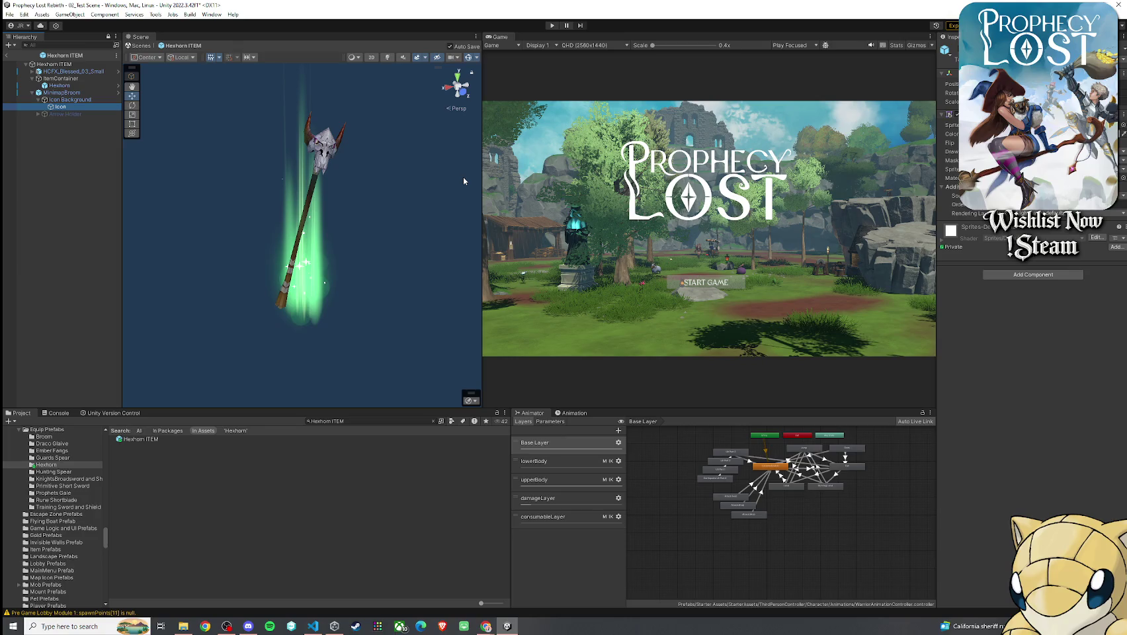
click(1123, 126)
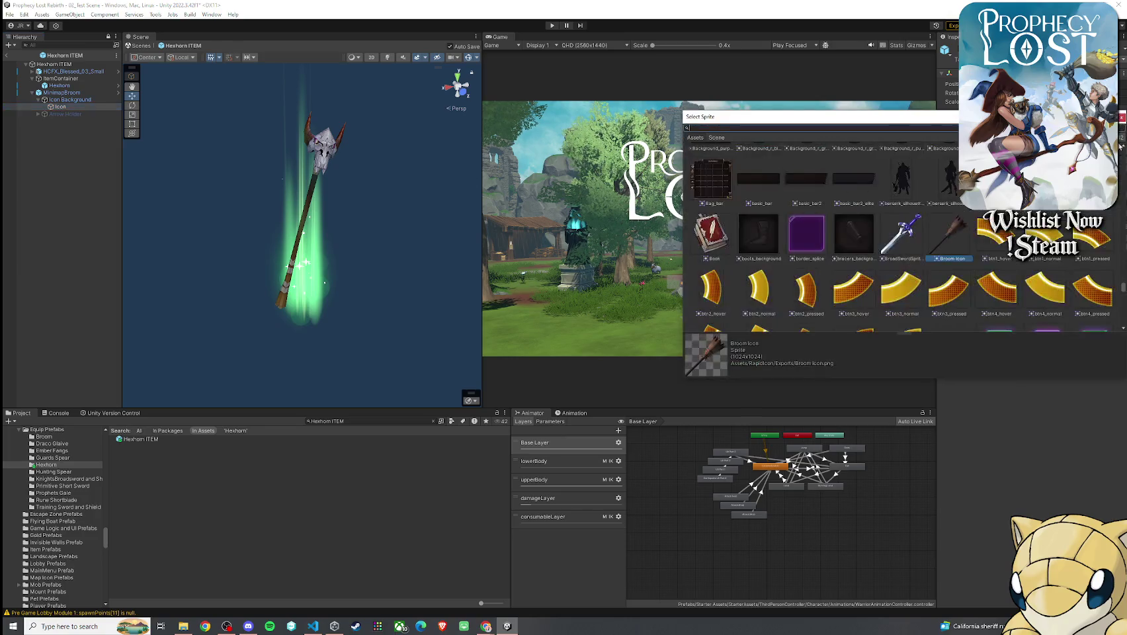
click(754, 175)
key(Return)
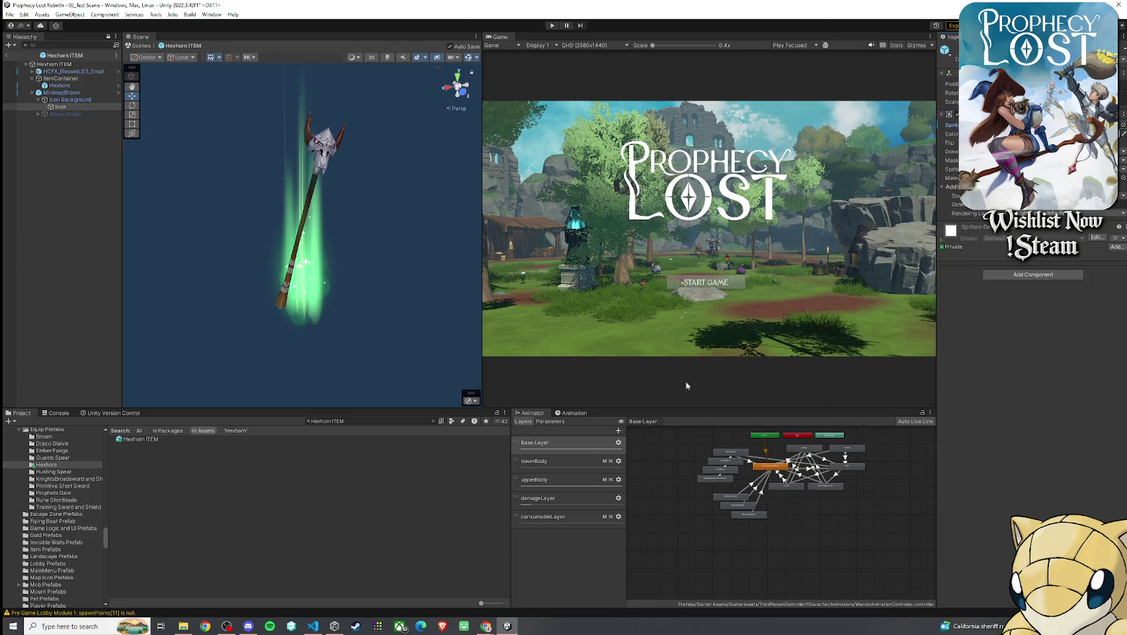
- Rename MinimapBroom to MinimapHexhorn
click(70, 92)
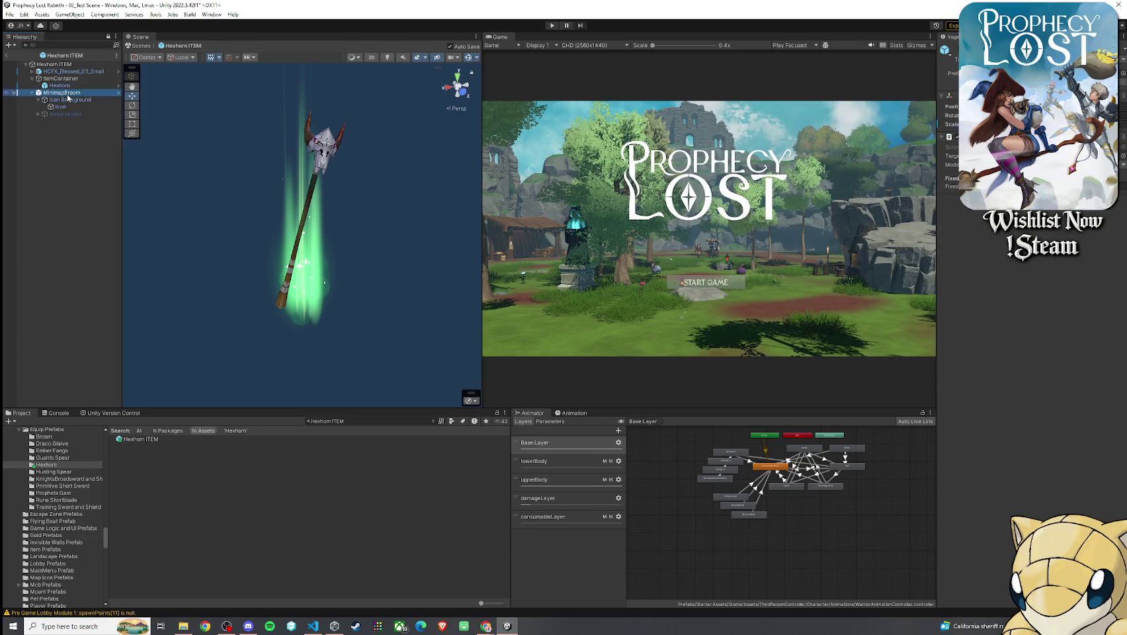
drag(65, 93, 88, 96)
text(Hexh)
text(orn)
key(Return)
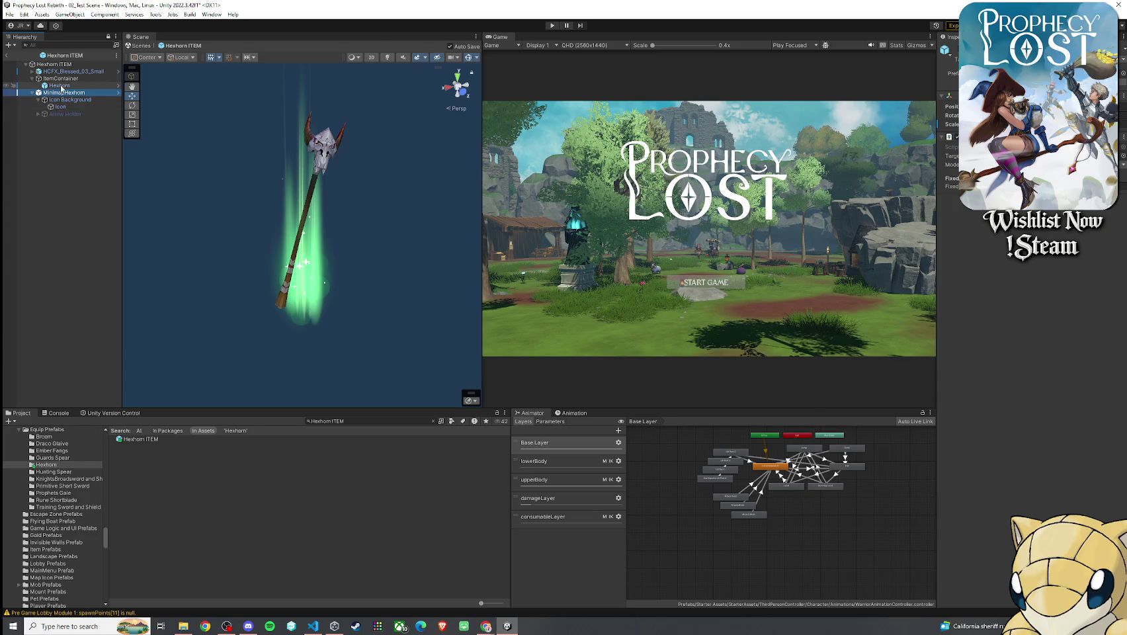
click(59, 86)
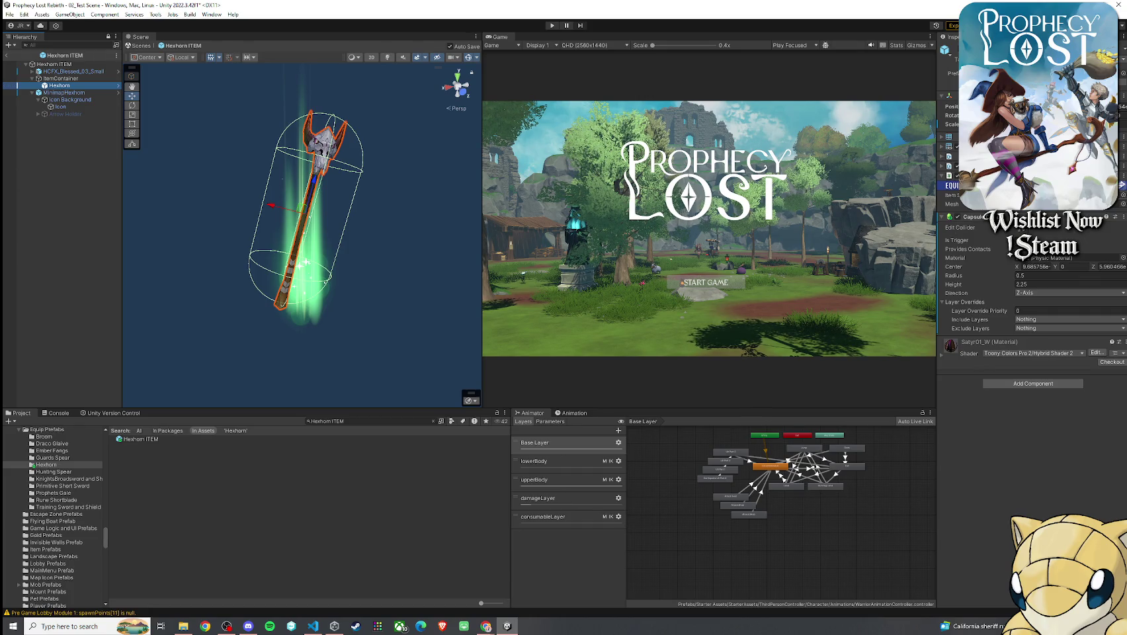
- Assign 14_Hexhorn as the item data on Hexhorn ITEM and on the Hexhorn prefab
click(1122, 195)
double_click(1001, 298)
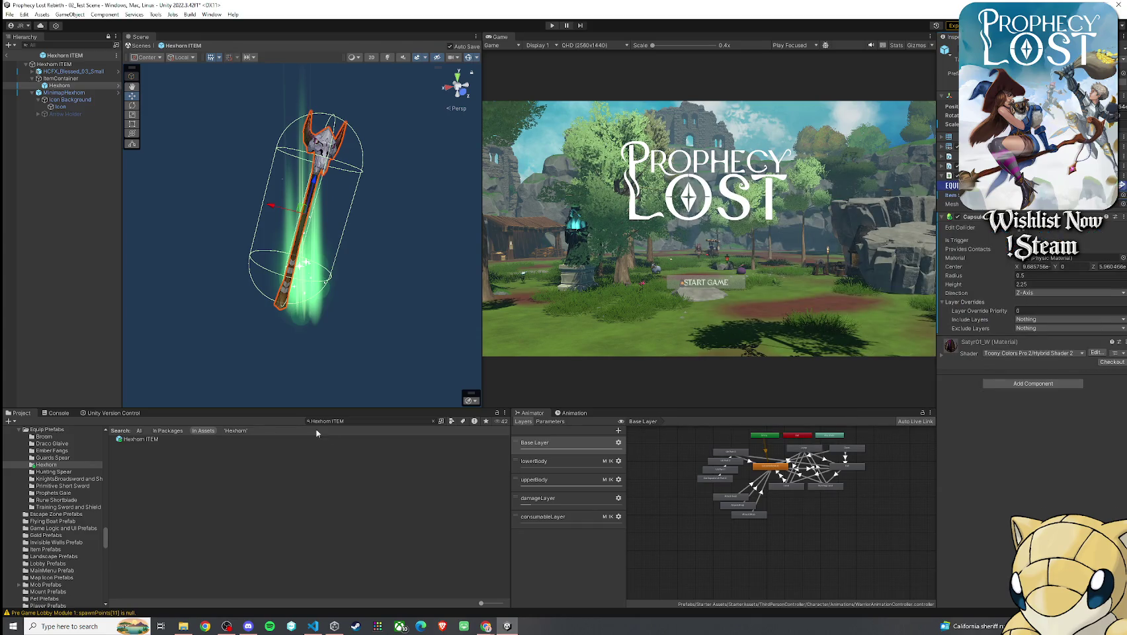
click(363, 422)
key(BackSpace)
key(BackSpace)
key(BackSpace)
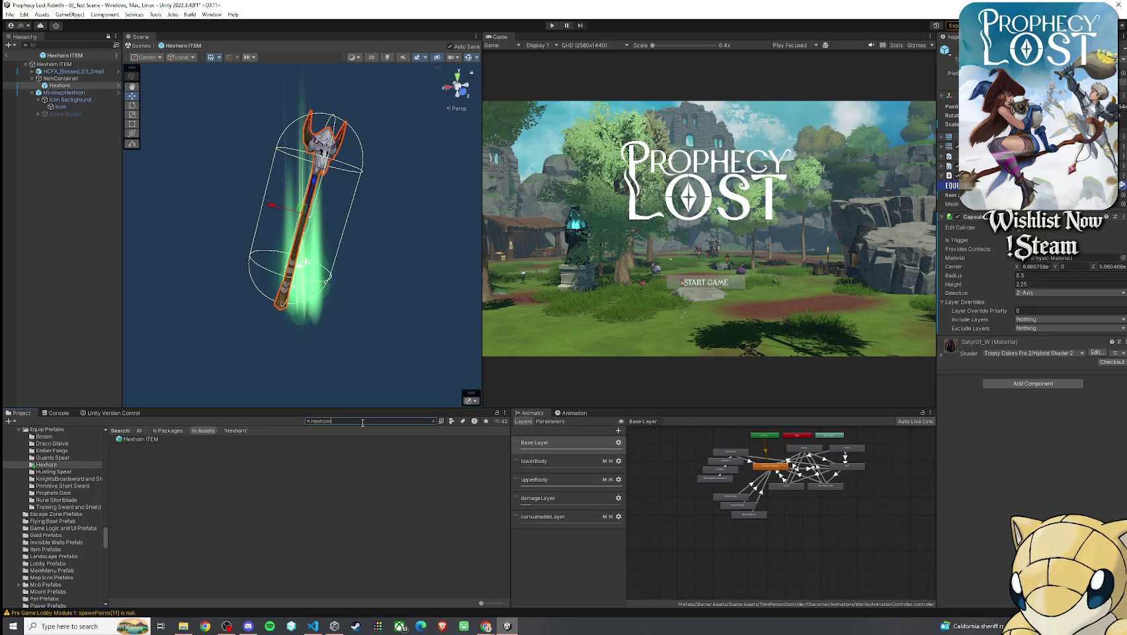
double_click(153, 460)
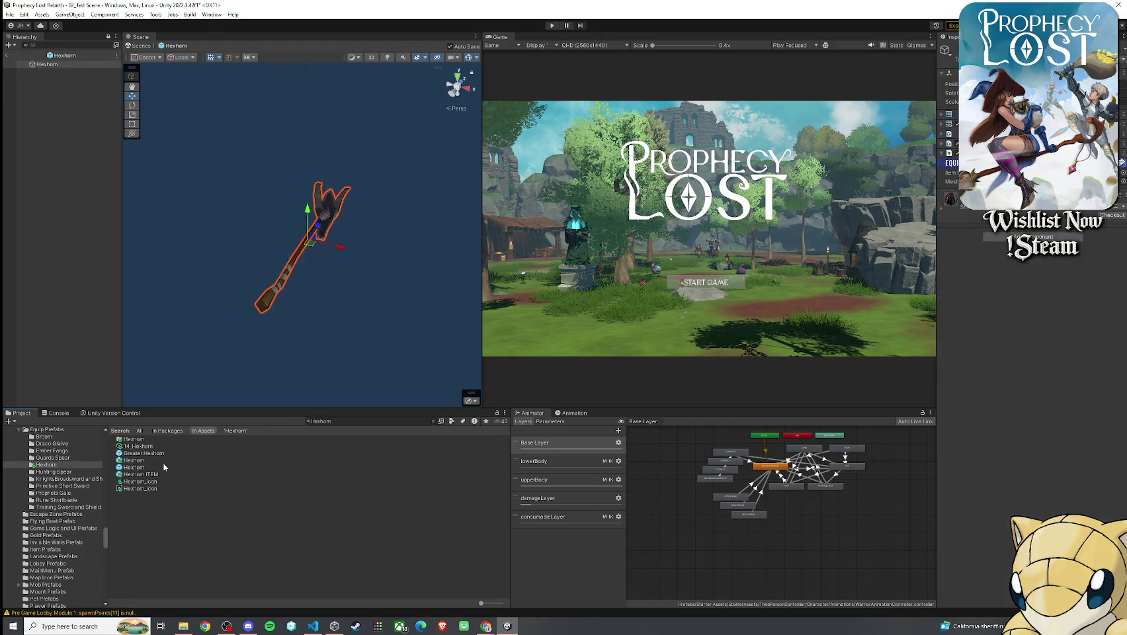
click(1122, 172)
double_click(1001, 271)
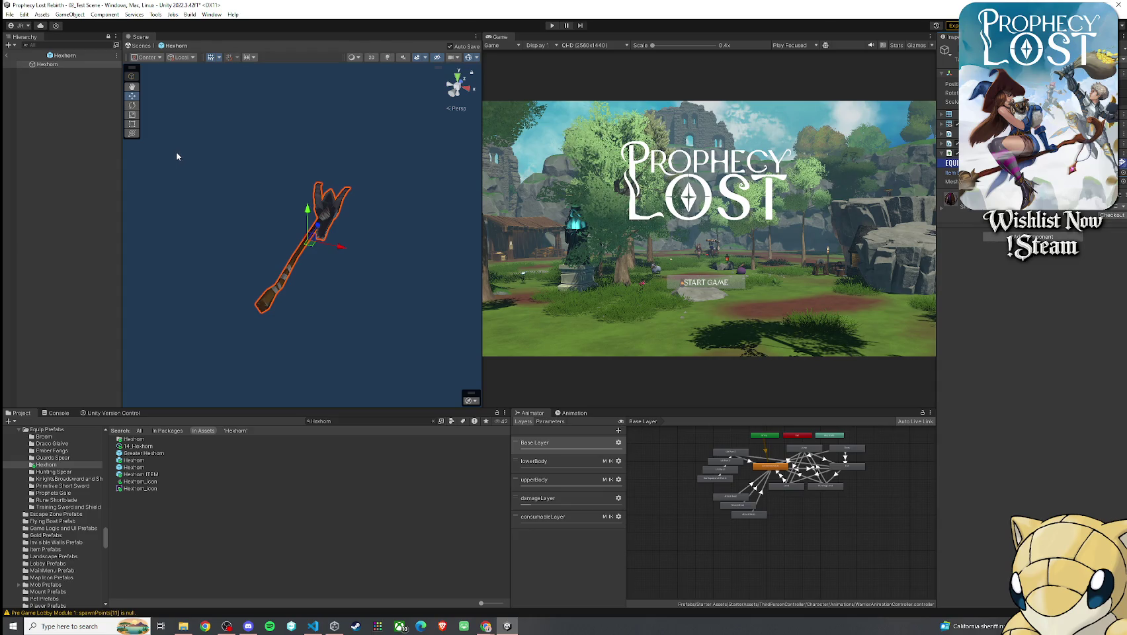
- Open the 14_Hexhorn item data and drag the Hexhorn search result into its item prefab field
click(131, 447)
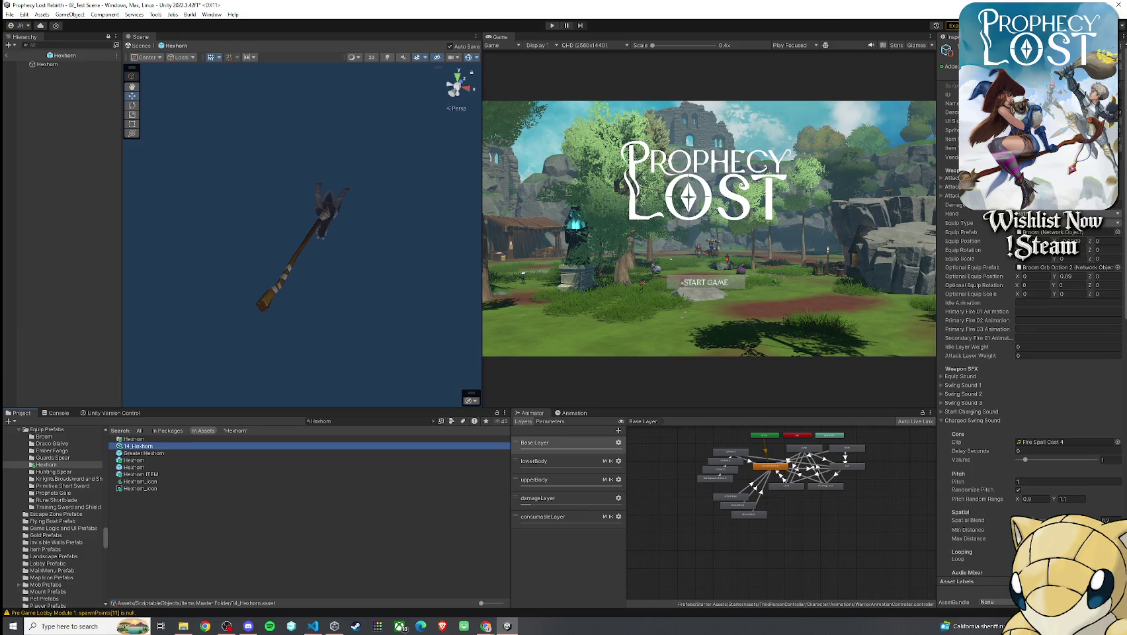
click(1058, 139)
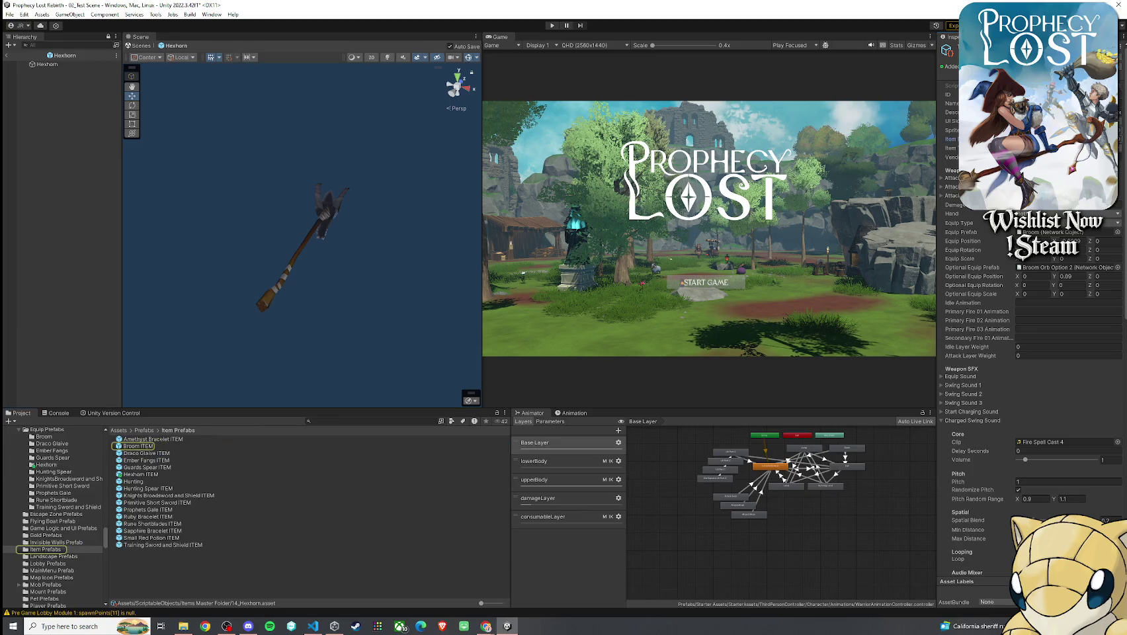
click(189, 468)
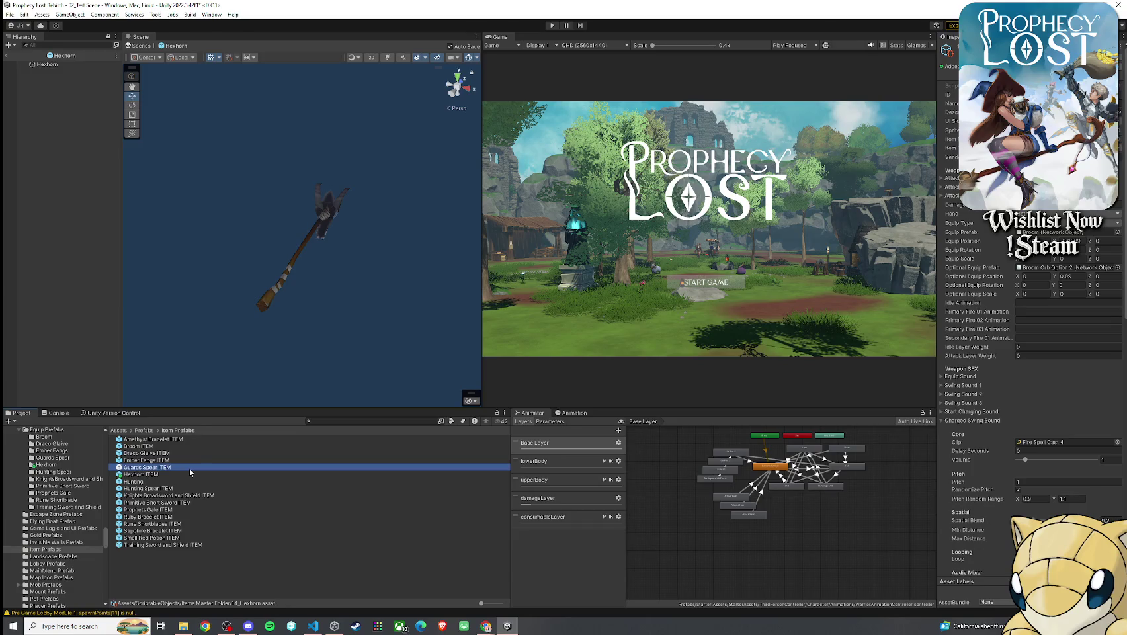
click(52, 67)
click(329, 422)
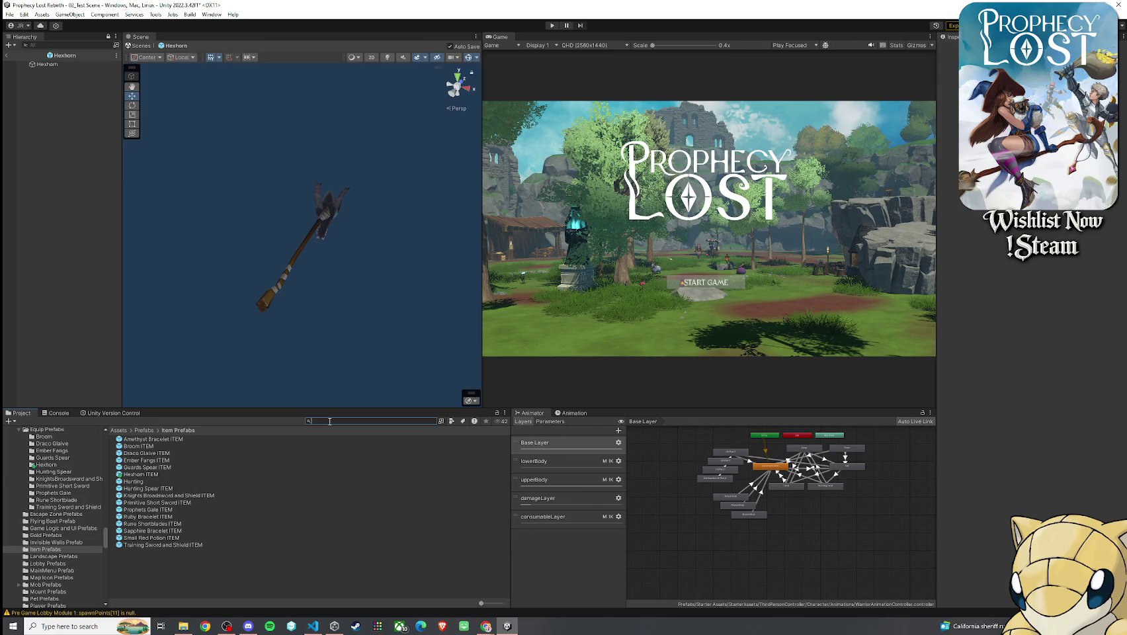
text(Hexhorn)
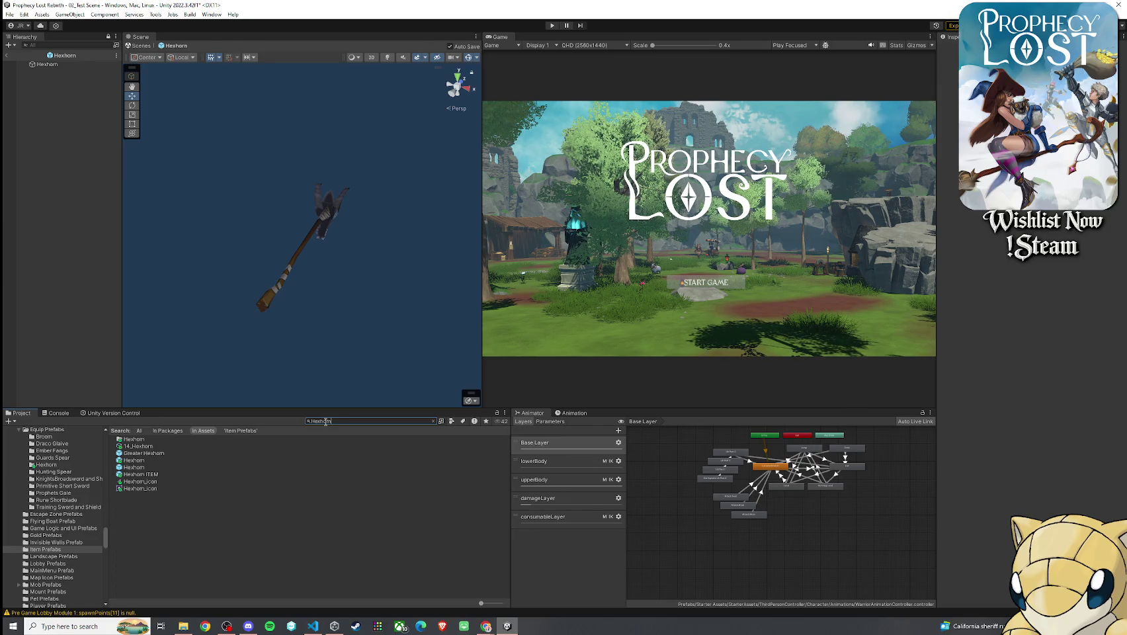
click(164, 448)
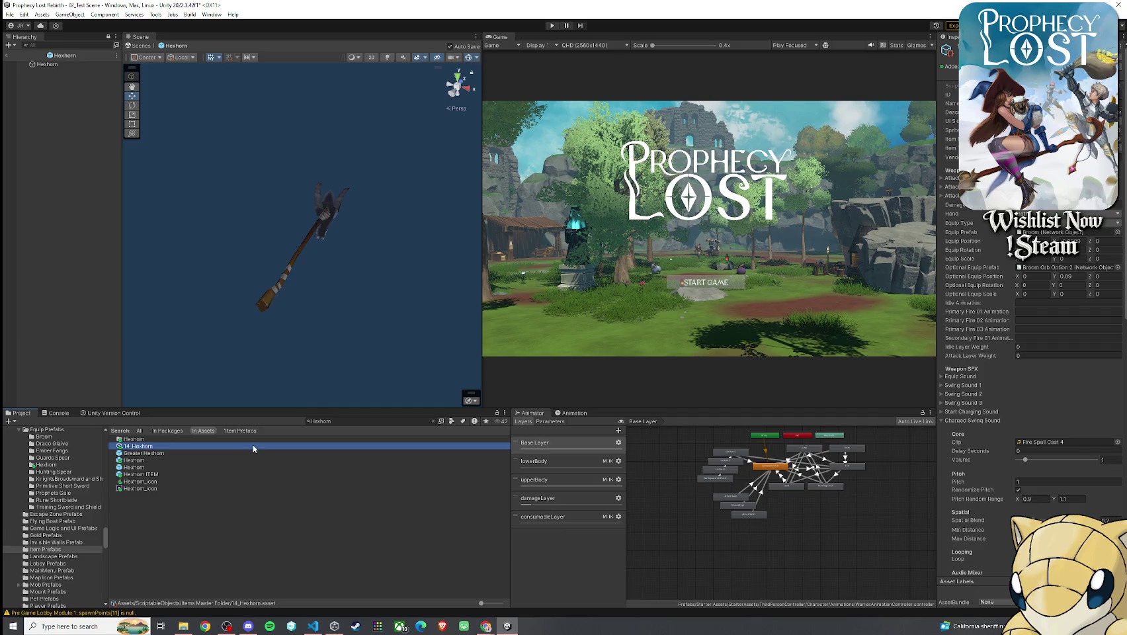
click(1045, 139)
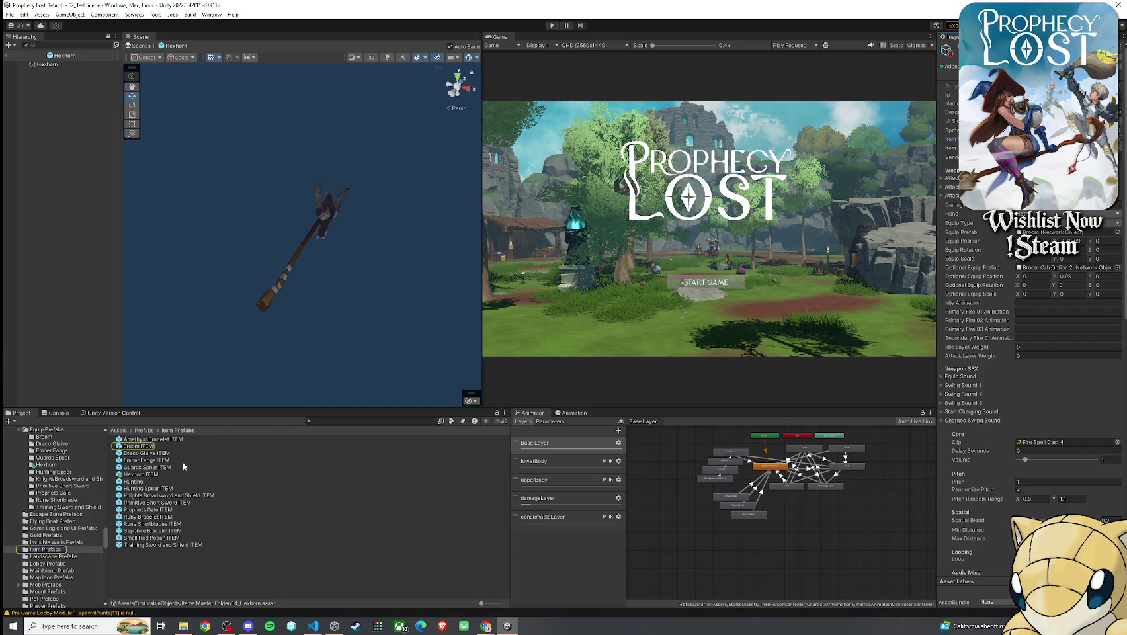
drag(146, 476, 1032, 138)
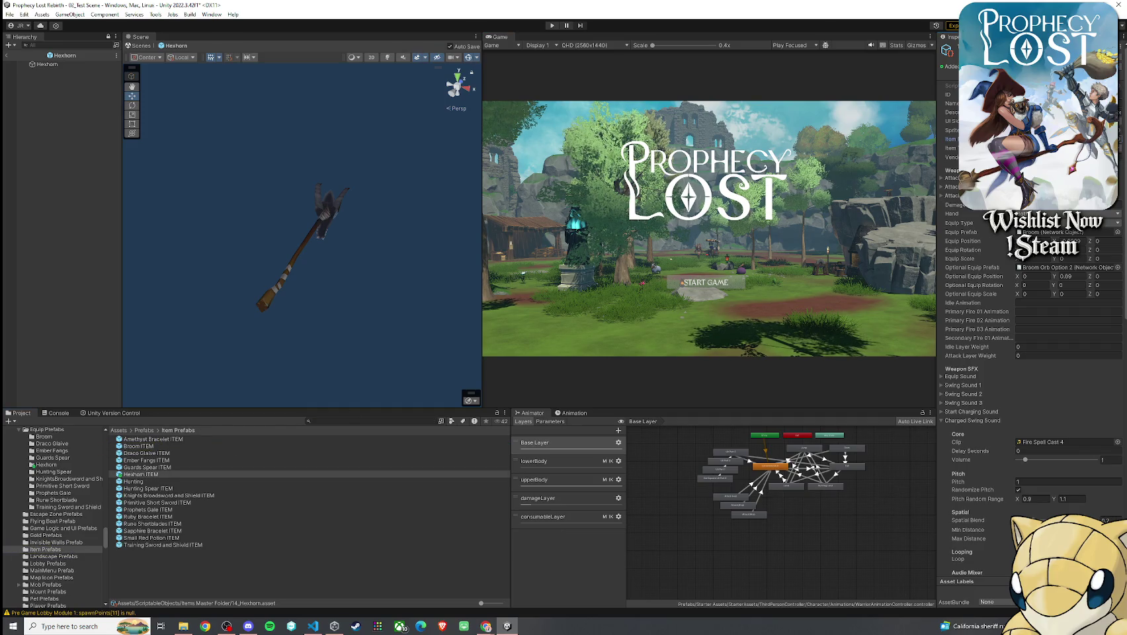
key(Tab)
- In 14_Hexhorn, set Optional Equip Prefab to None and its position Y to 0
click(1059, 223)
click(1045, 311)
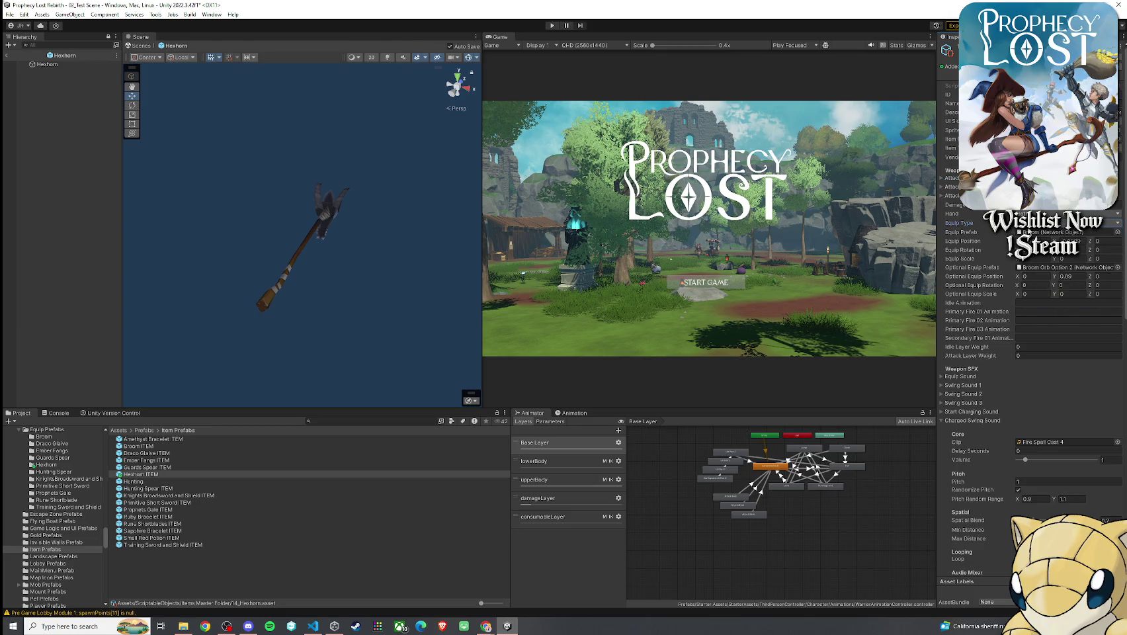
click(1052, 232)
click(1104, 267)
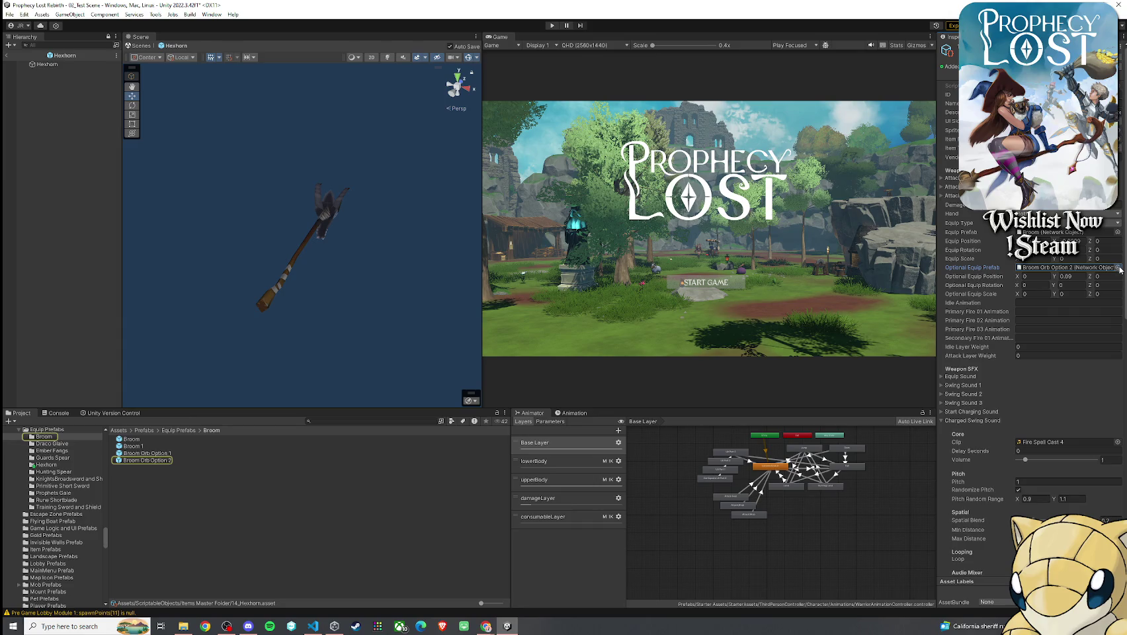
click(1118, 268)
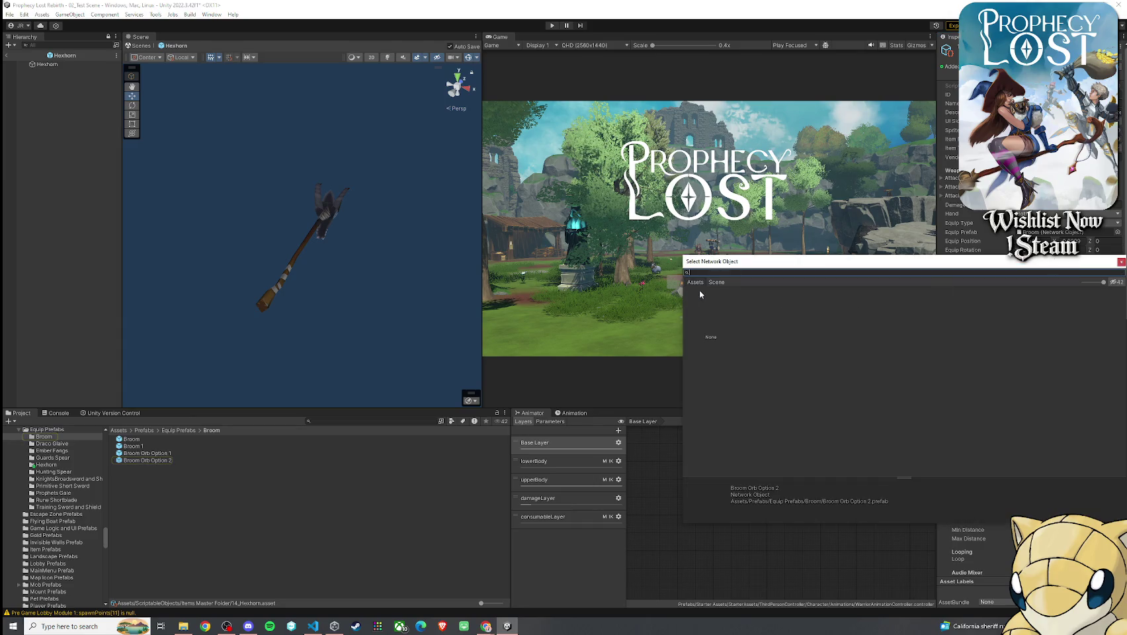
double_click(714, 334)
click(1072, 276)
text(0)
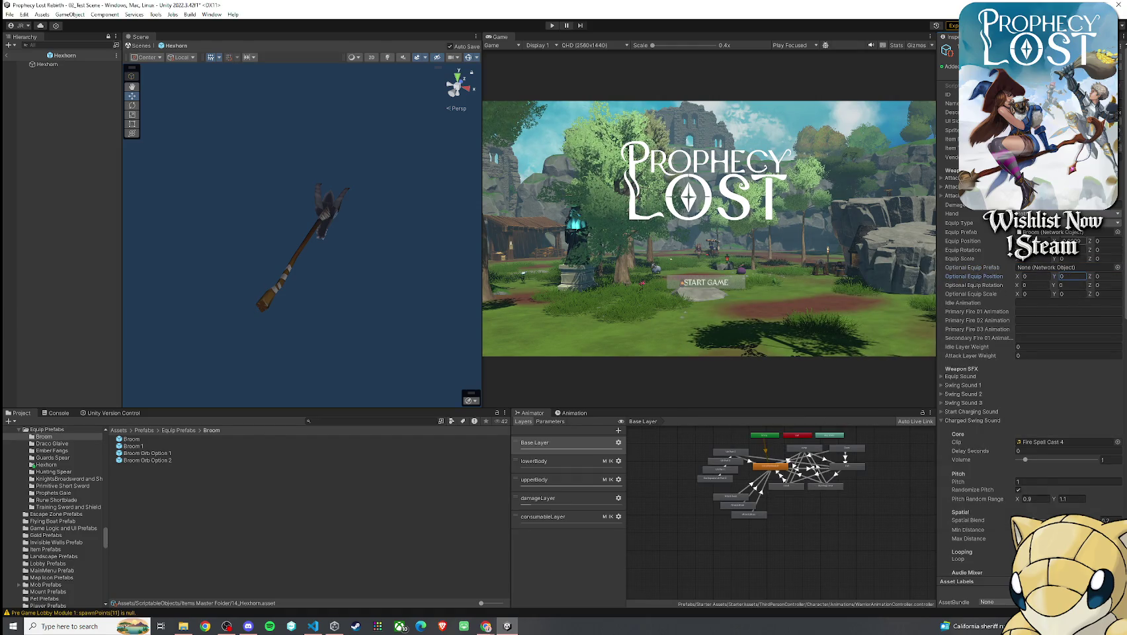
- Set the Hexhorn prefab from Equip Prefabs/Hexhorn as 14_Hexhorn's Equip Prefab
click(1076, 233)
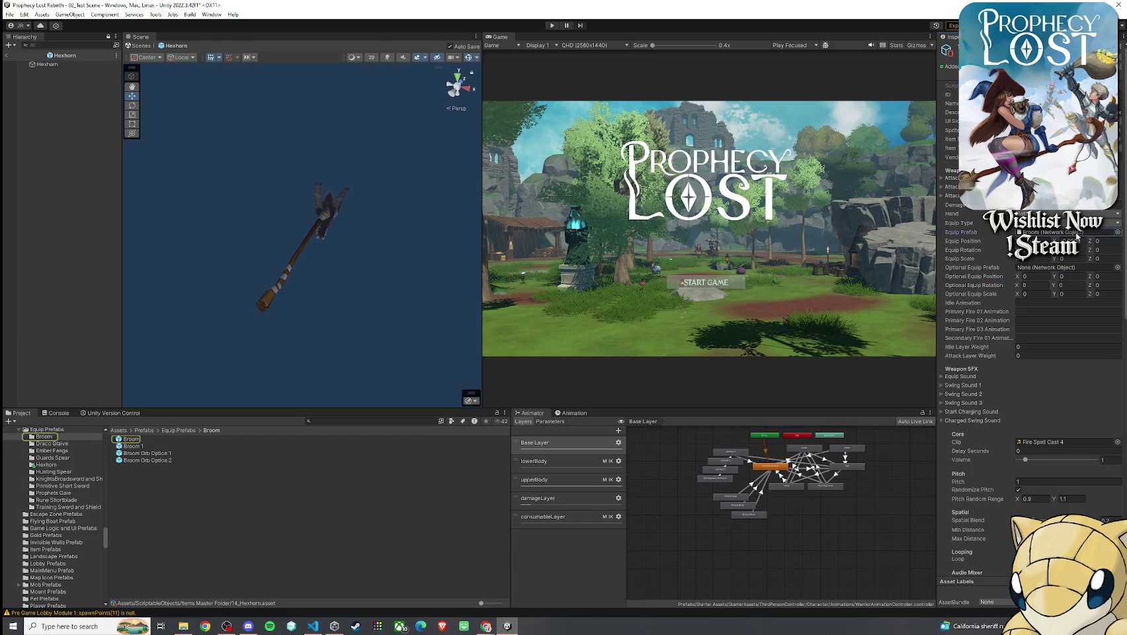
click(186, 430)
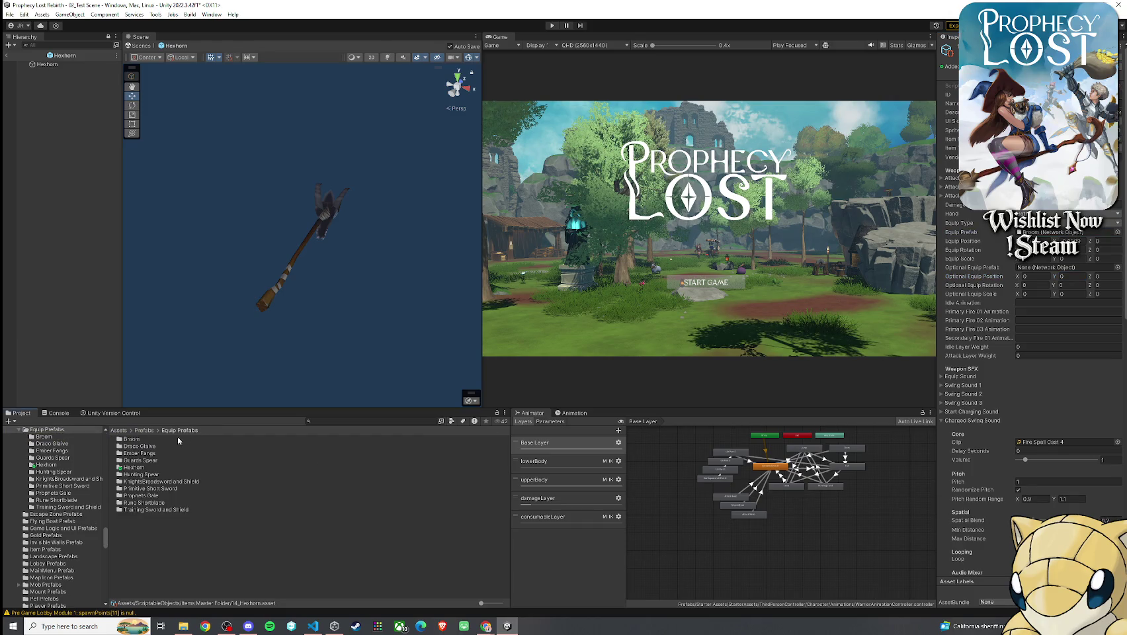
click(139, 467)
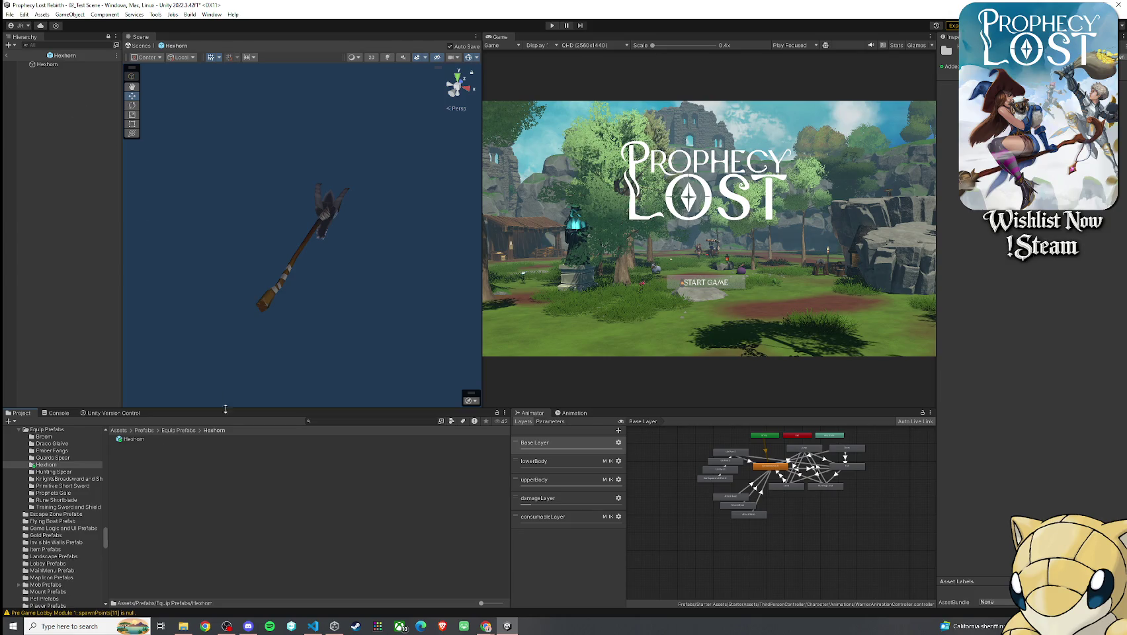
double_click(139, 467)
click(1051, 261)
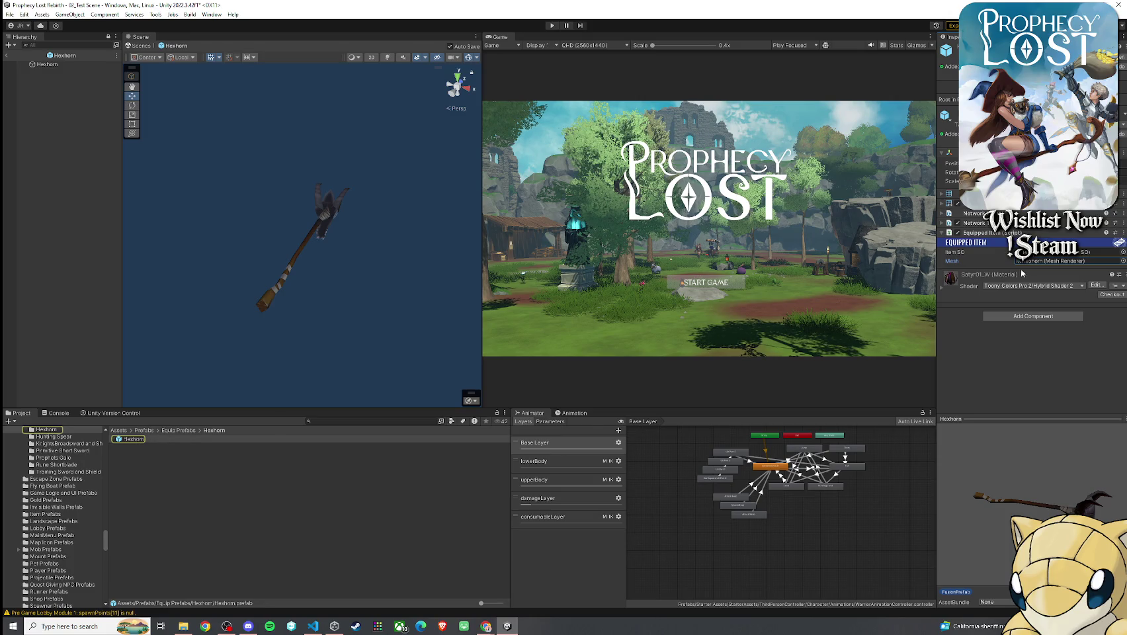
click(1038, 254)
double_click(1038, 254)
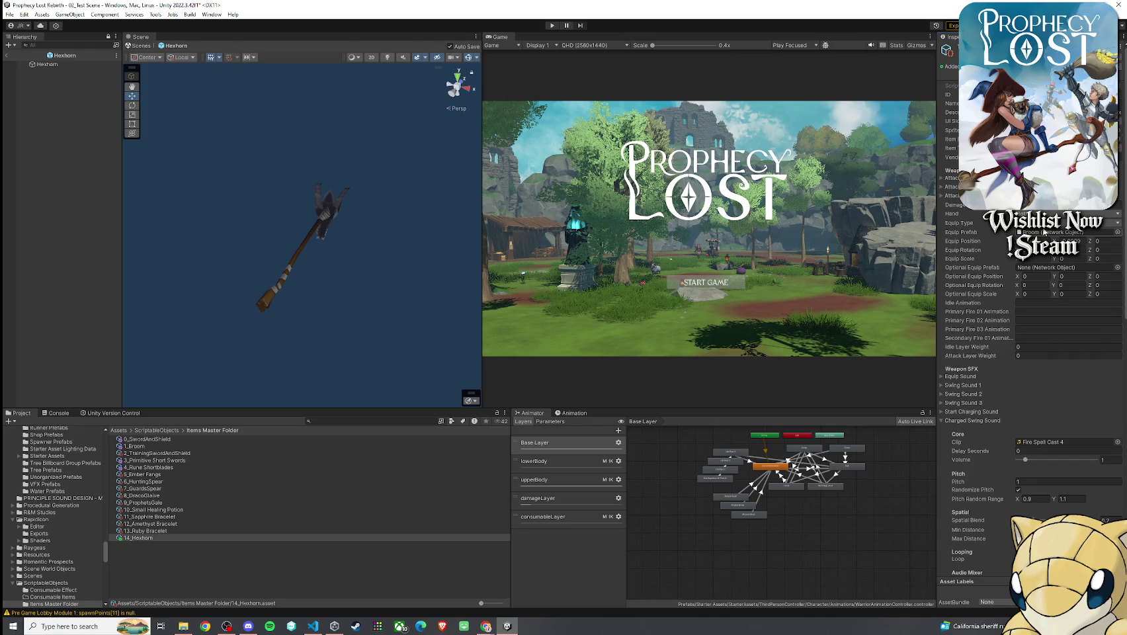
click(1045, 233)
click(179, 430)
double_click(143, 468)
drag(135, 440, 1043, 234)
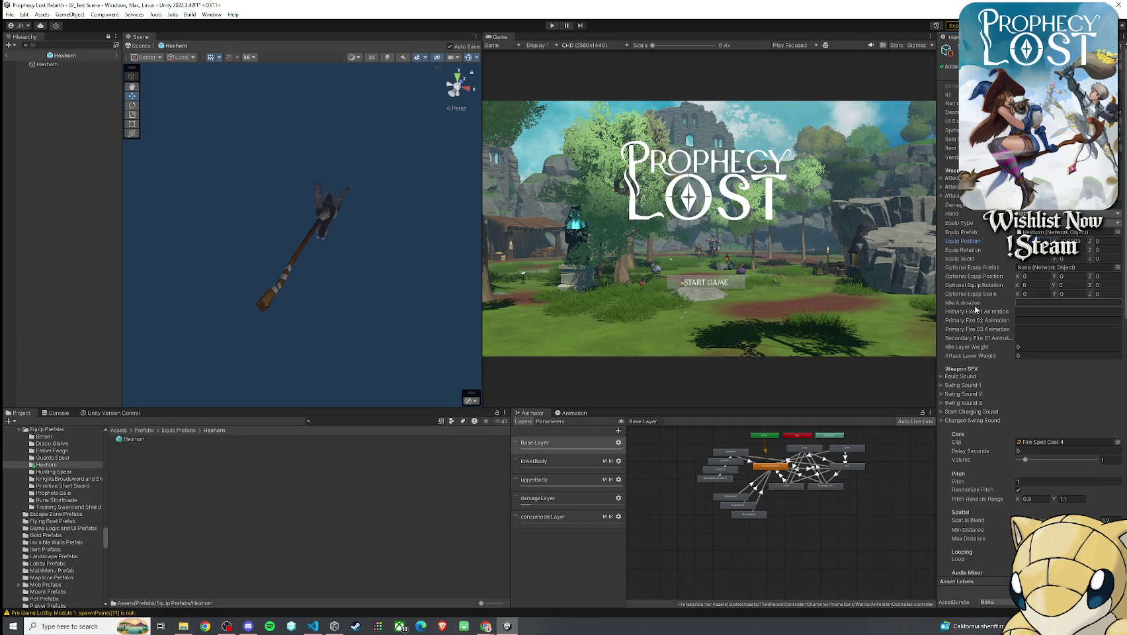
- Collapse the Hexhorn's Charged Swing Sound and Block Sound foldouts in the Inspector
scroll(down, 3)
scroll(down, 3)
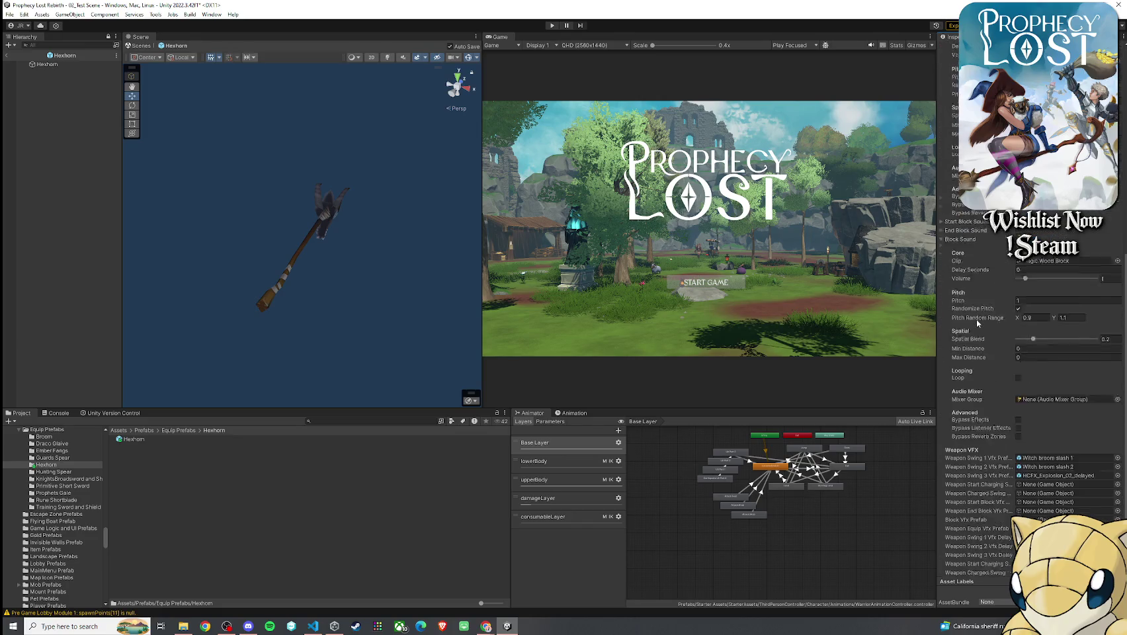
scroll(down, 3)
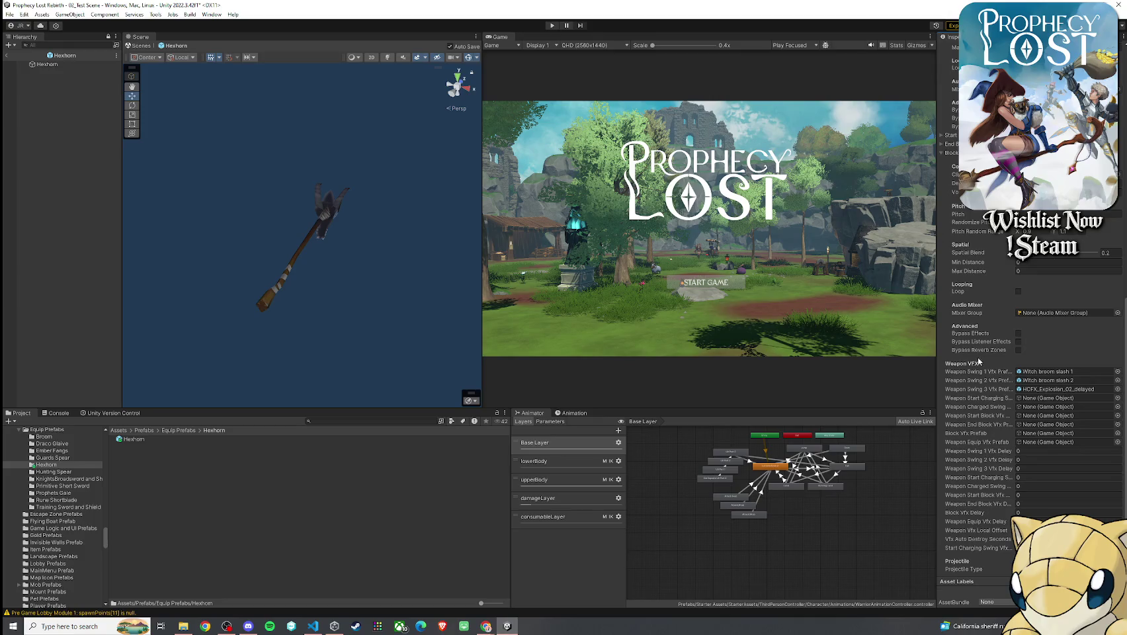
scroll(up, 3)
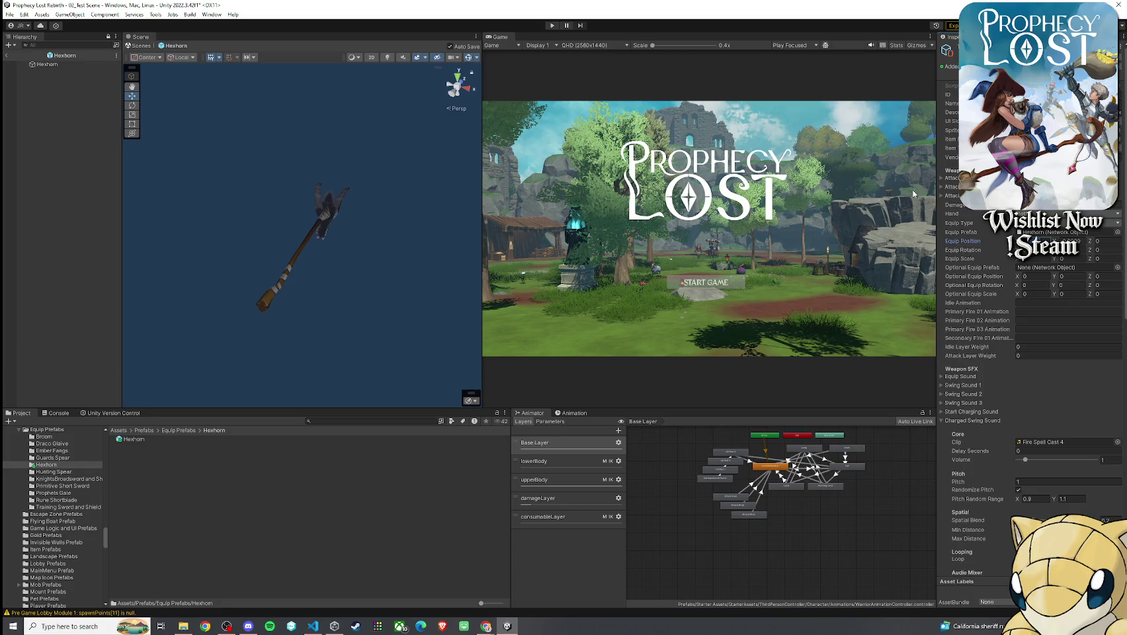
click(959, 384)
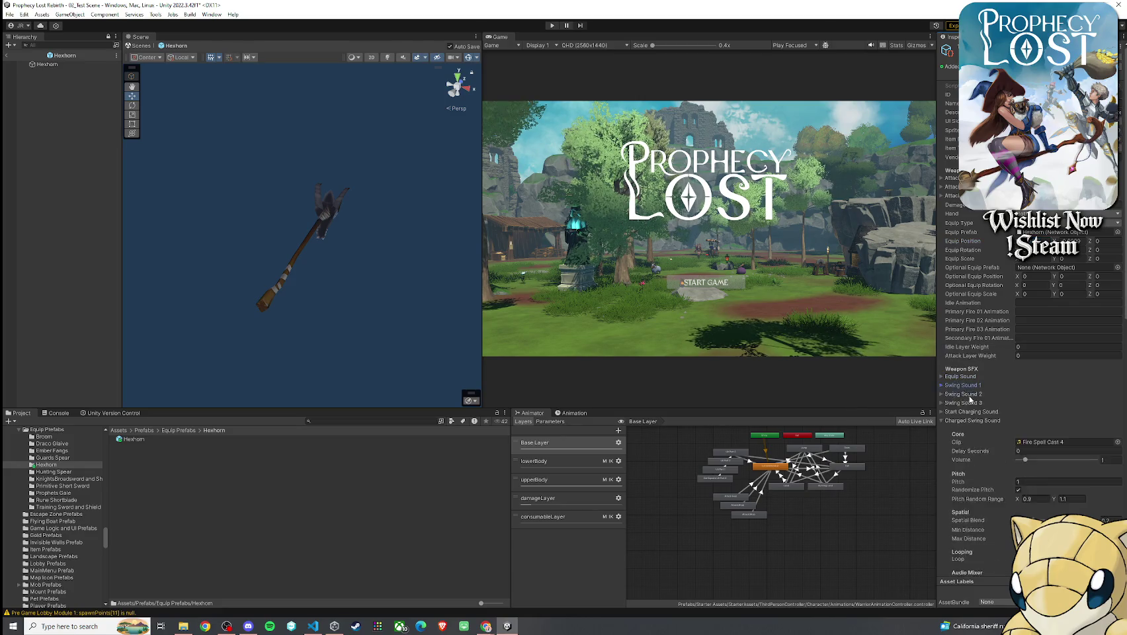
scroll(down, 3)
click(953, 207)
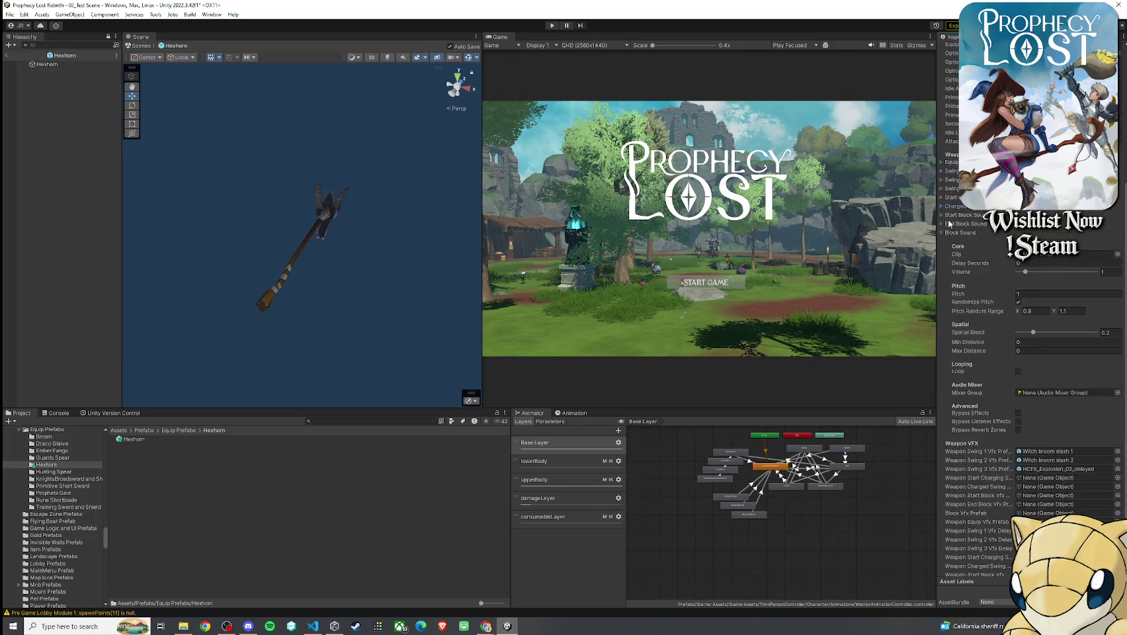
click(953, 233)
scroll(up, 3)
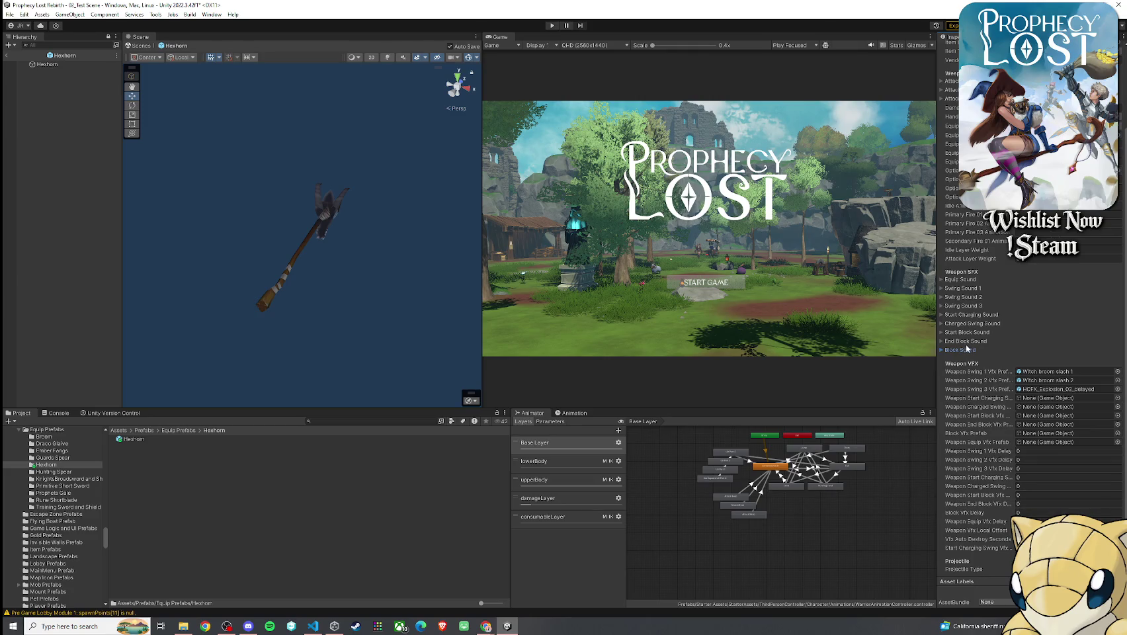
- Compare the 4_Wood Blade Slash, 5_Rune, 6_Tornado and 8_Spear Slash projectile types, then dismiss the chooser
click(1117, 570)
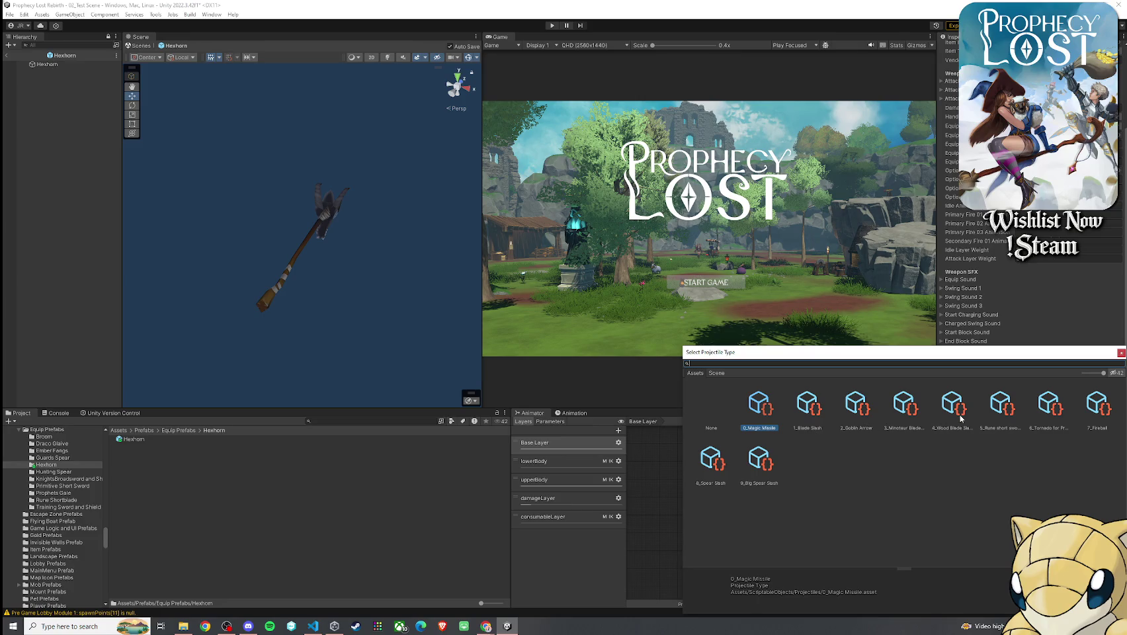
click(961, 418)
click(1014, 423)
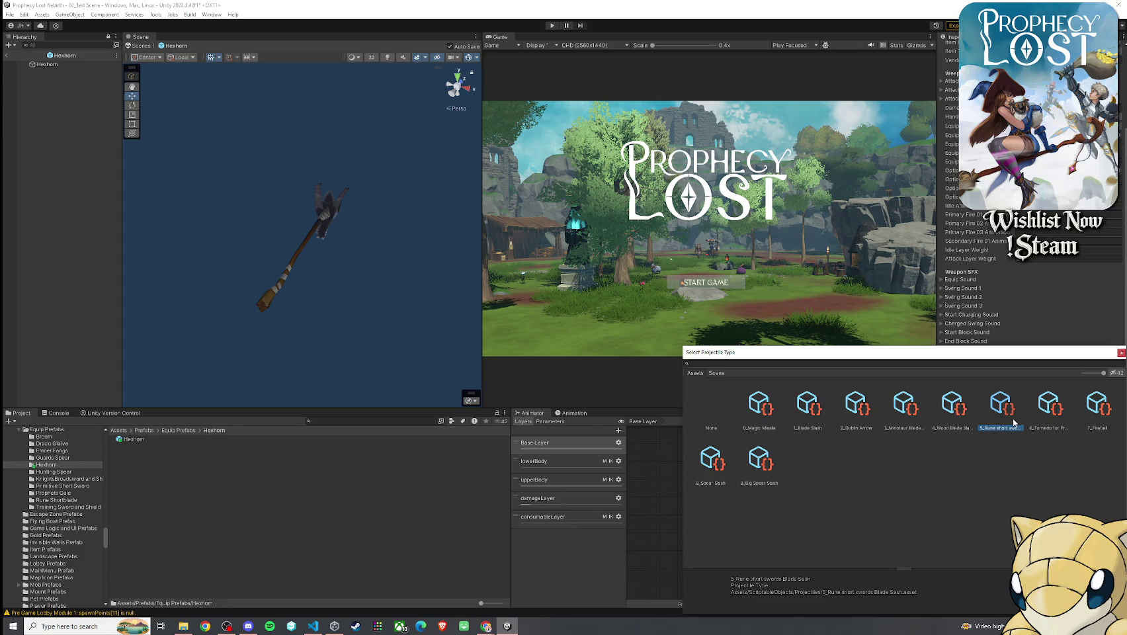
click(1052, 424)
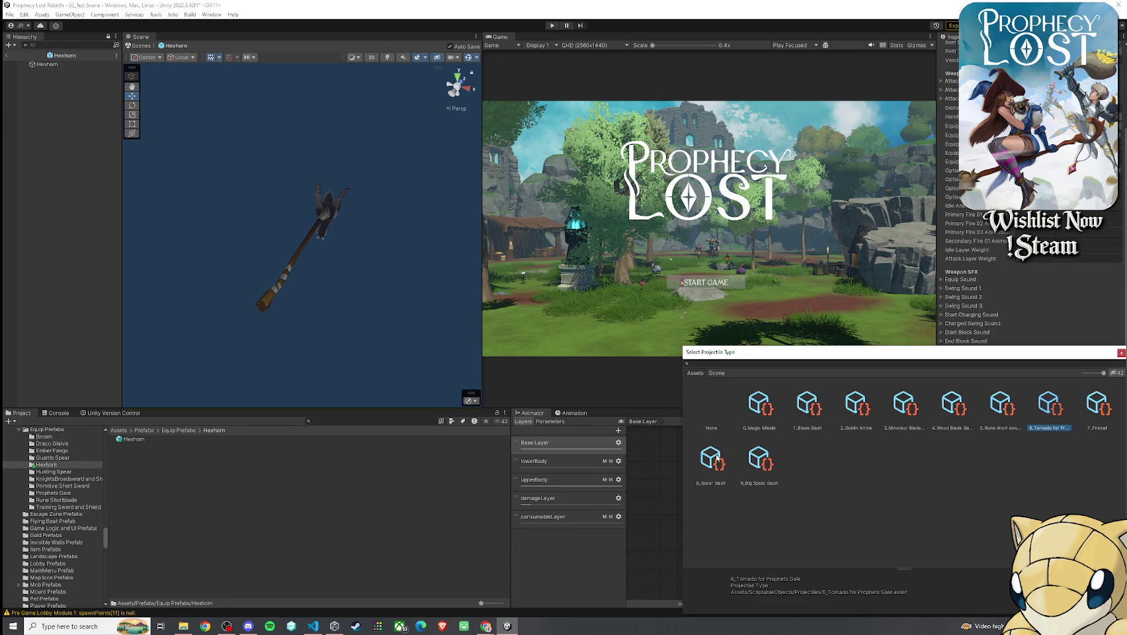
click(710, 463)
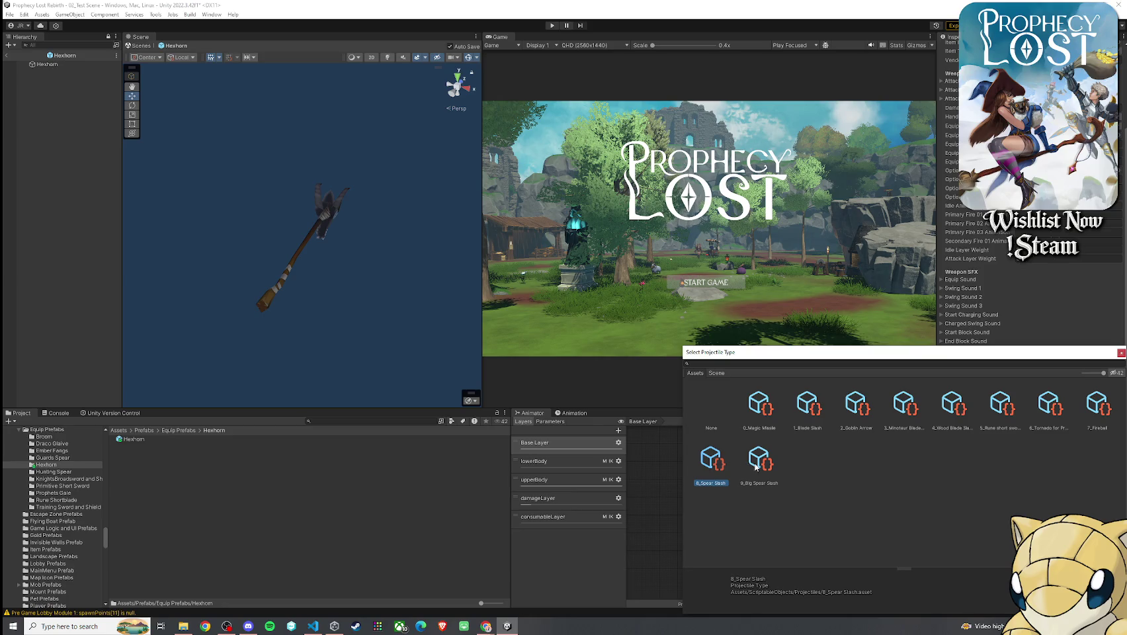
key(Return)
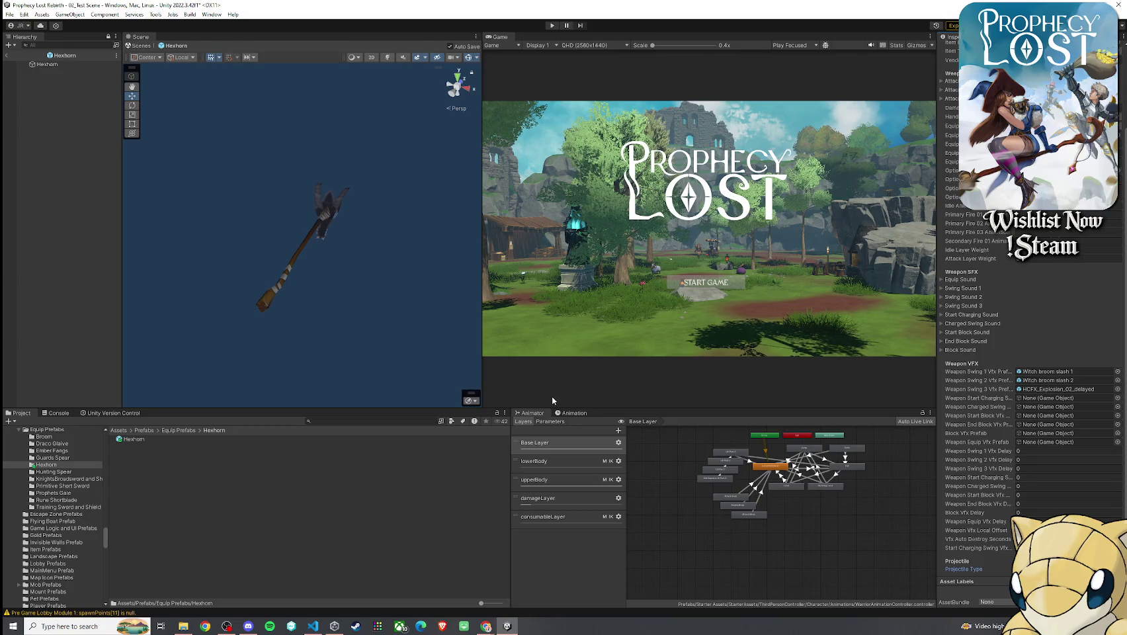
scroll(up, 3)
- Select the LocomotionHub state and search the whole Assets folder for 'witch'
click(774, 499)
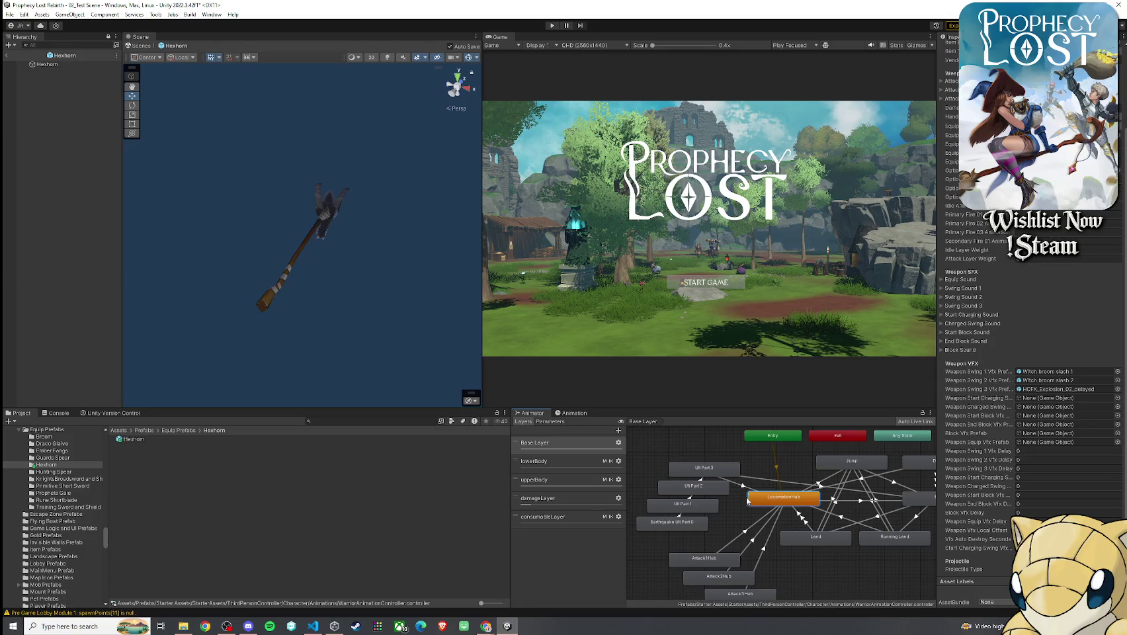
click(119, 430)
click(341, 422)
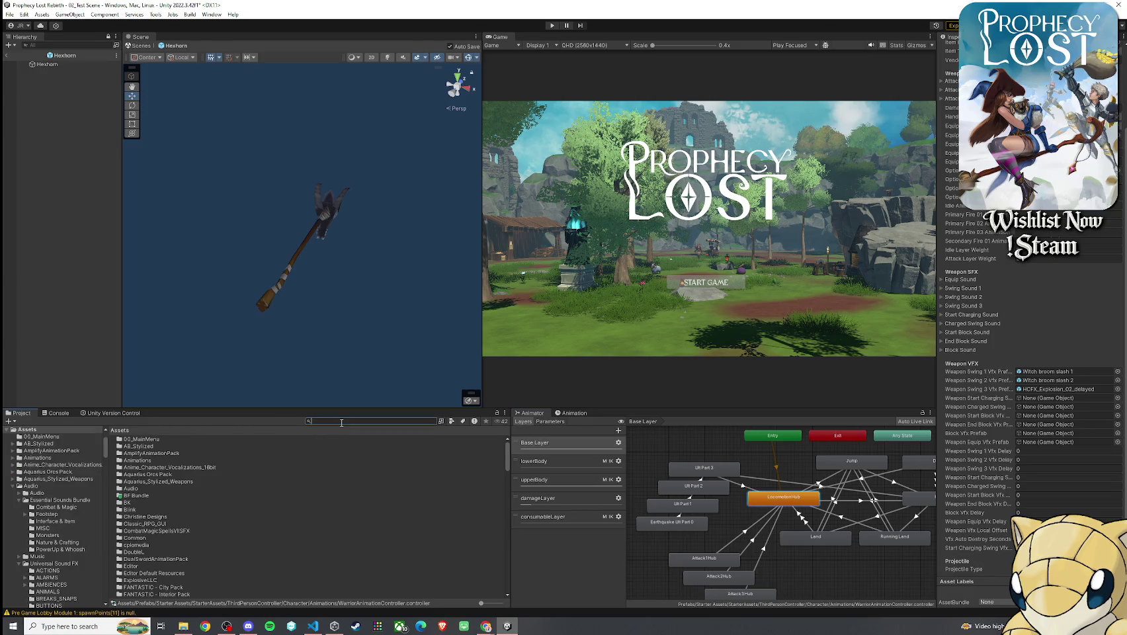
text(witch)
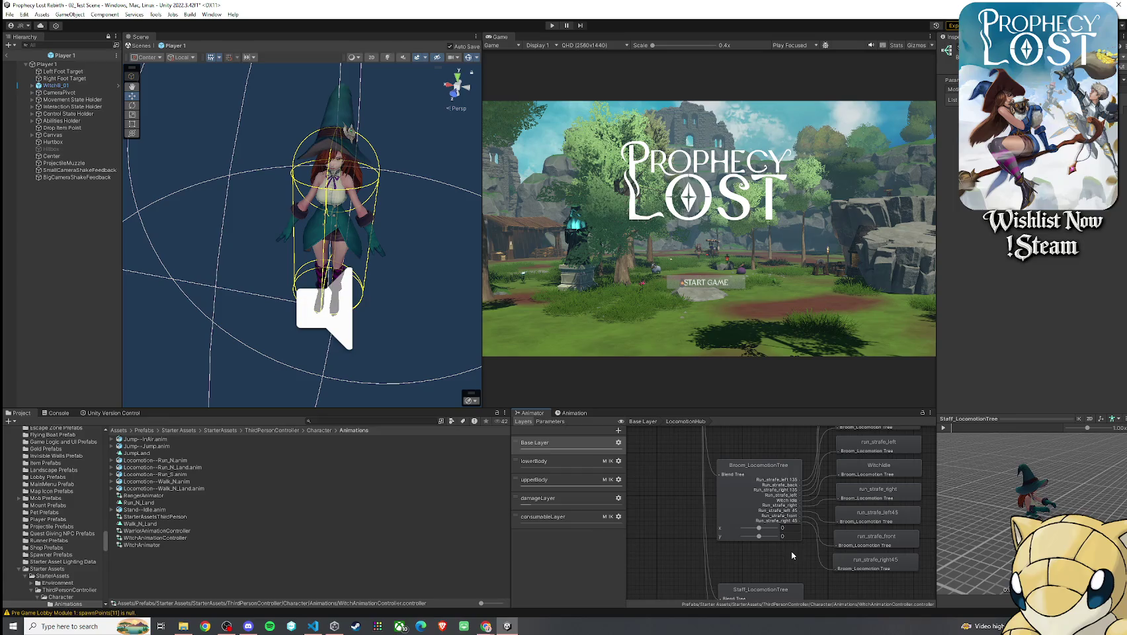
- Select the Broom_LocomotionTree blend tree and play its preview animation
scroll(down, 3)
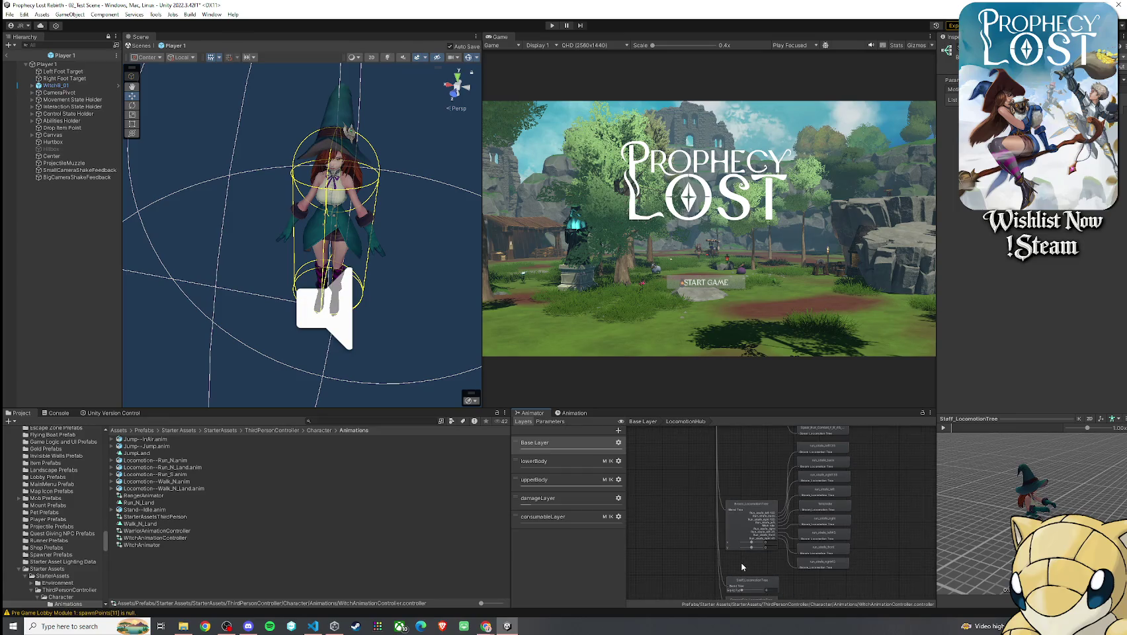
click(768, 542)
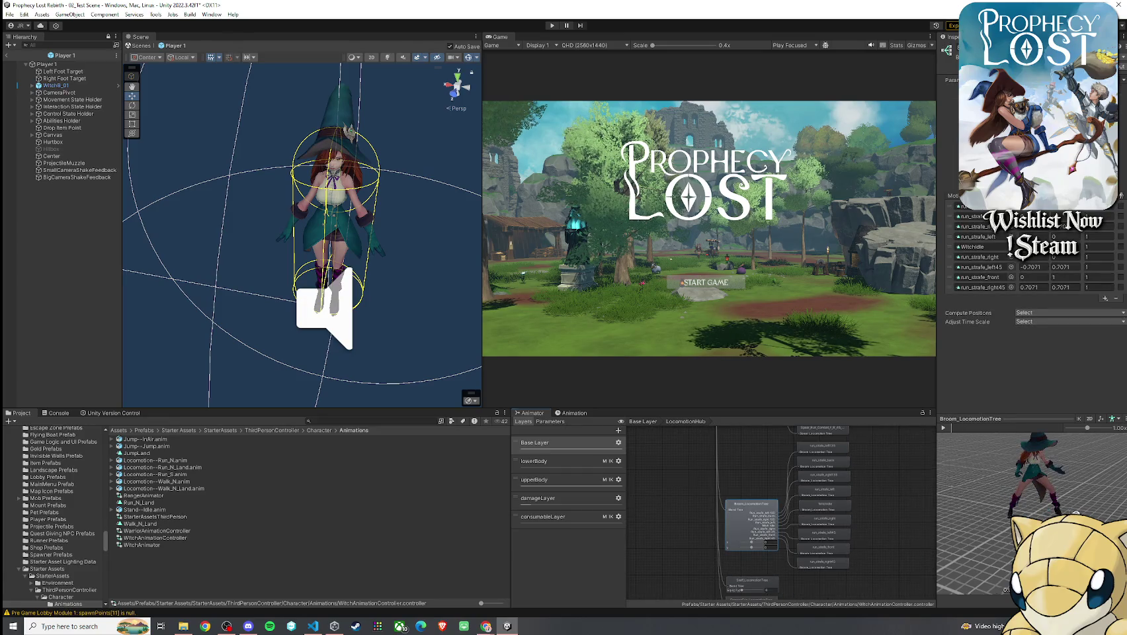
click(943, 428)
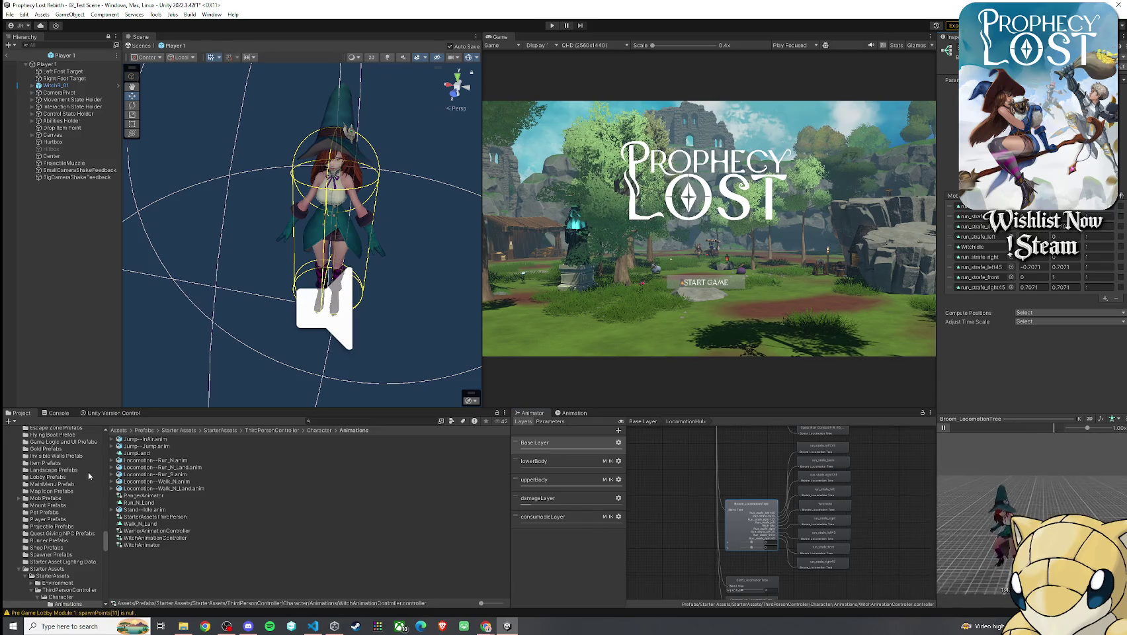
- Search the project for 'staff' and open the Melee Weapons Pack Staff folder
click(119, 430)
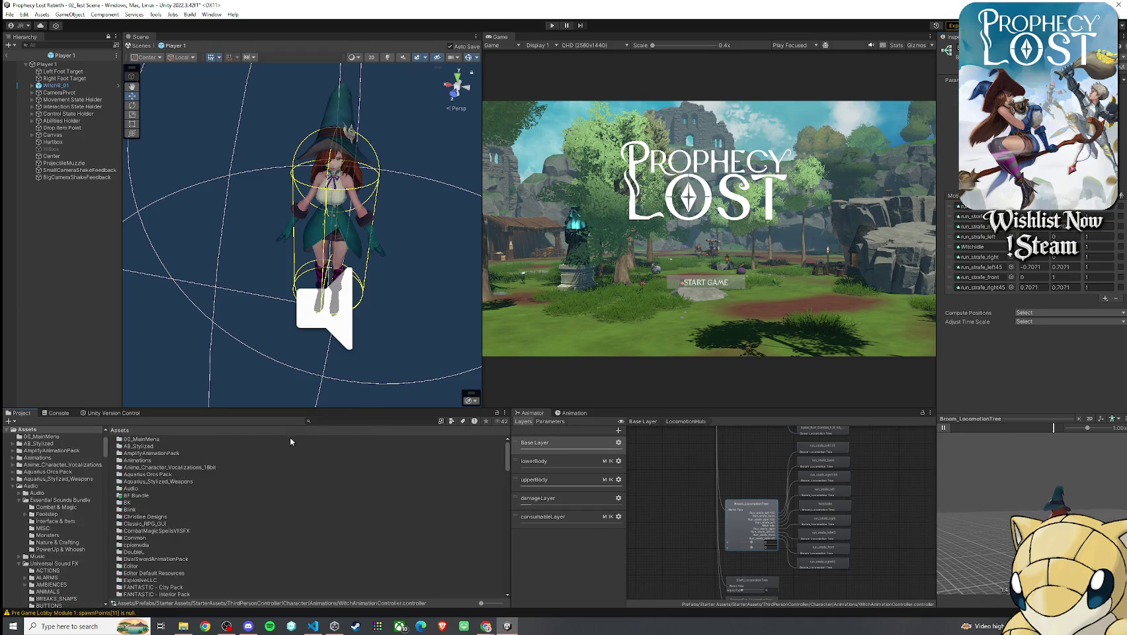
click(334, 422)
text(staff)
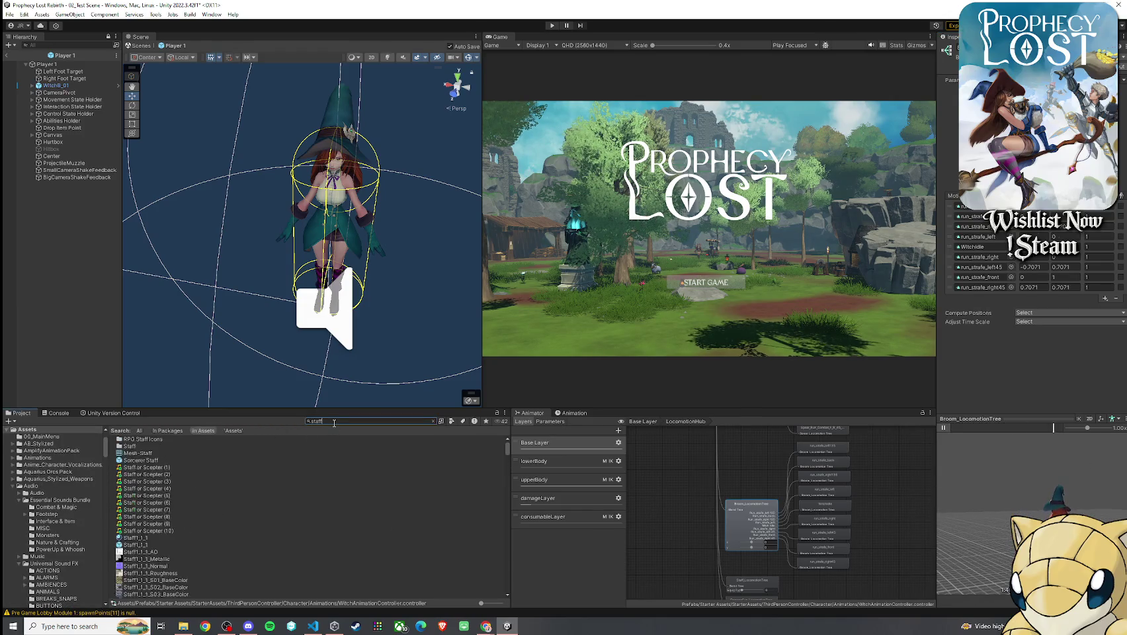
double_click(157, 447)
scroll(down, 3)
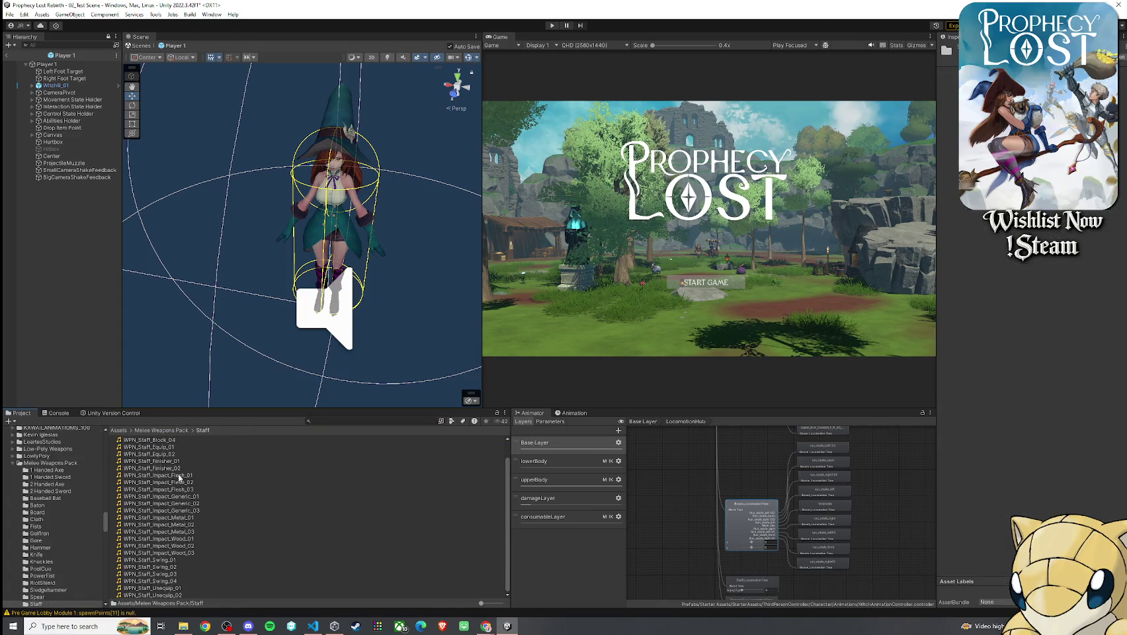
- Re-run the 'staff' search, select the STAFF_EVO_02_V2 mesh, then clear the search back to Assets
click(119, 430)
click(339, 421)
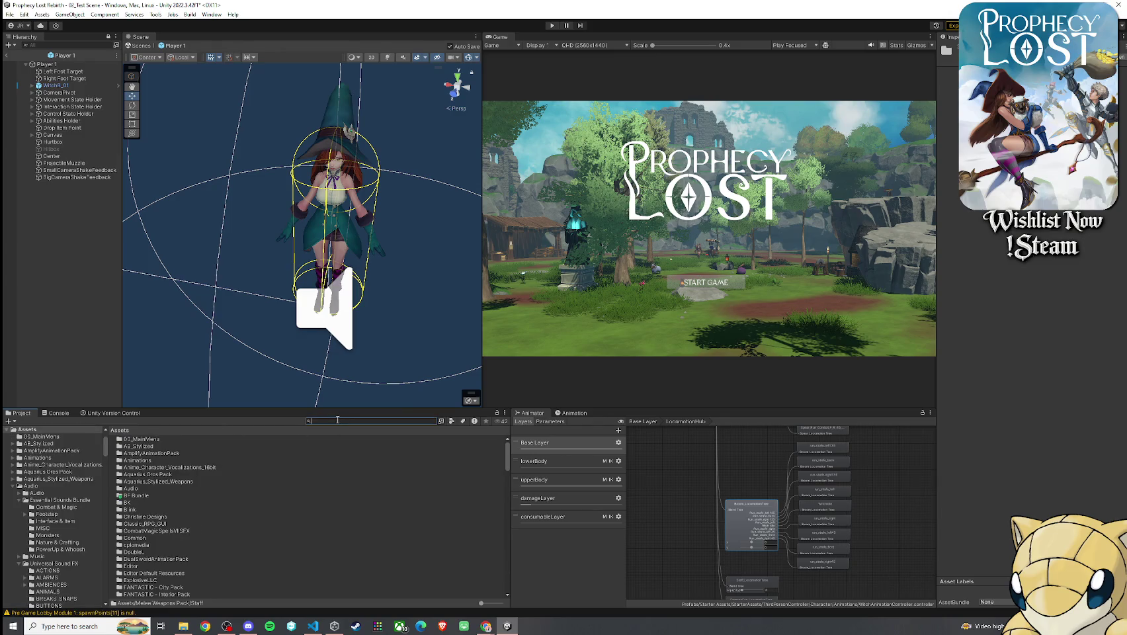
text(staff)
scroll(down, 3)
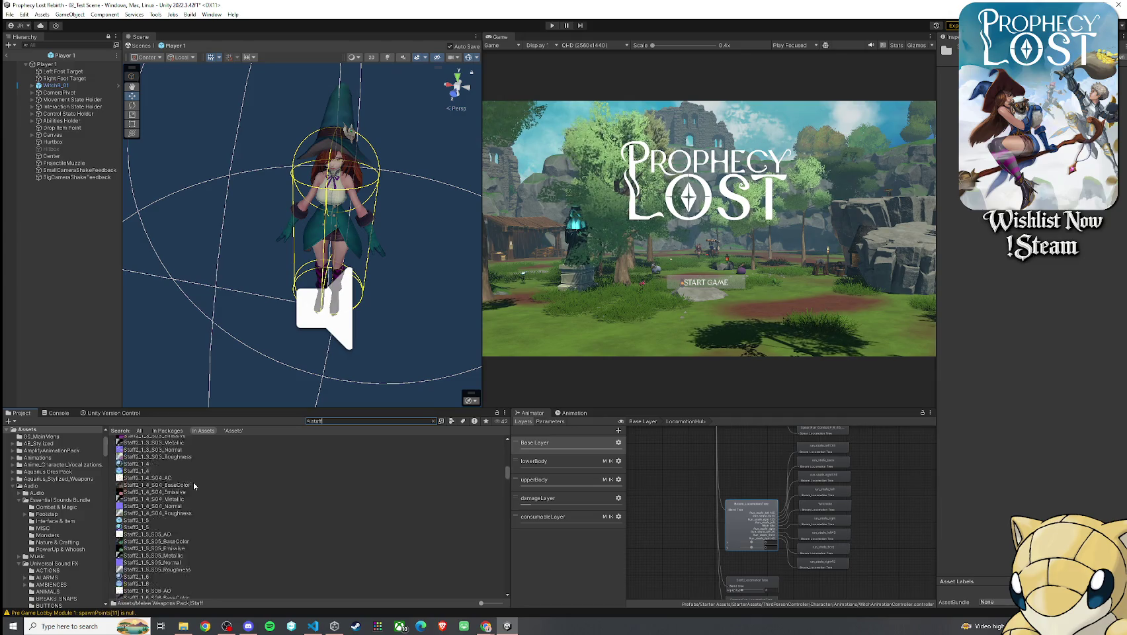
scroll(down, 3)
drag(507, 485, 512, 584)
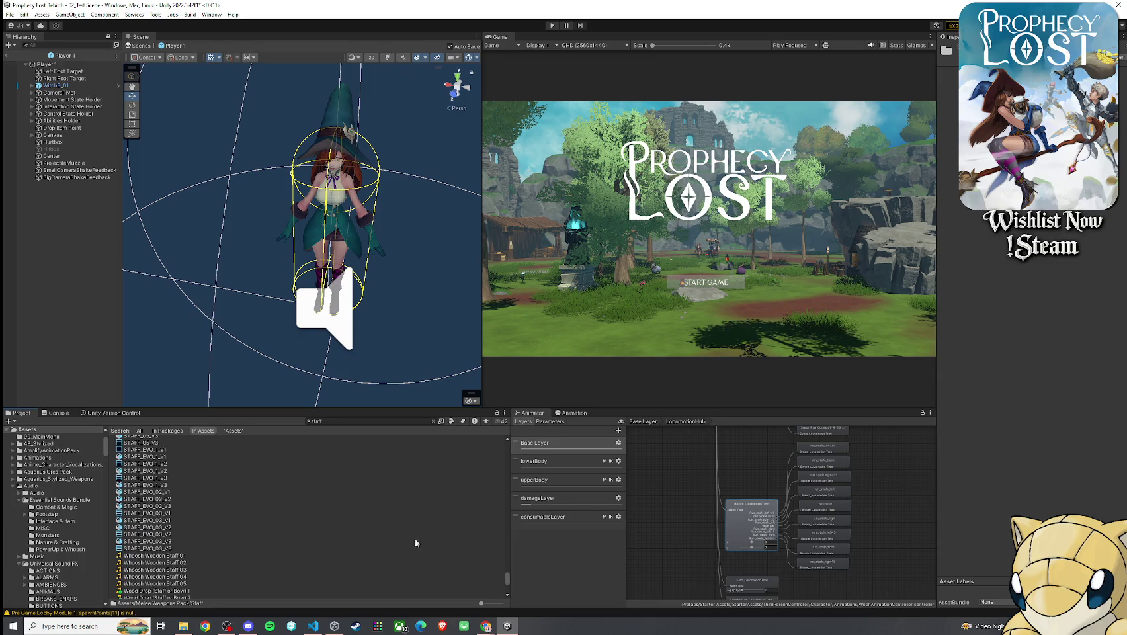
click(253, 499)
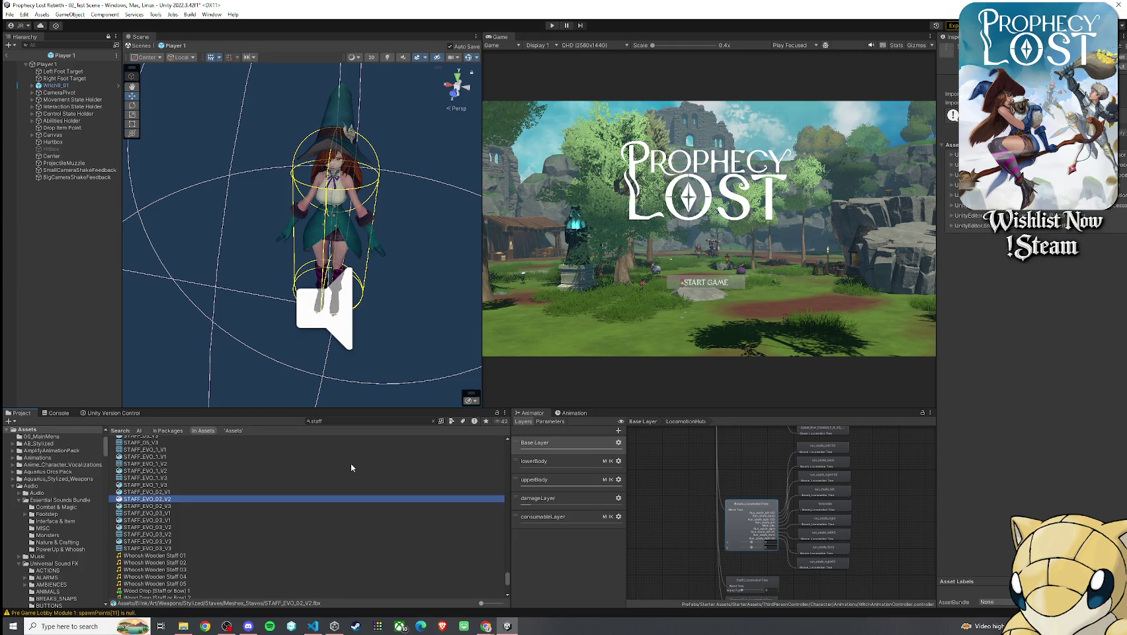
click(433, 421)
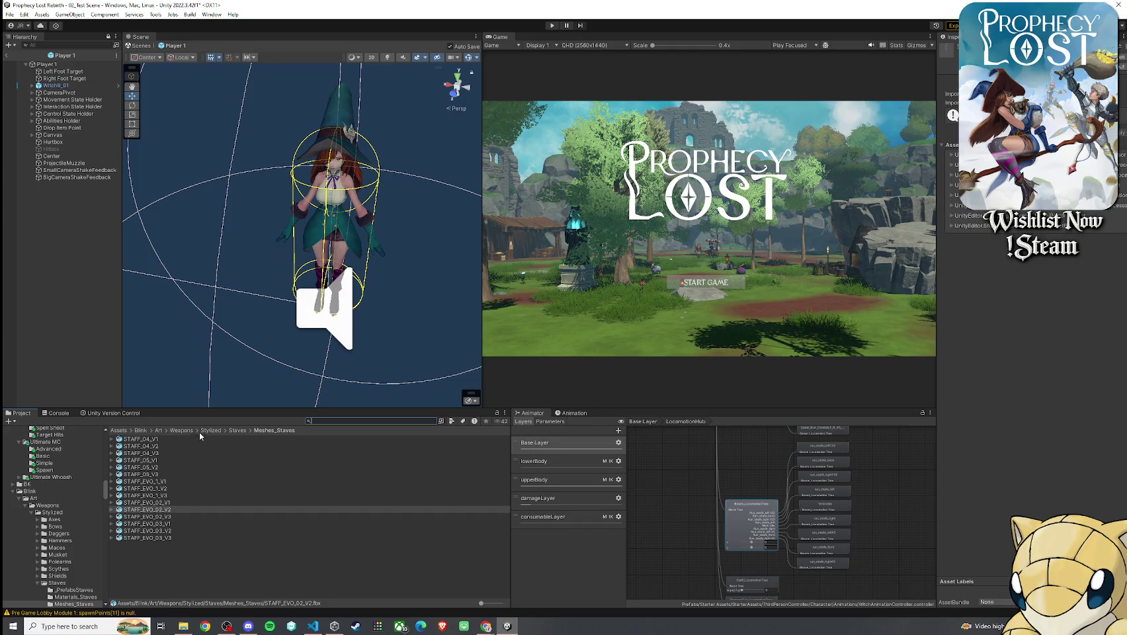
click(120, 431)
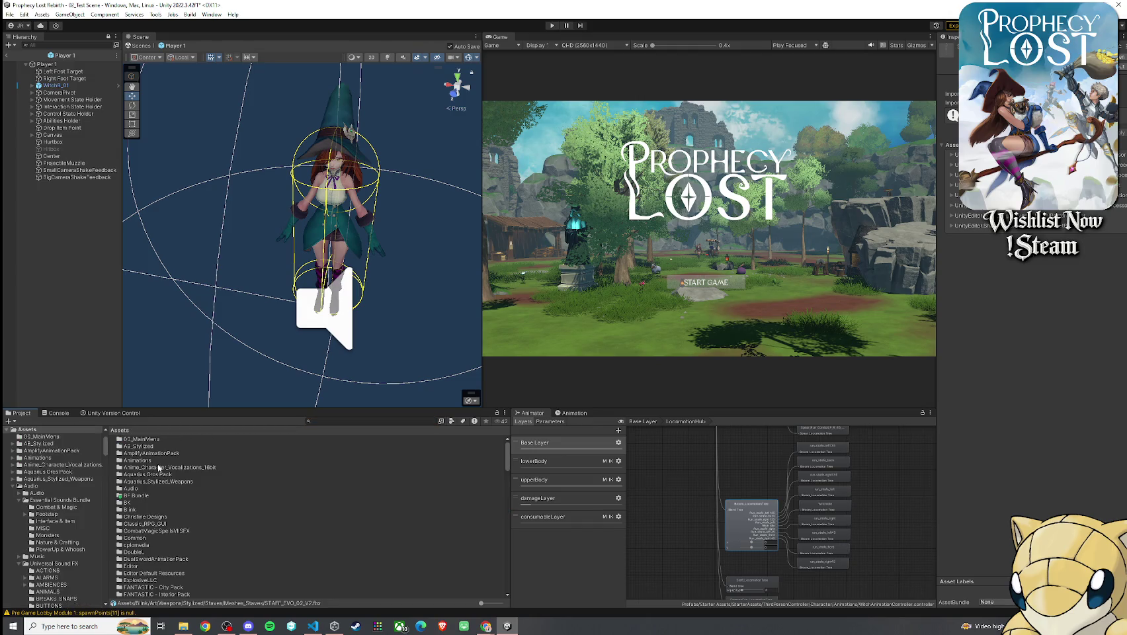
scroll(down, 3)
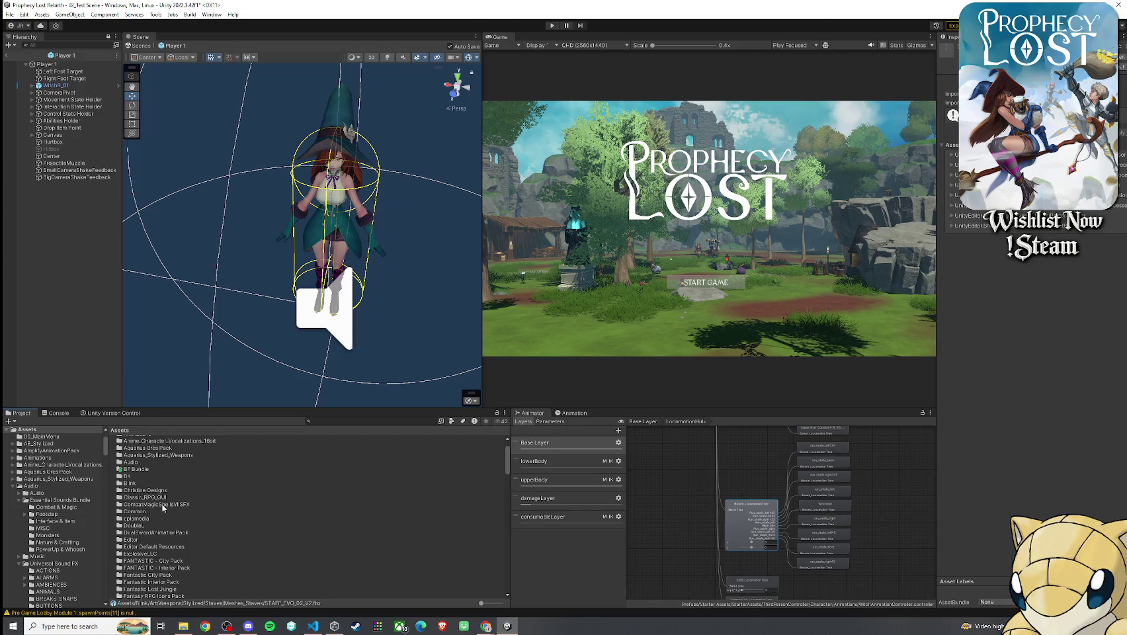
scroll(down, 3)
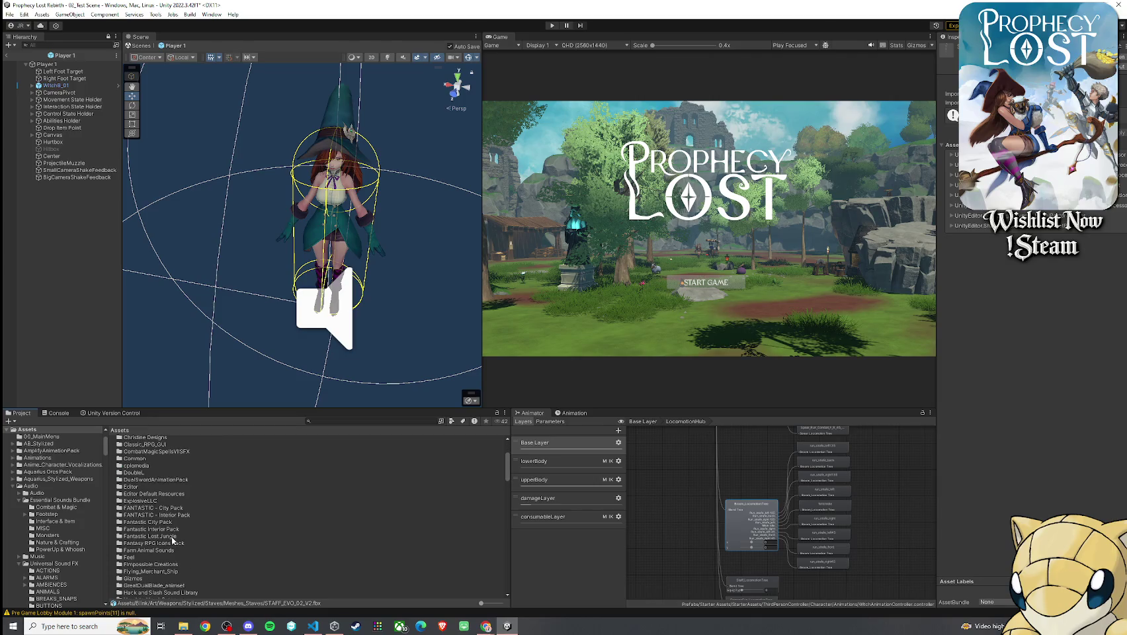
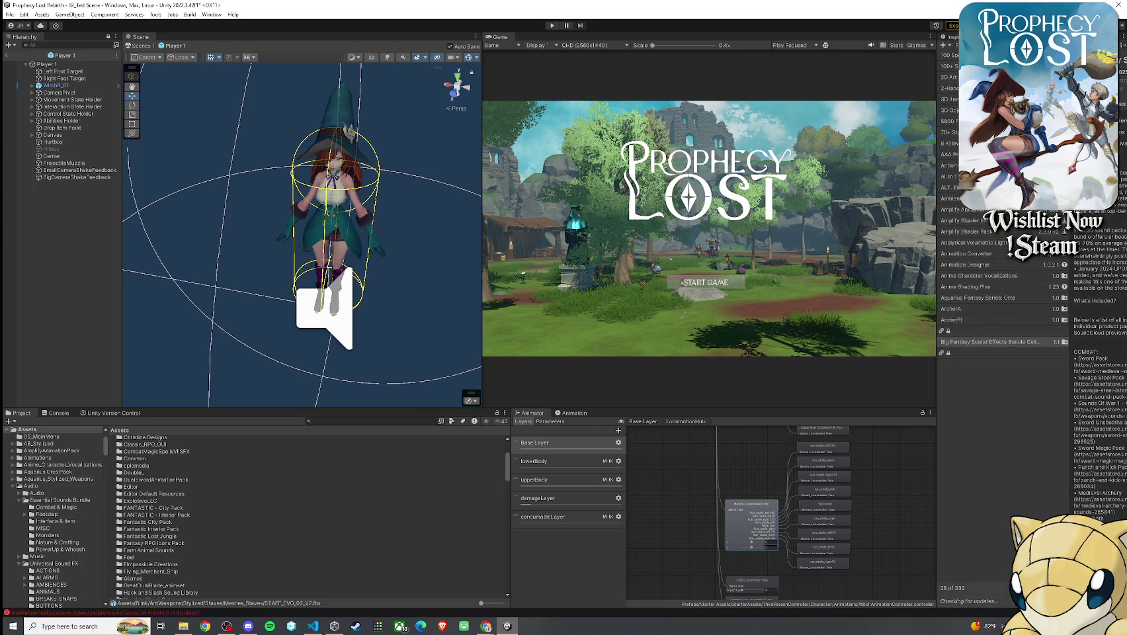
- Widen the Package Manager panel leftward, then switch to the project plan document
drag(938, 66, 838, 66)
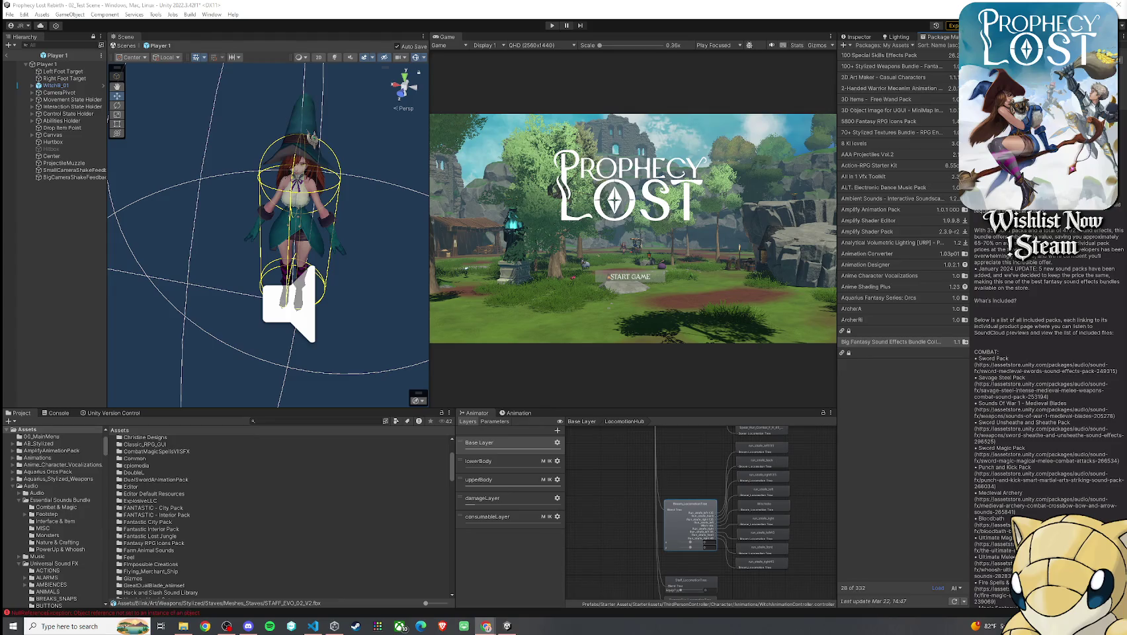
key(alt+Tab)
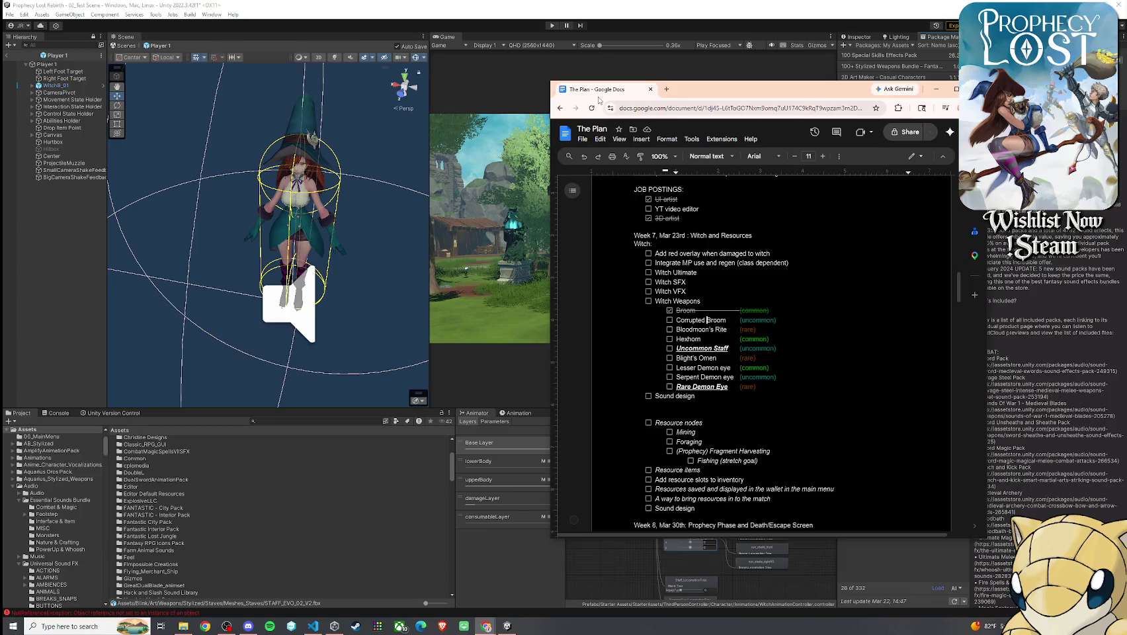
key(alt+Tab)
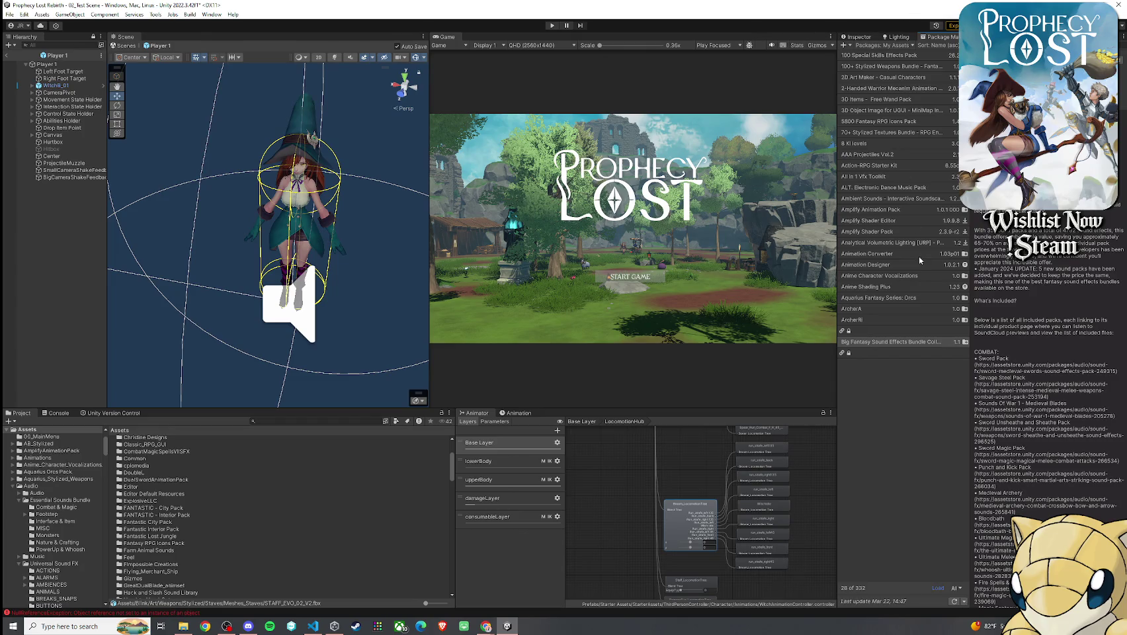
click(938, 587)
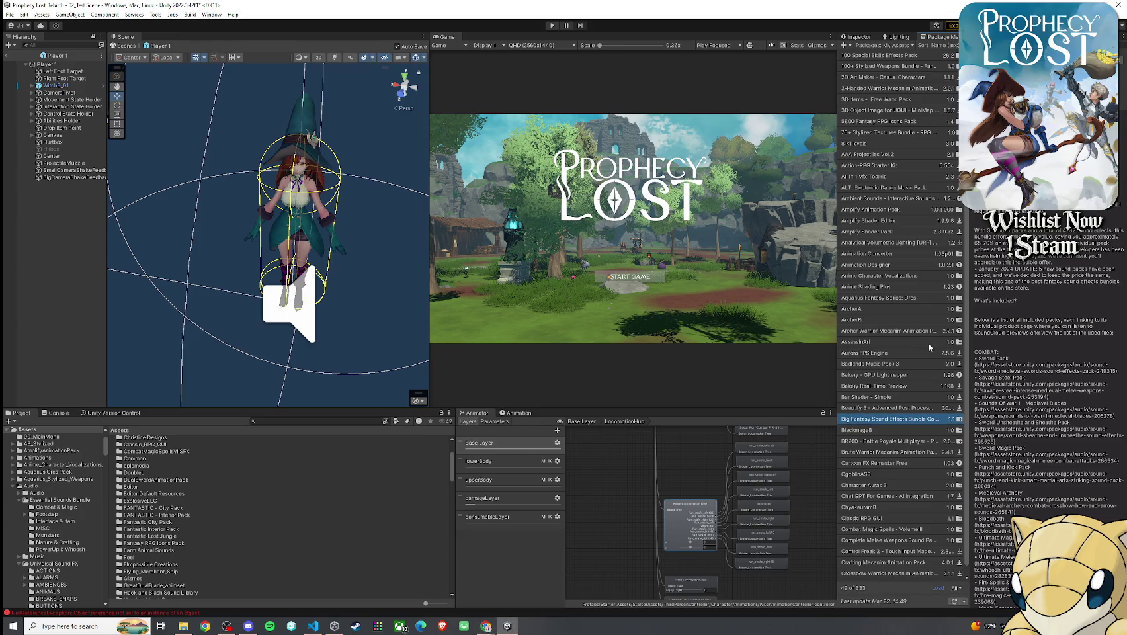
- Refresh My Assets, load all 333 packages, and open the Mage Animation Pack's import window
scroll(down, 3)
click(954, 602)
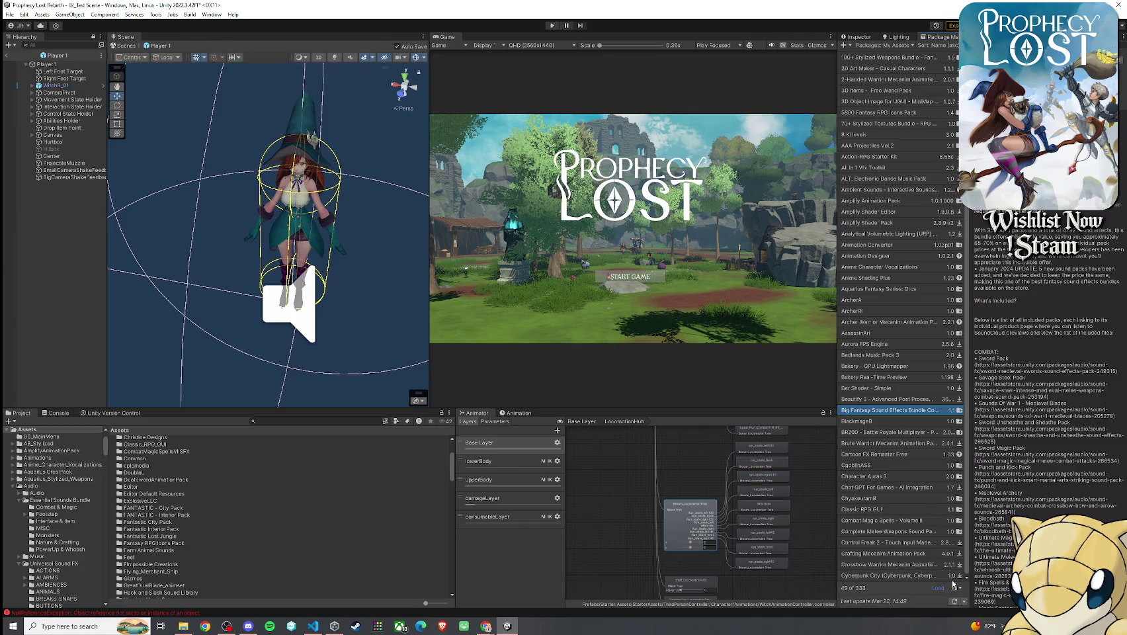
click(938, 589)
scroll(down, 3)
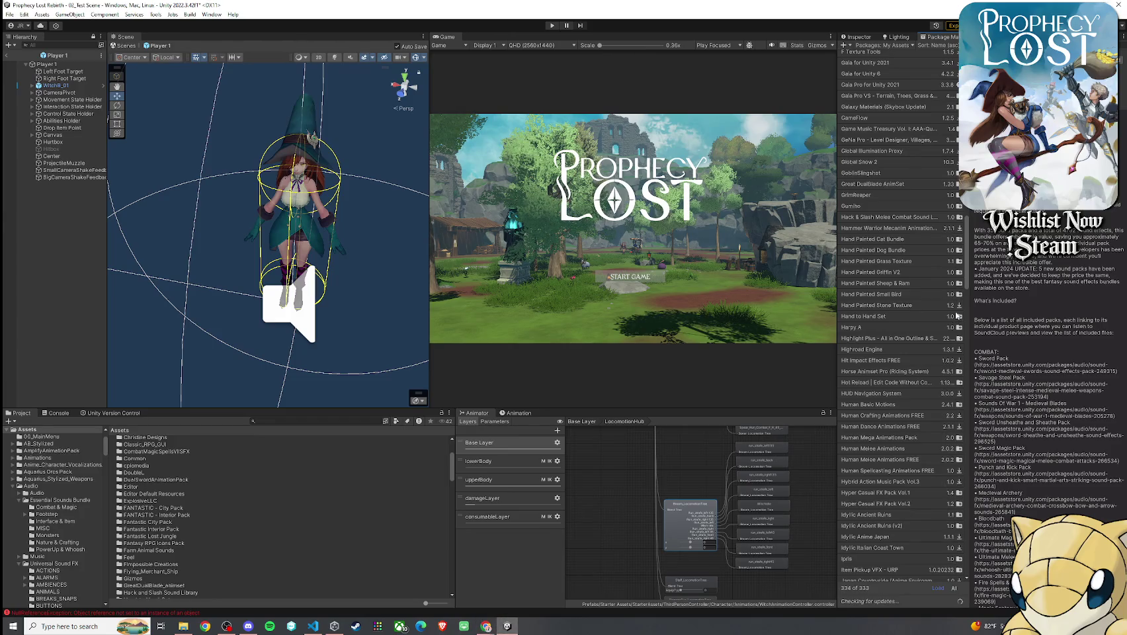
scroll(down, 3)
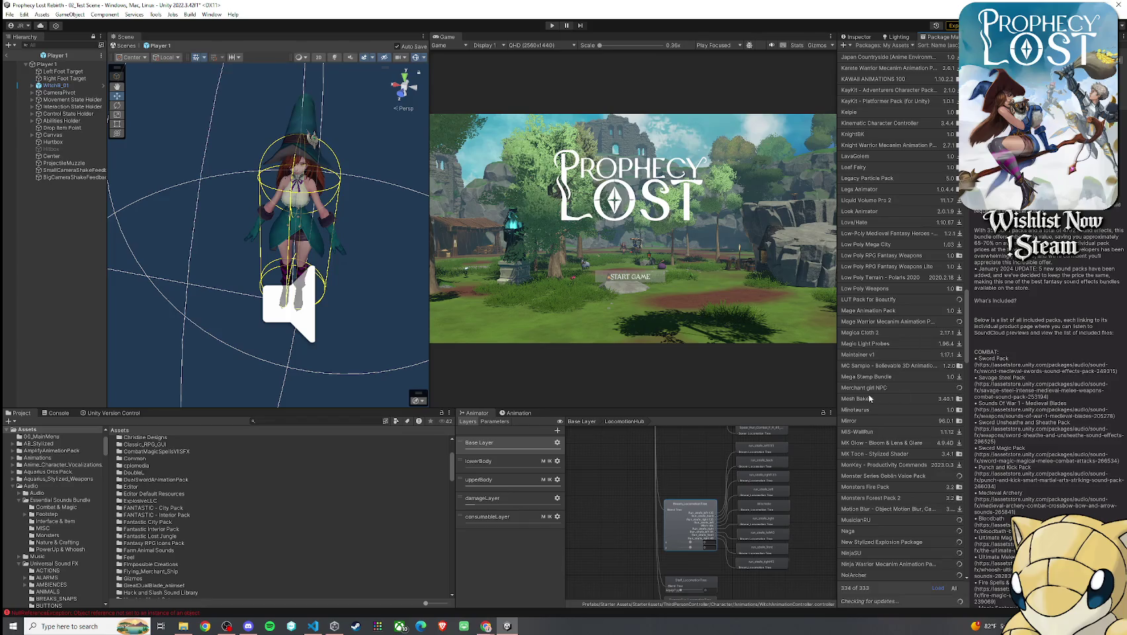
click(860, 315)
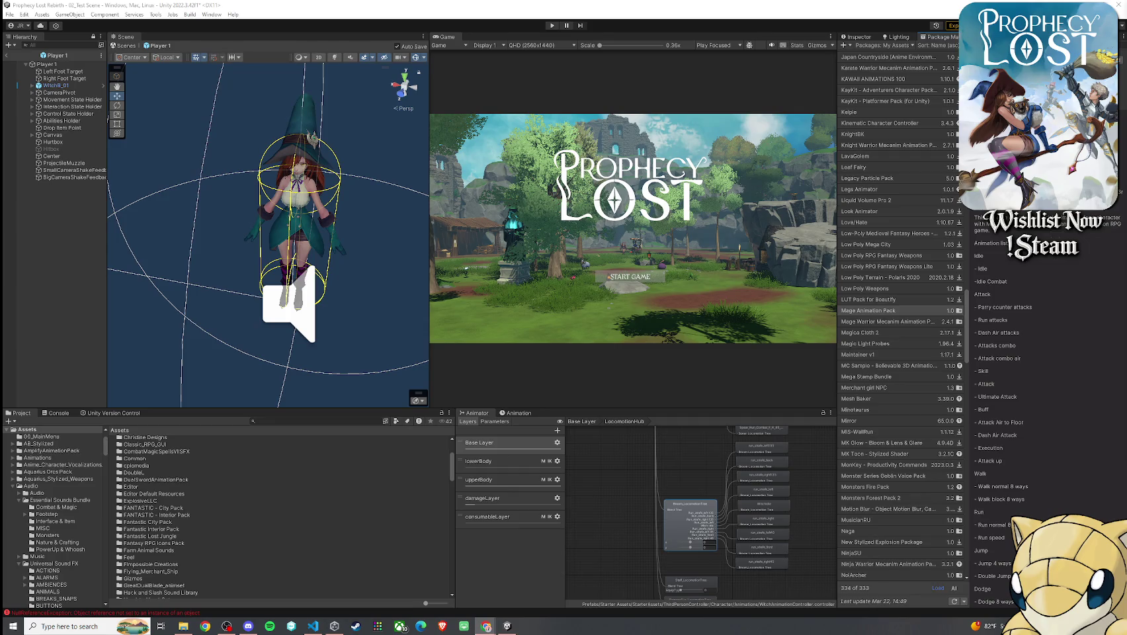
key(alt+Tab)
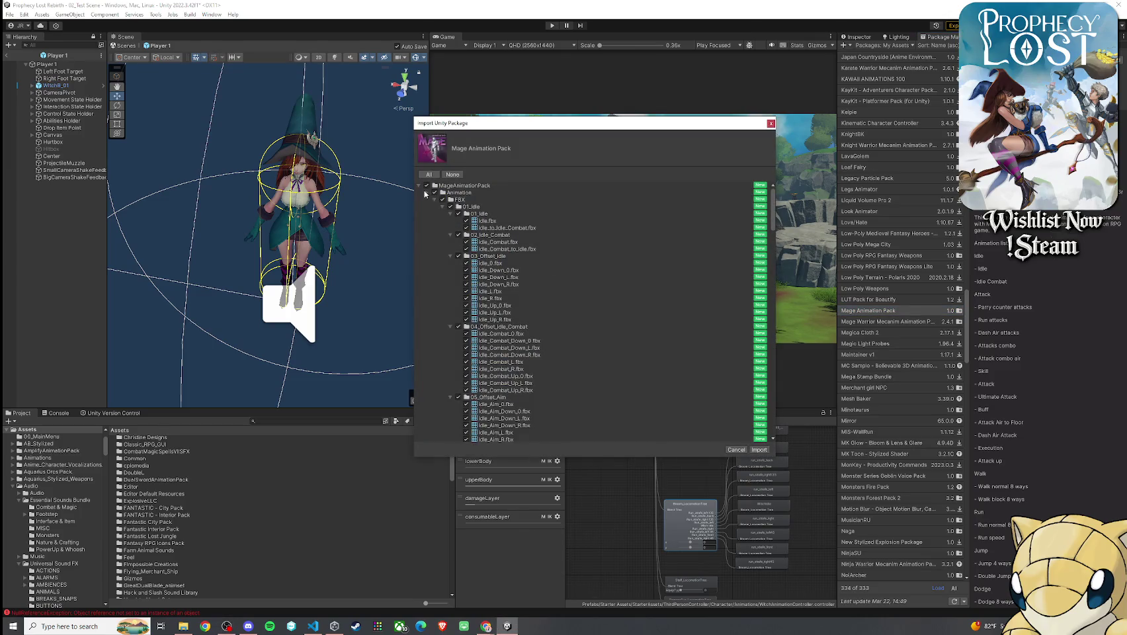
click(428, 192)
- Exclude the Materials, Model, PreFabs and Scenes folders from the import
click(435, 200)
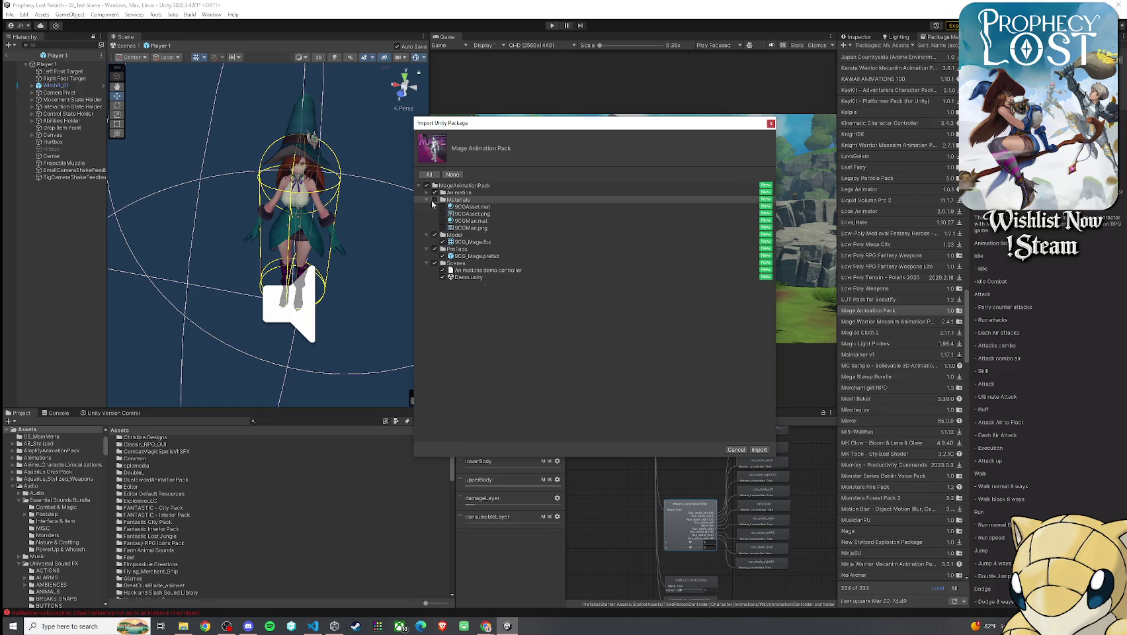
click(427, 199)
click(435, 207)
click(435, 221)
click(434, 235)
click(427, 235)
click(426, 221)
click(427, 207)
- Keep the FBX and Humanoid animation folders included, import, and check the console
click(427, 193)
click(434, 200)
click(442, 200)
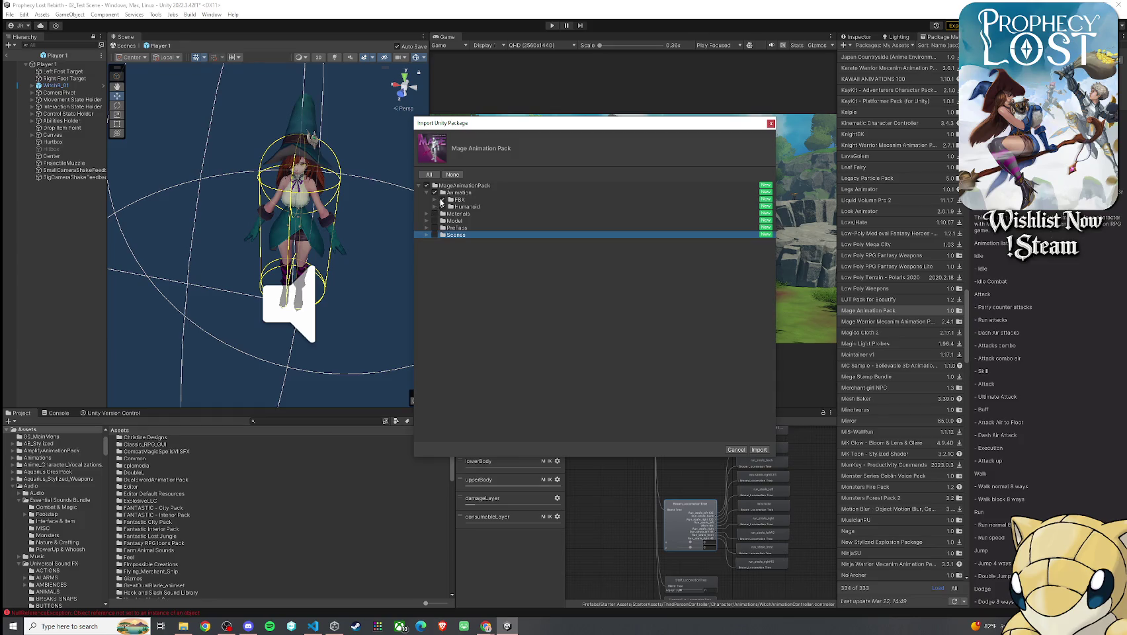
click(435, 199)
click(434, 199)
click(435, 207)
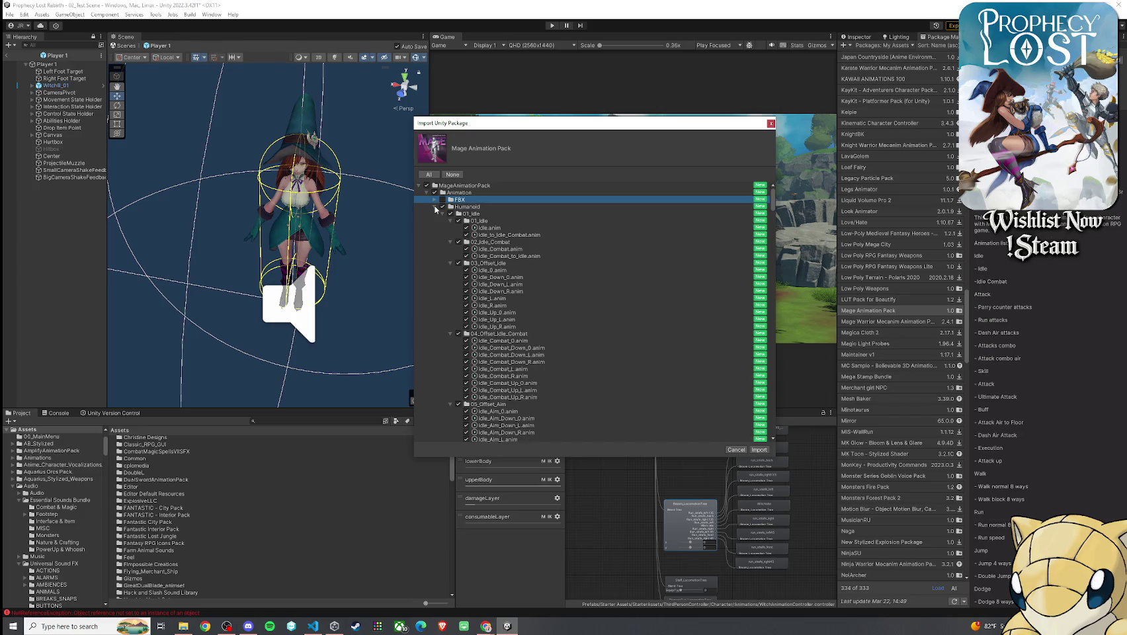
click(435, 207)
click(442, 200)
click(759, 451)
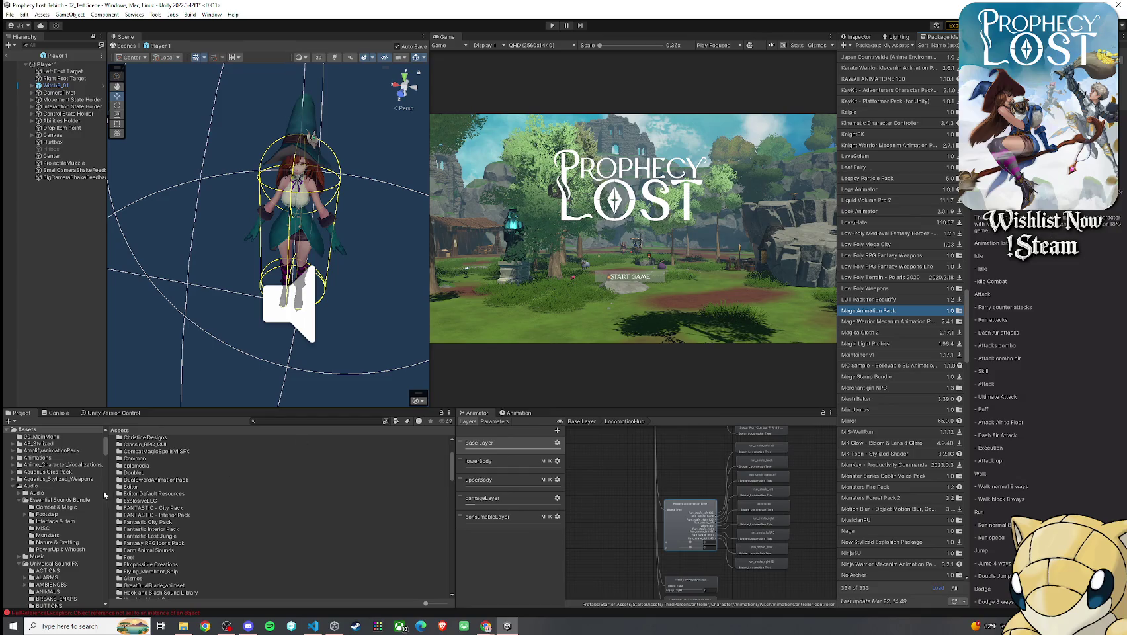
click(56, 413)
- Set the Staff_LocomotionTree blend type to 2D Freeform Directional
click(18, 416)
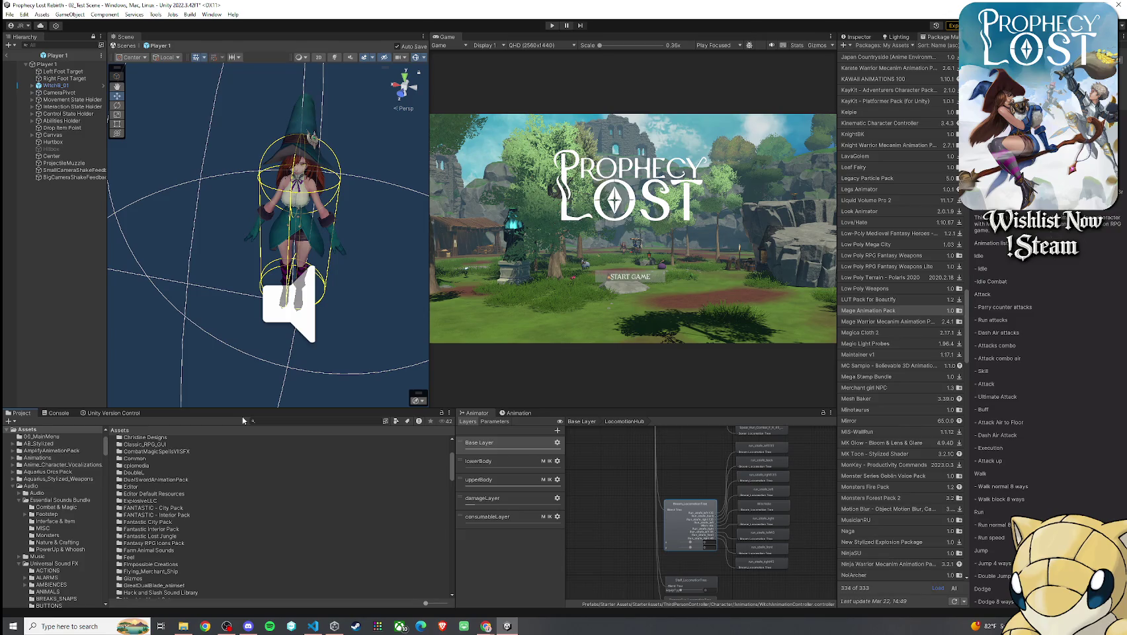
scroll(up, 3)
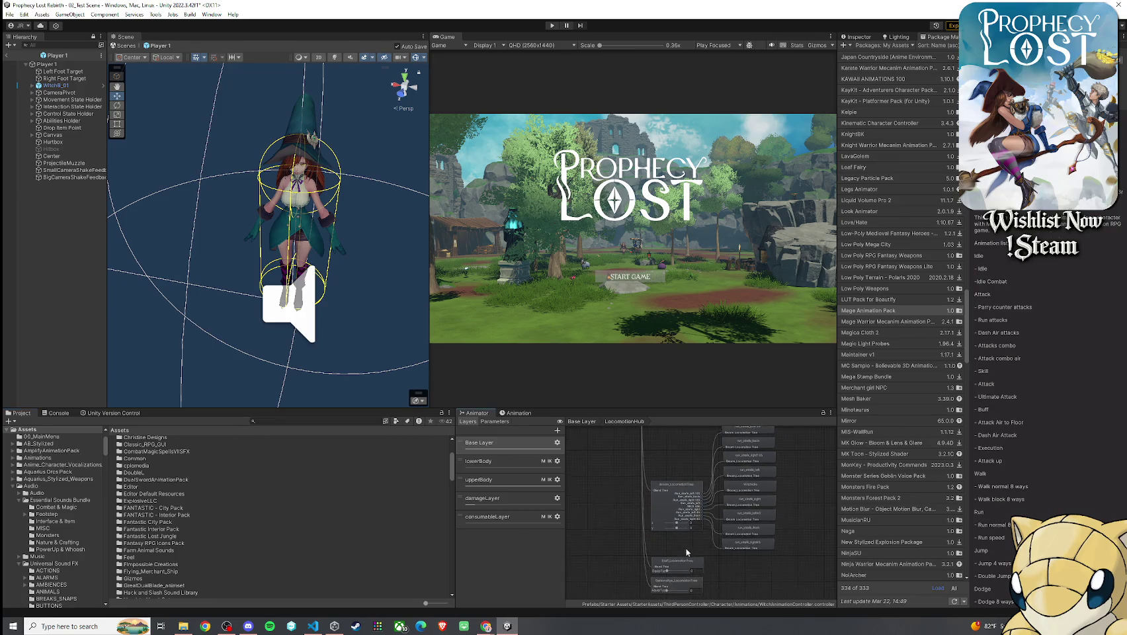
click(662, 503)
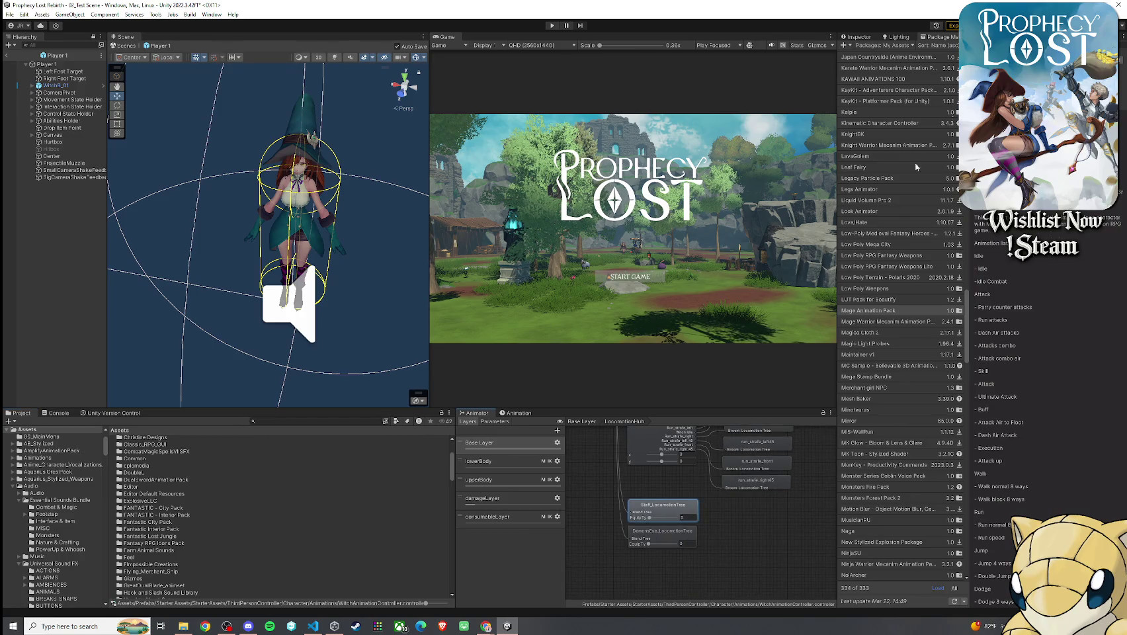
click(880, 38)
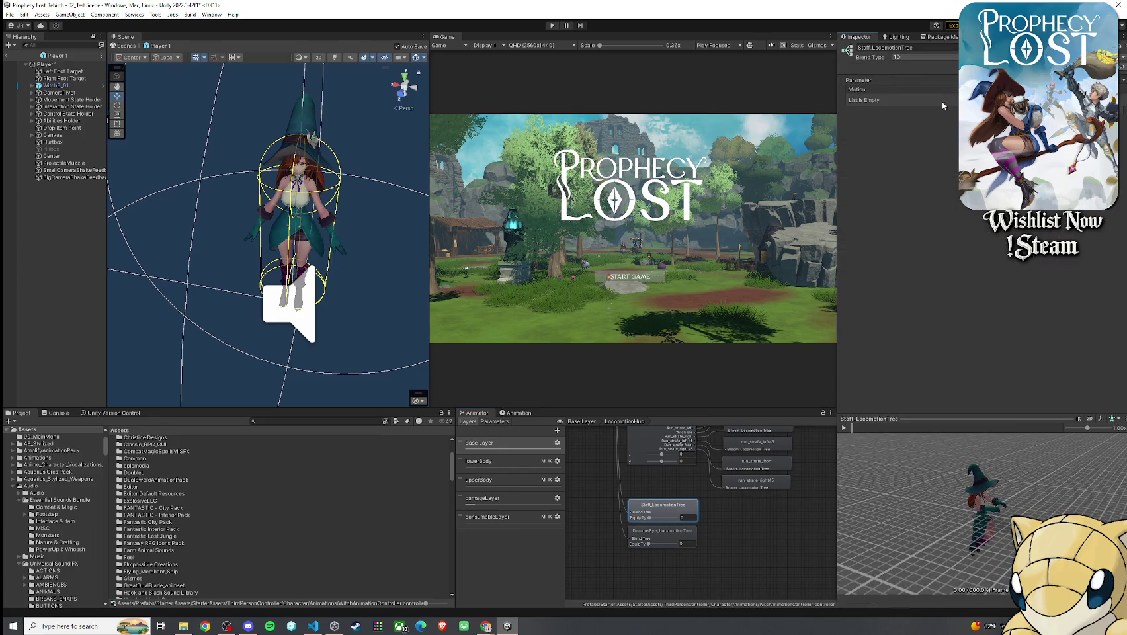
click(666, 439)
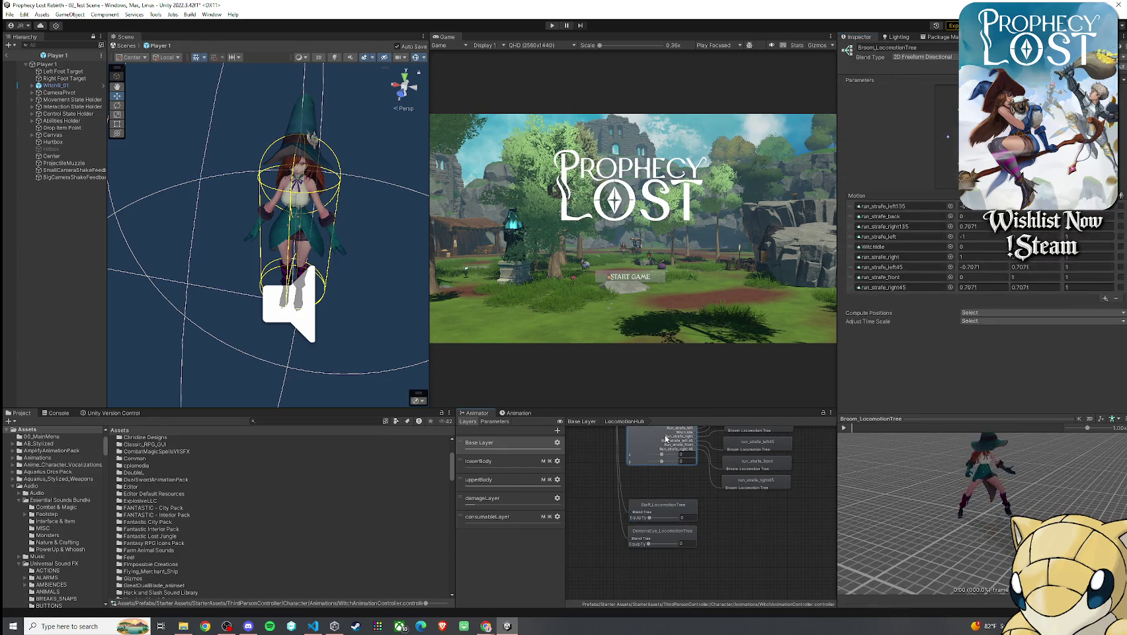
click(671, 512)
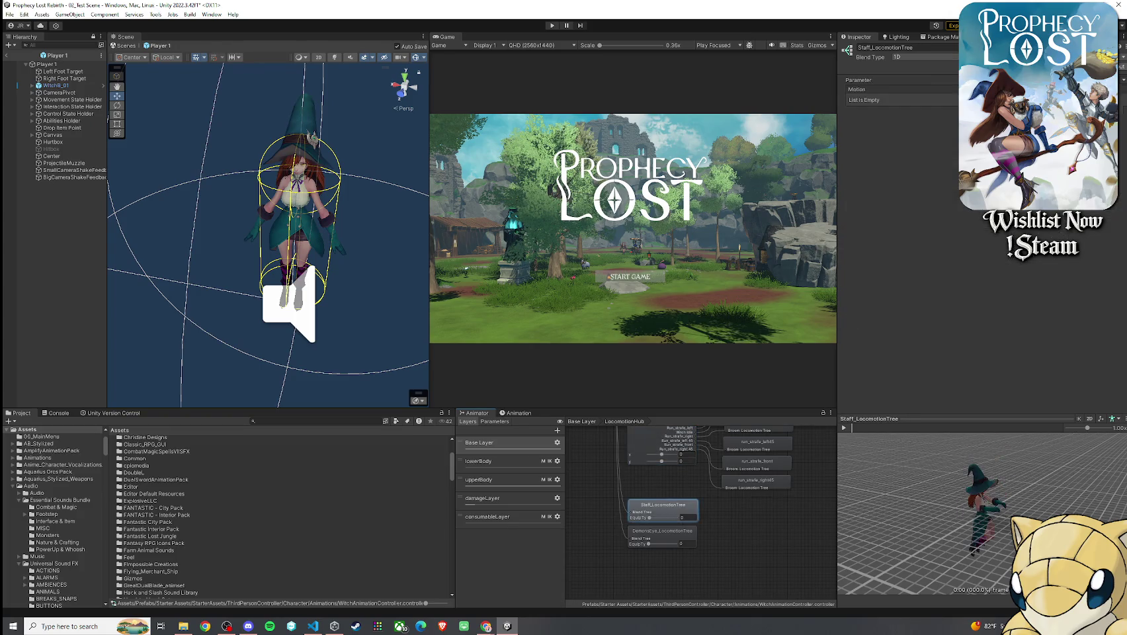
click(923, 57)
click(953, 86)
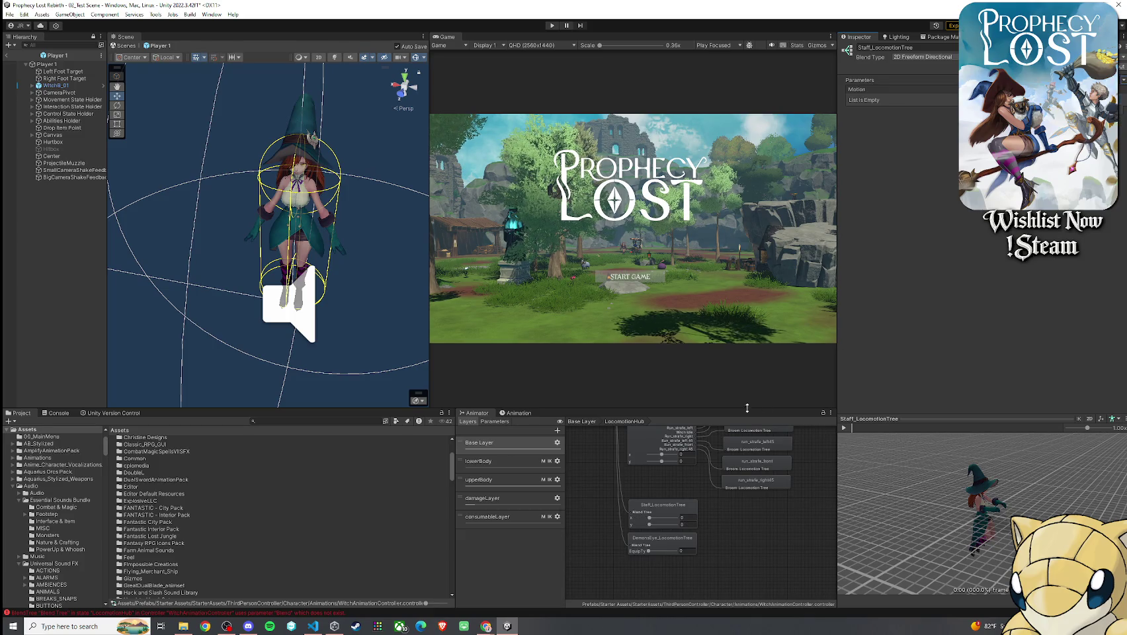
- Check Broom_LocomotionTree's motion list, then add an empty motion slot to Staff_LocomotionTree
click(662, 439)
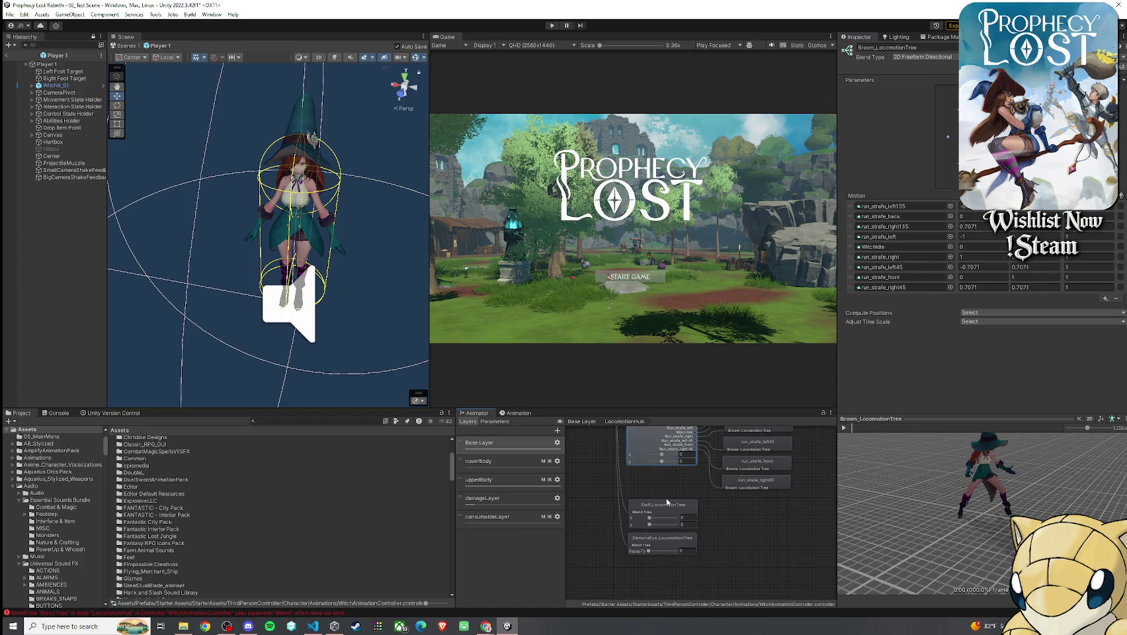
click(672, 511)
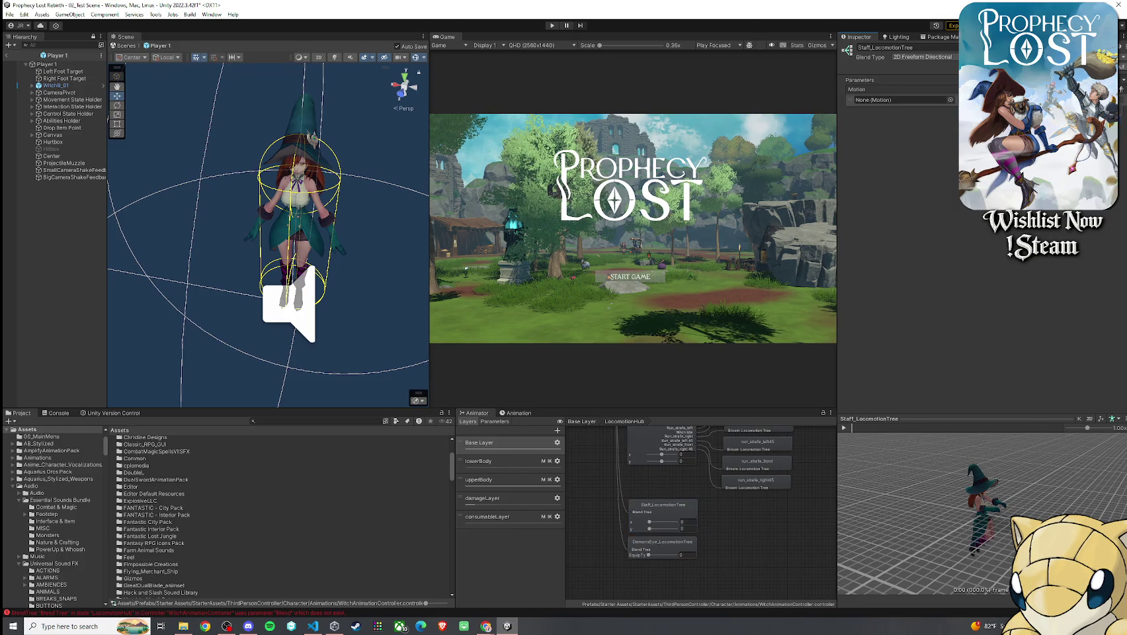
click(1105, 227)
- Add empty motion slots until Staff_LocomotionTree has nine motions
click(1104, 228)
click(1103, 238)
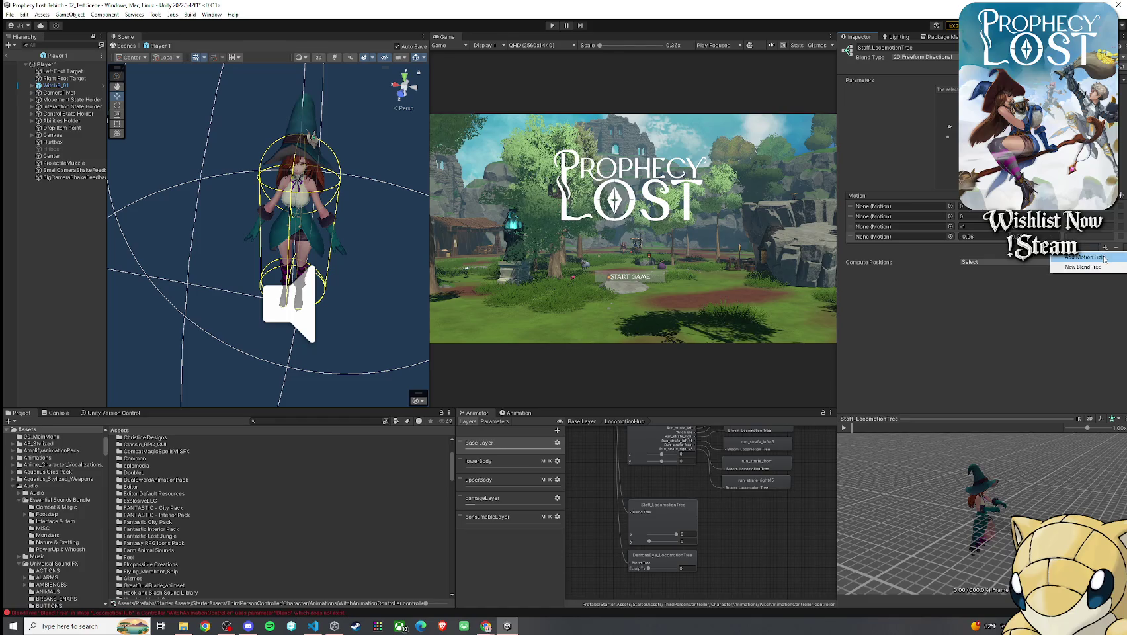
click(1104, 249)
click(1105, 260)
click(1105, 267)
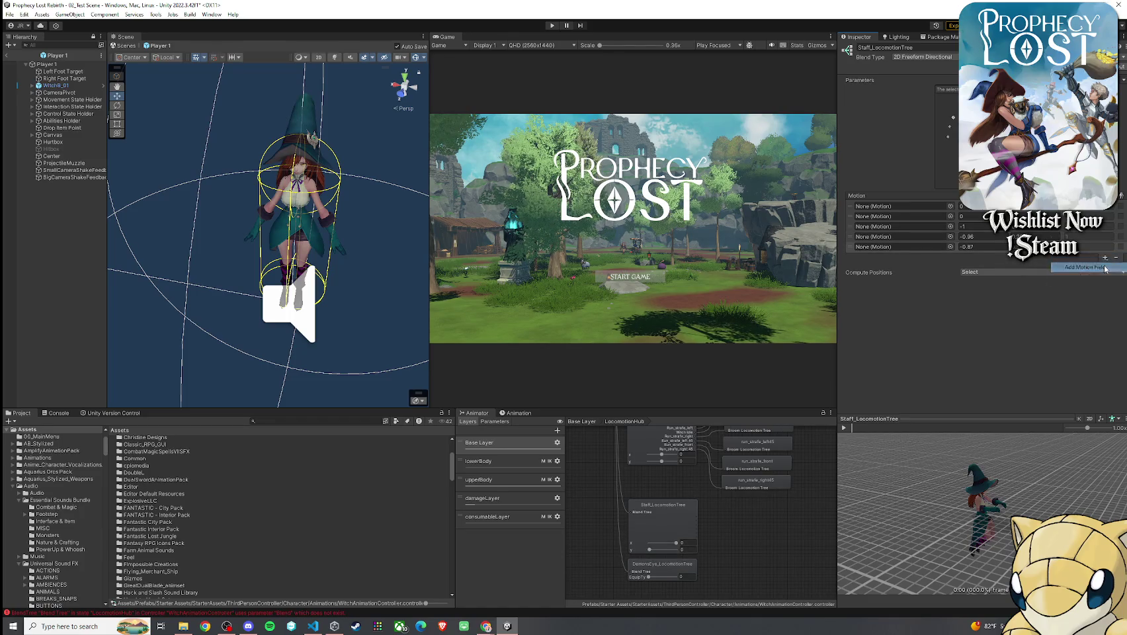
click(1105, 267)
click(1105, 277)
click(1105, 278)
click(1104, 279)
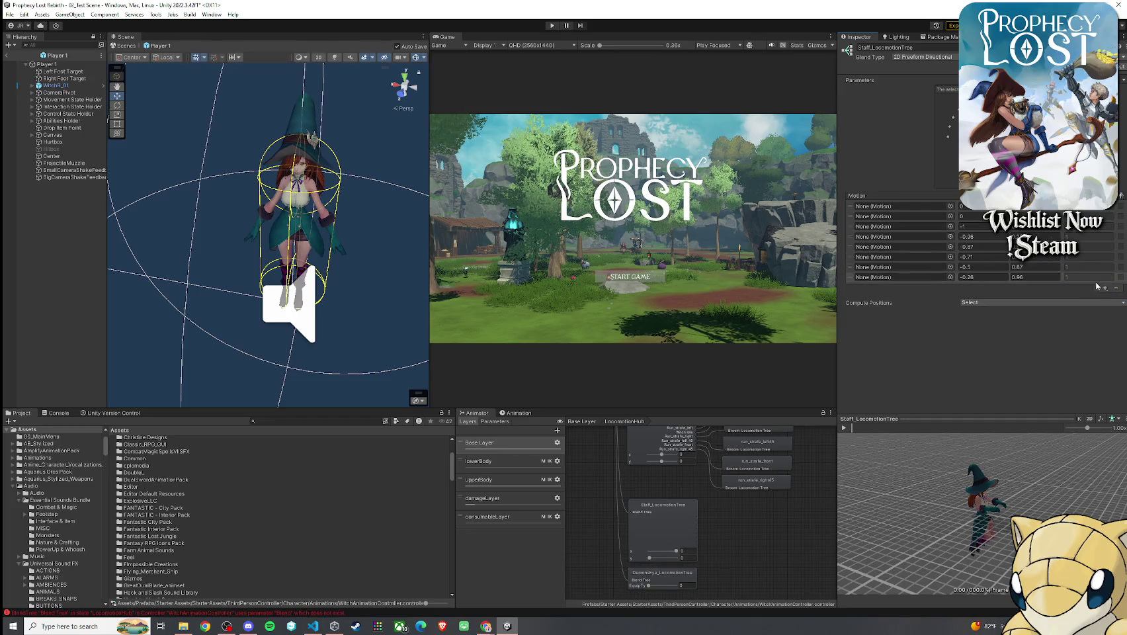
click(1106, 287)
click(1078, 298)
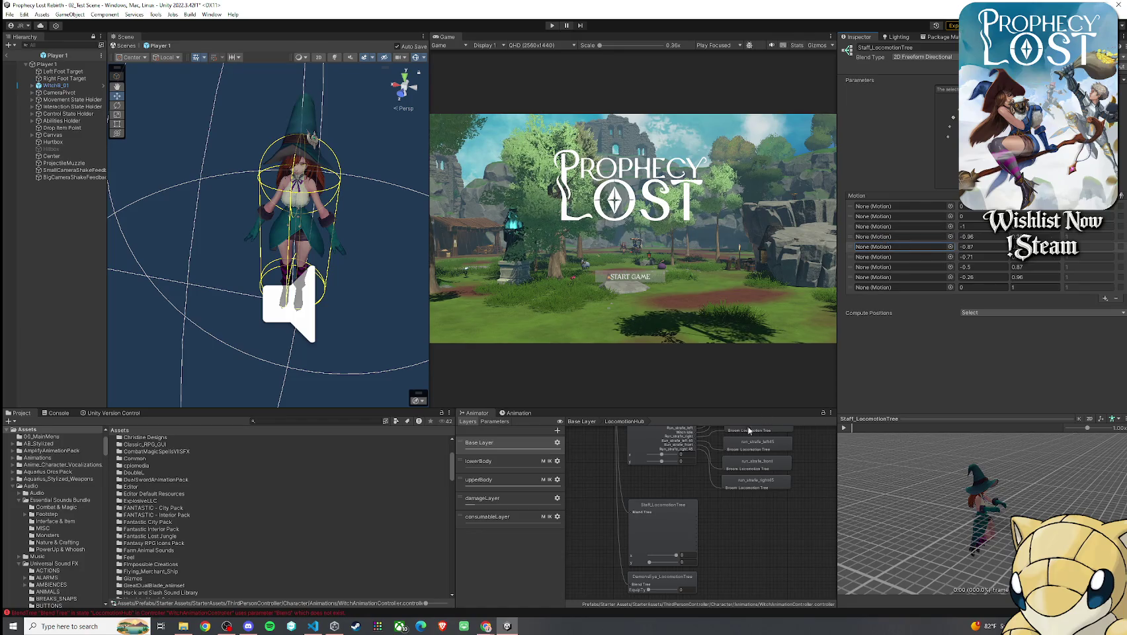
- Compare Broom_LocomotionTree's motion positions against the Staff tree's motion list
click(664, 442)
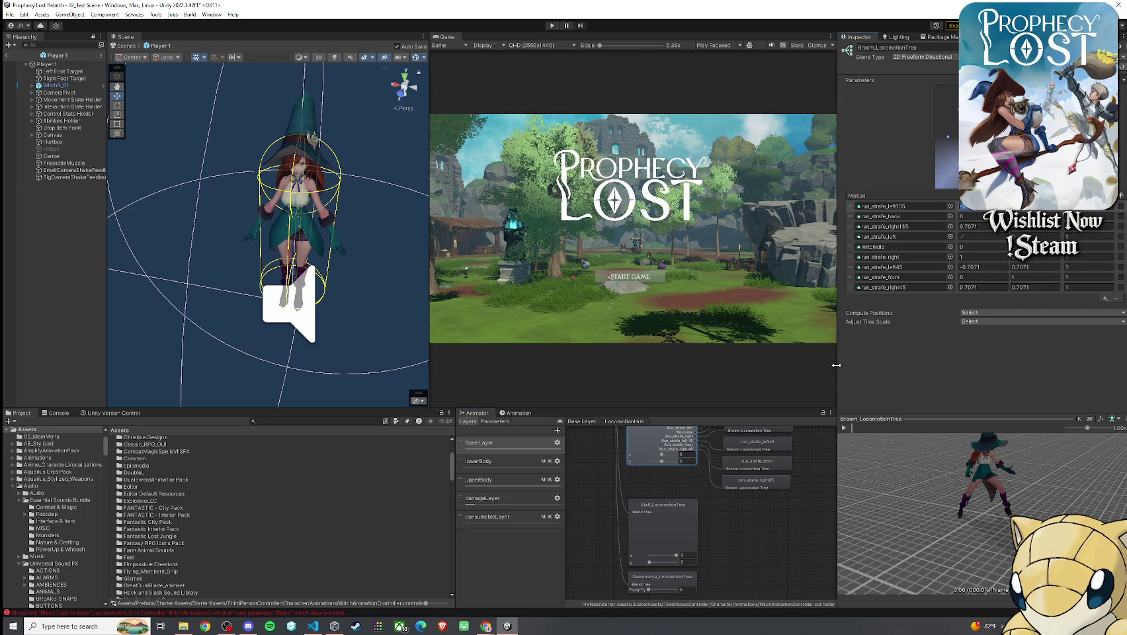
click(695, 516)
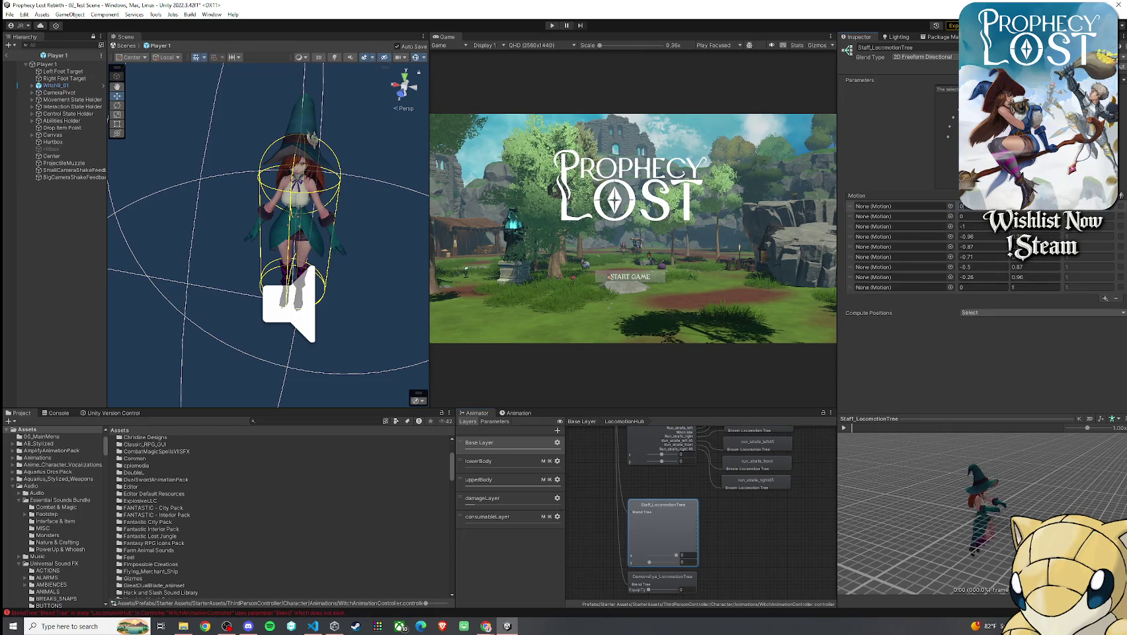
click(769, 339)
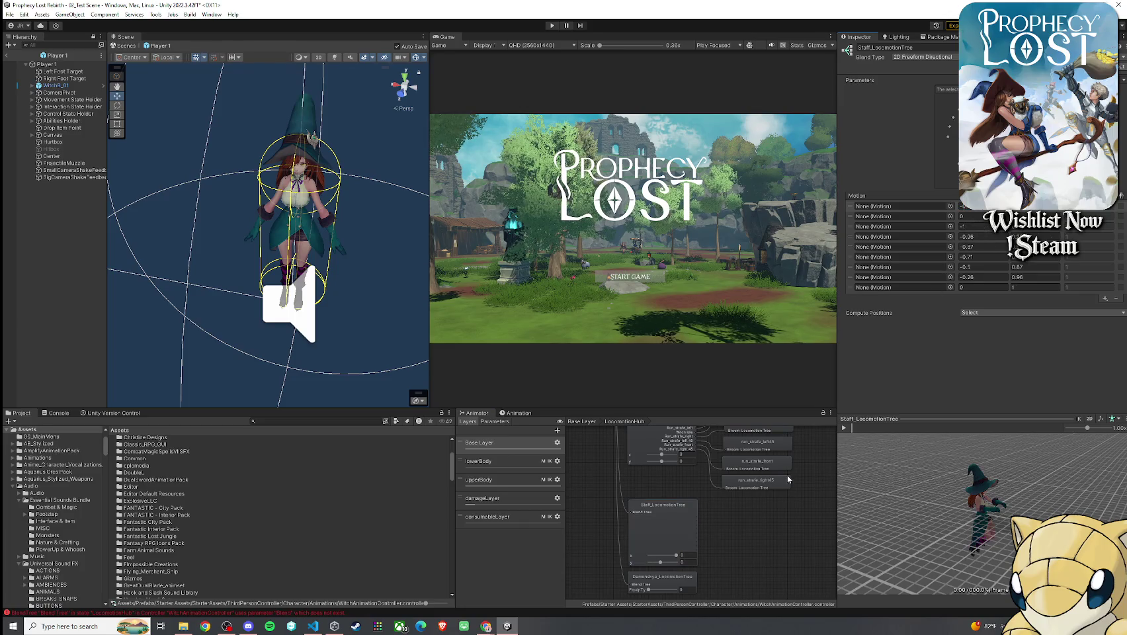
click(661, 522)
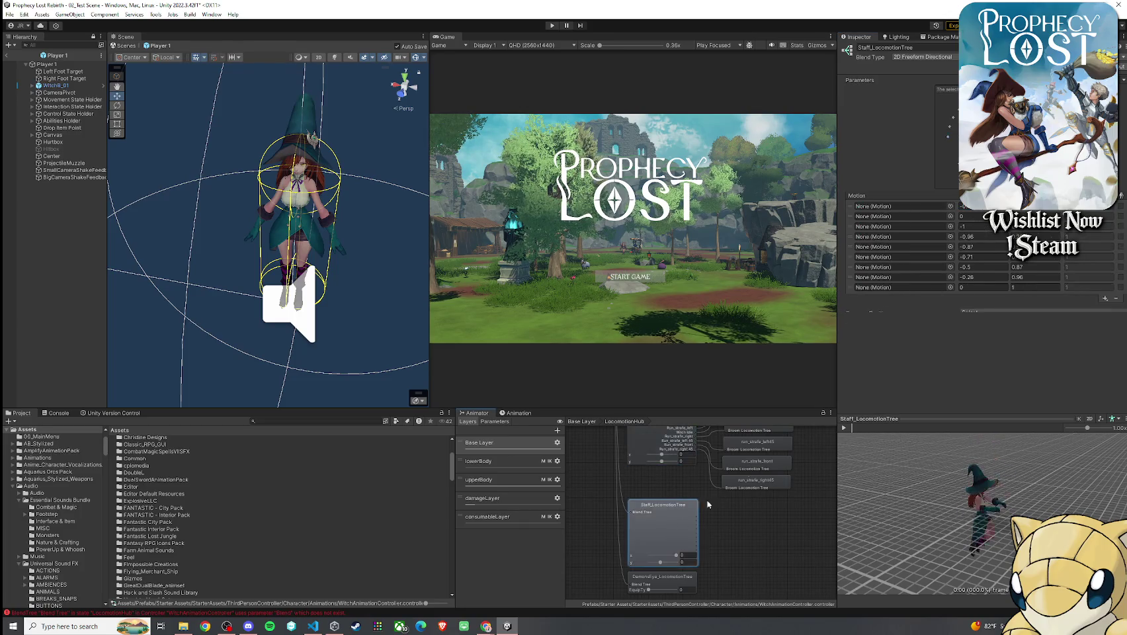
click(747, 492)
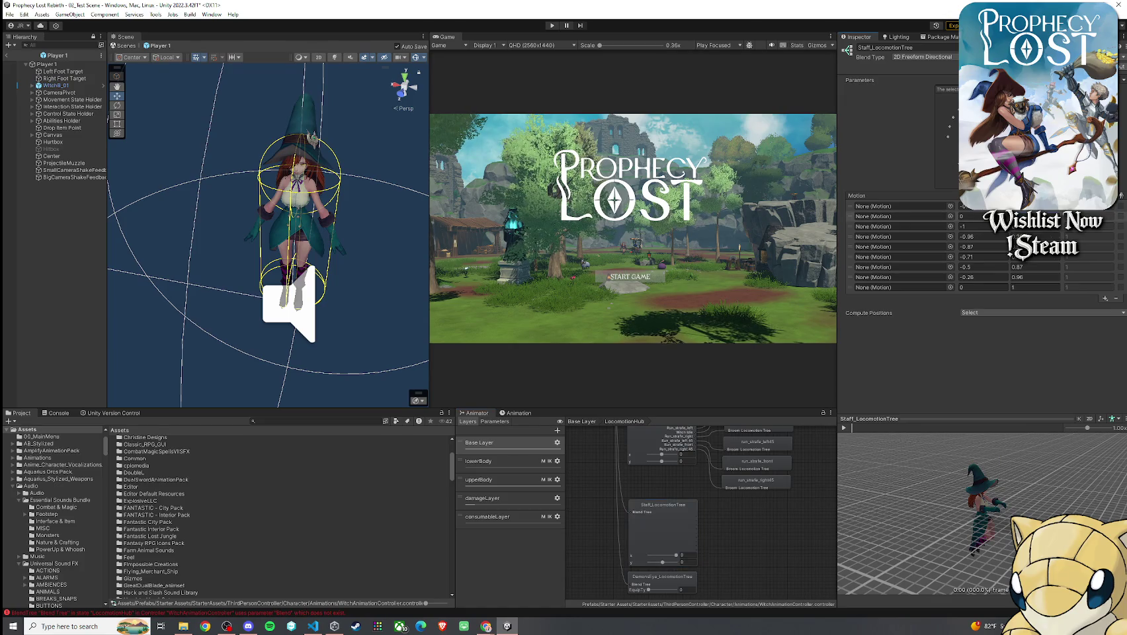
click(673, 522)
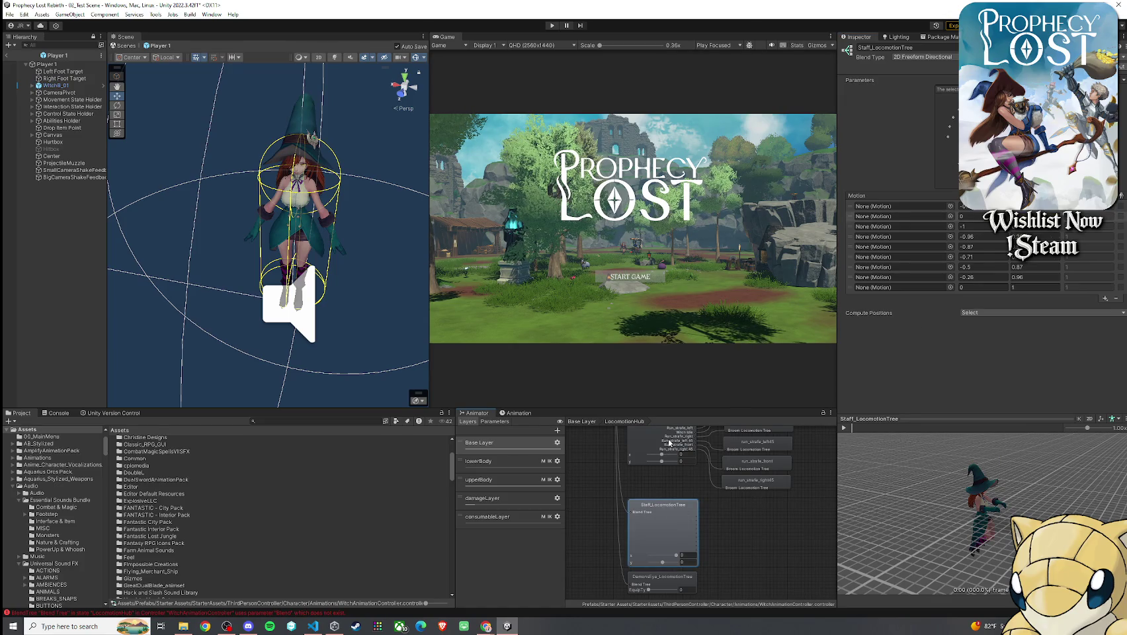
click(670, 443)
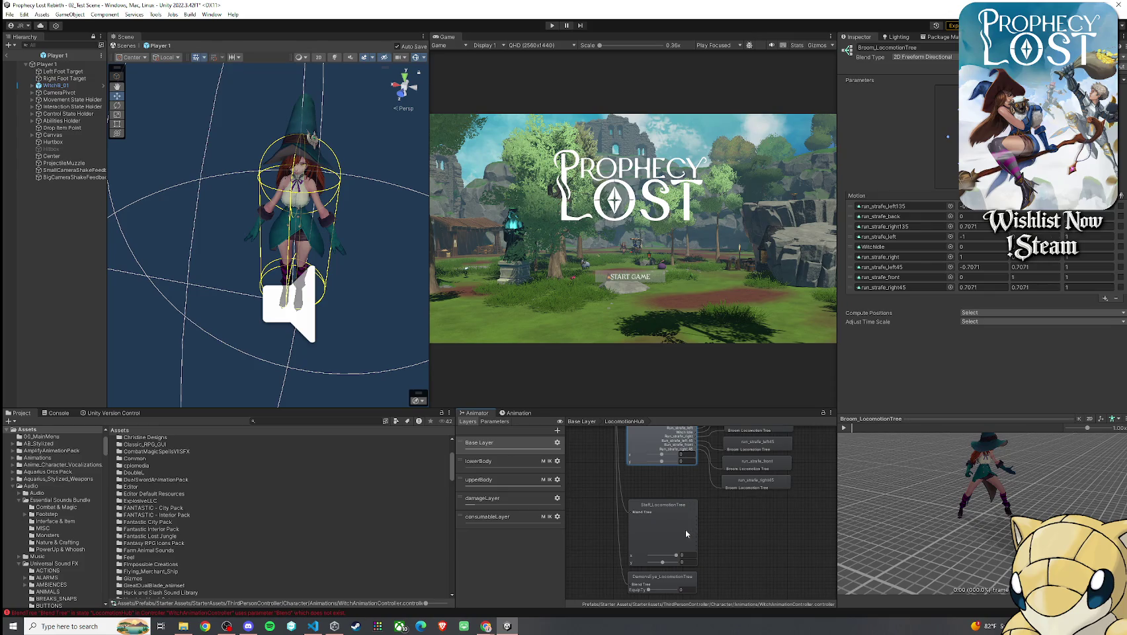
click(685, 529)
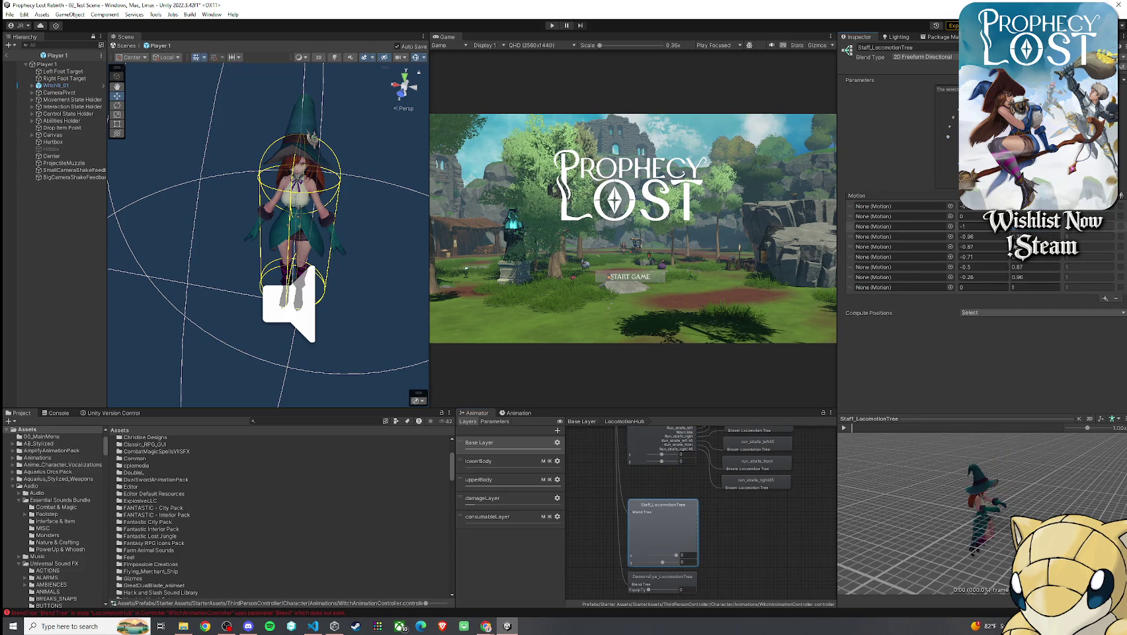
- Enter positions 0.7071 and -1 for the third motion, and 0, 1 for the fifth
click(970, 227)
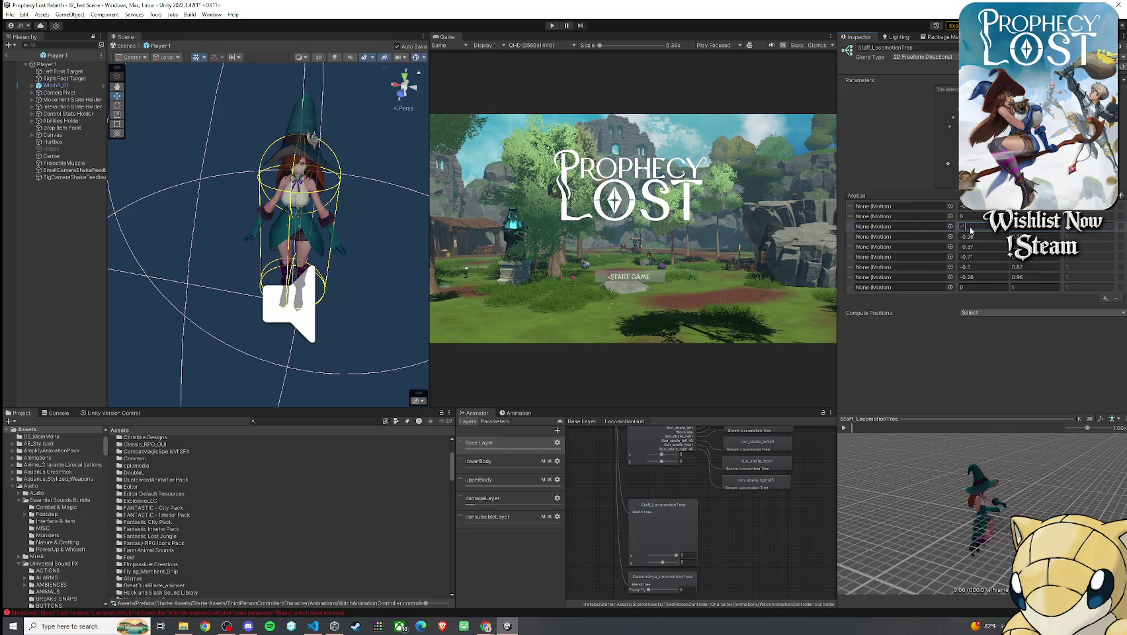
text(0.7071)
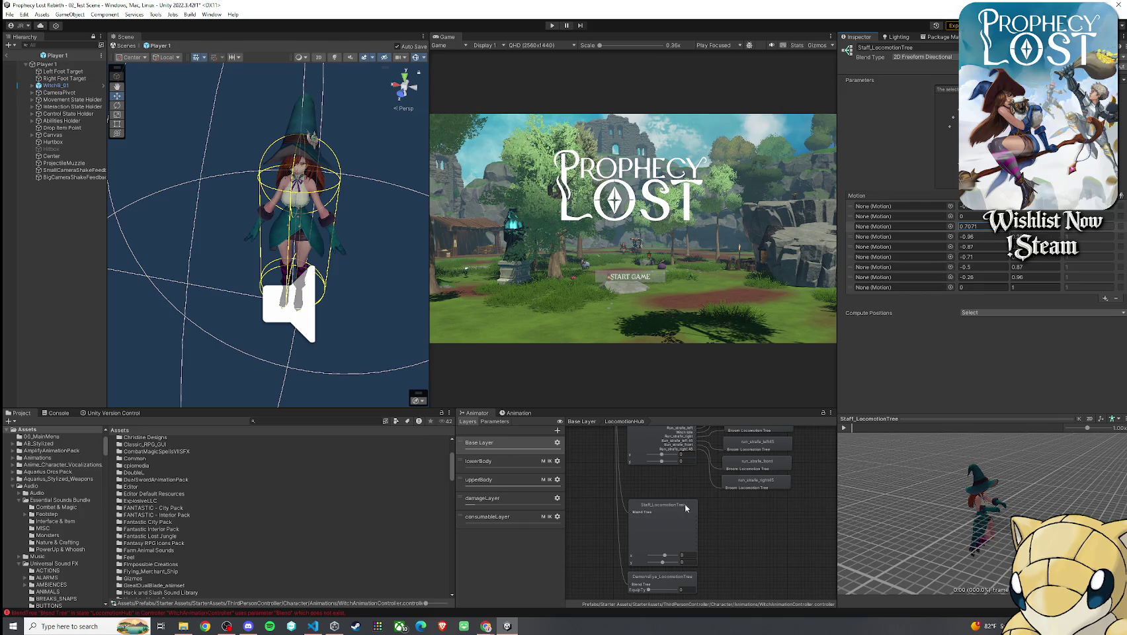
click(665, 439)
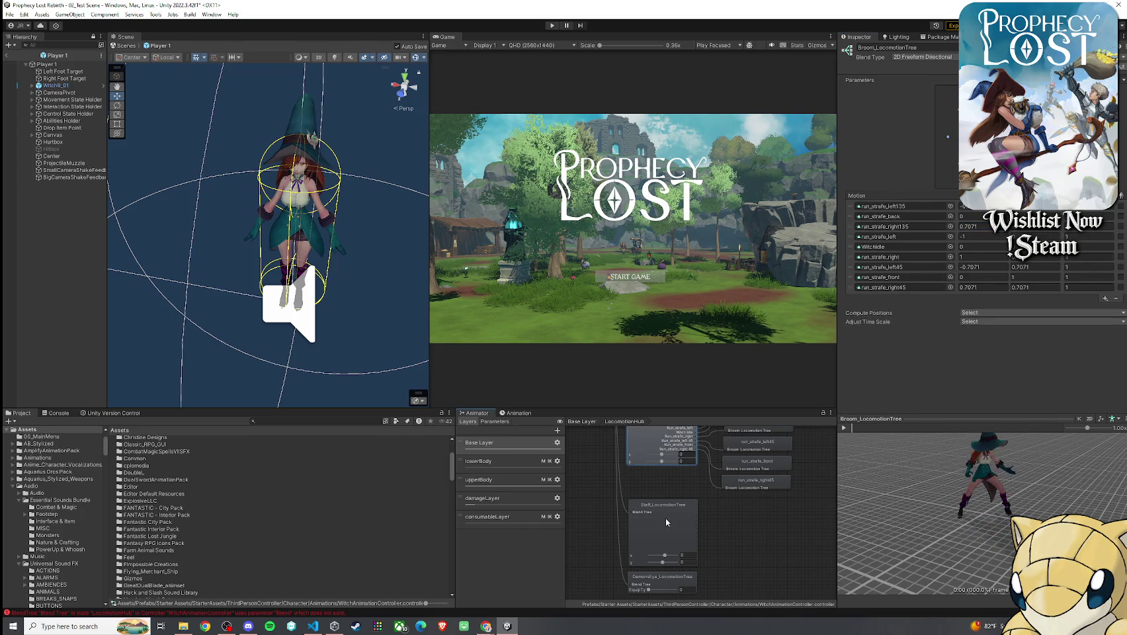
click(667, 522)
text(1)
key(Tab)
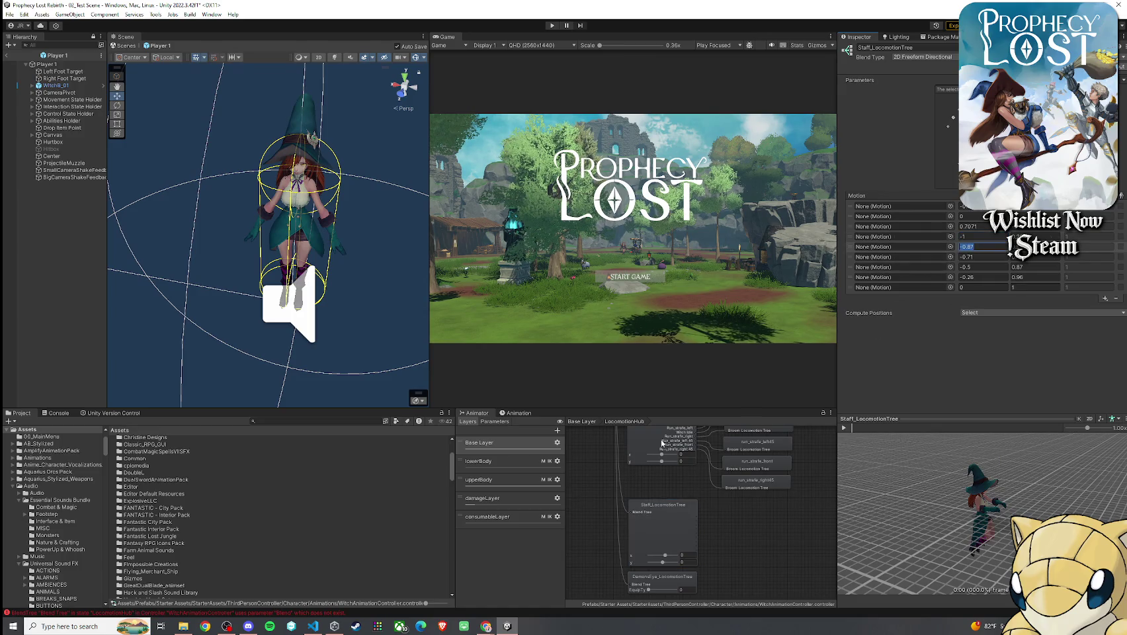
click(977, 248)
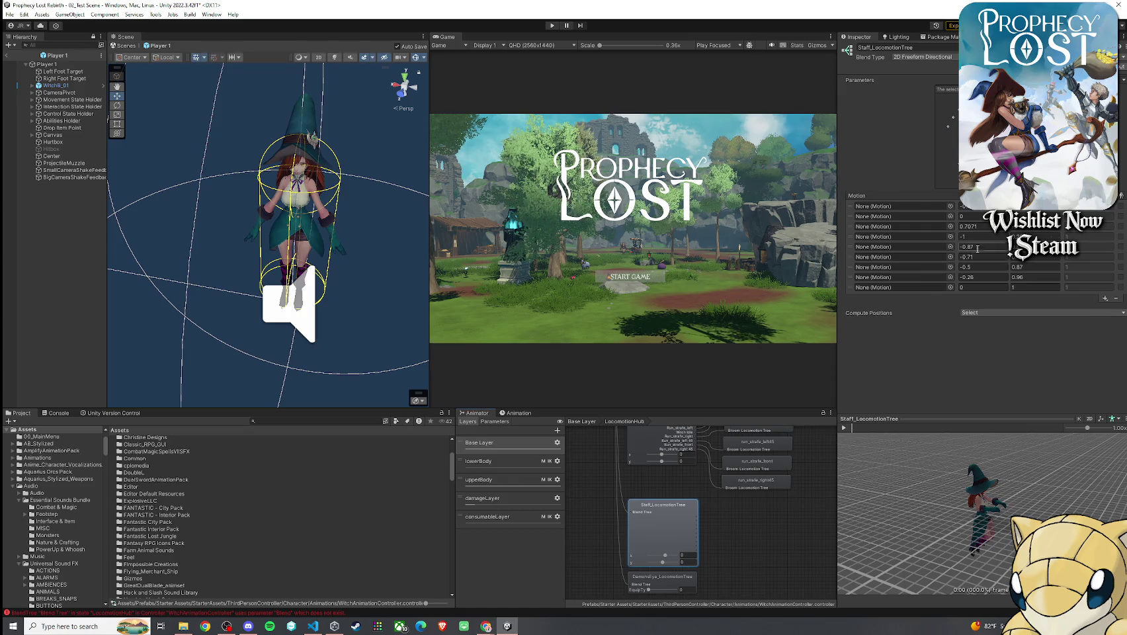
double_click(977, 249)
text(0)
key(Tab)
text(1)
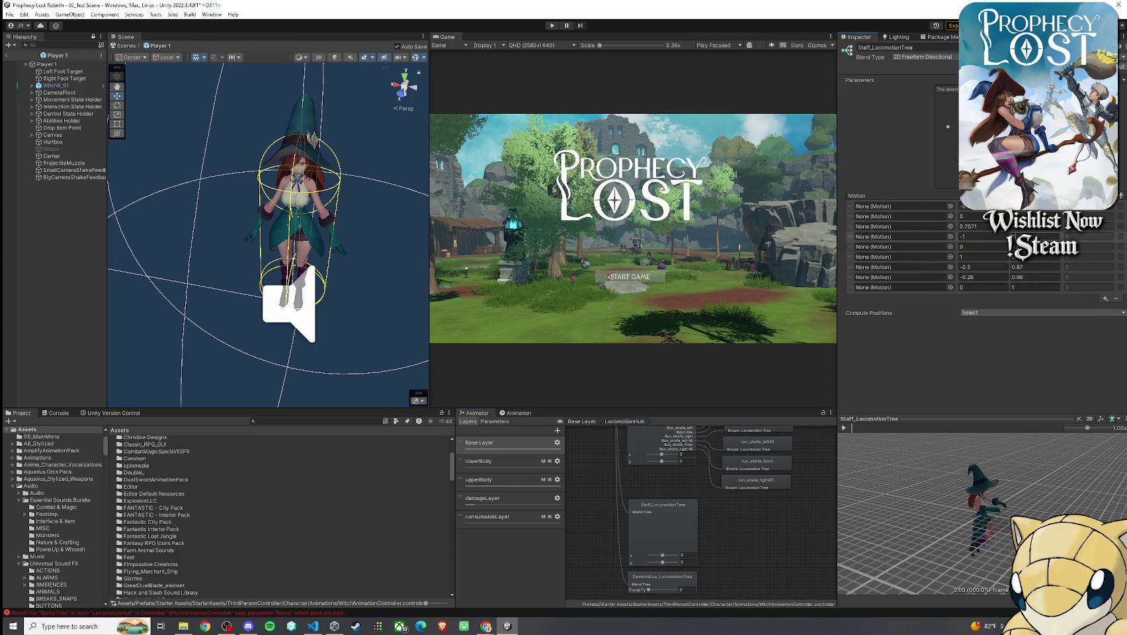
- Set the seventh motion to -0.7071, 0.7071 and the eighth motion's second value to 1
click(678, 445)
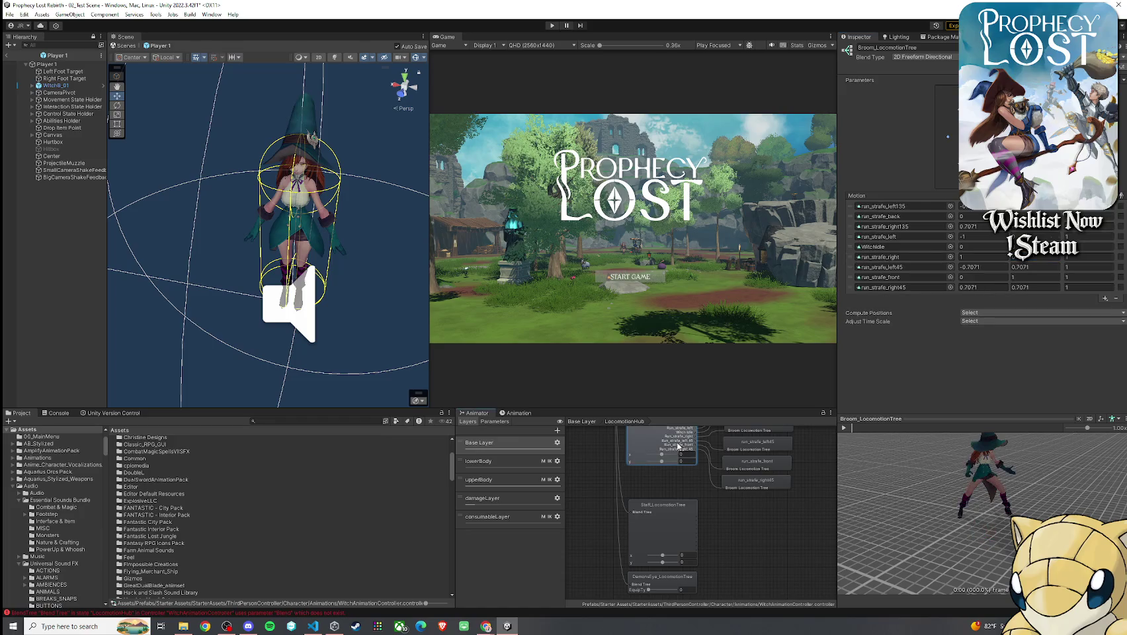
click(661, 529)
double_click(981, 268)
text(-0.7071)
key(Tab)
double_click(1022, 268)
text(0.7071)
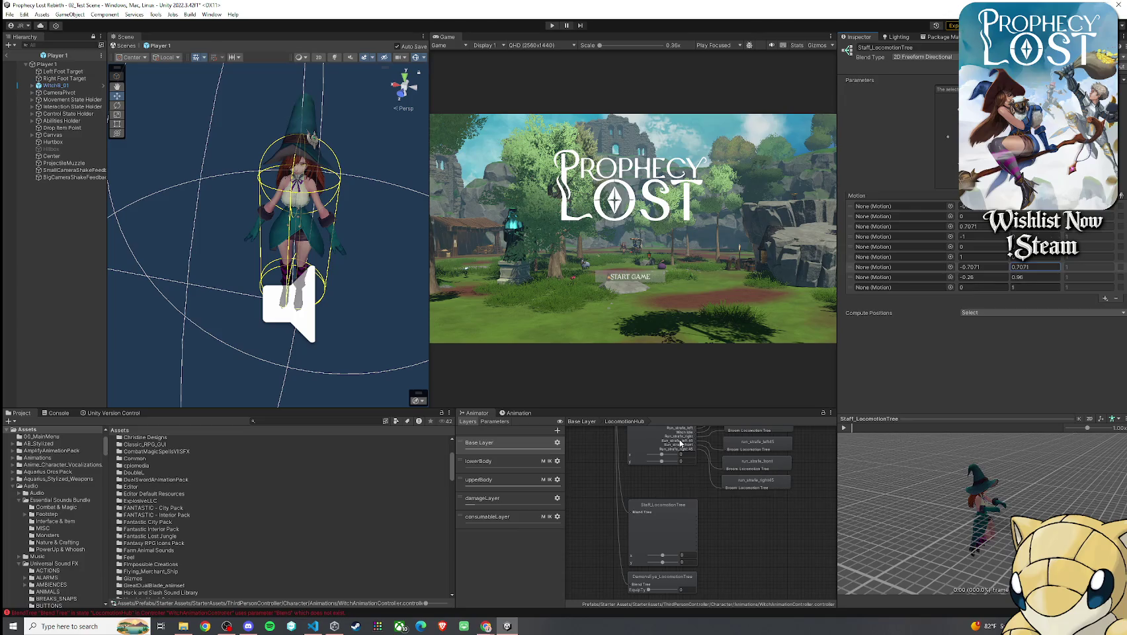
click(680, 443)
click(680, 506)
click(984, 277)
click(1023, 278)
text(1)
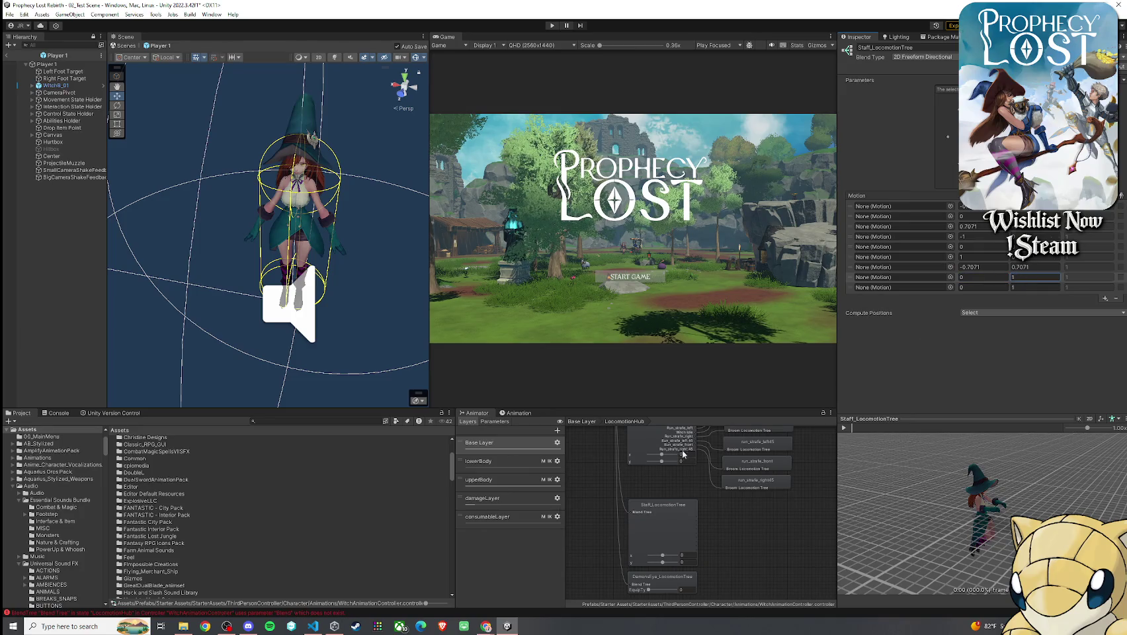
- Give the last motion the position 0.7071, 0.7071 and confirm
click(676, 447)
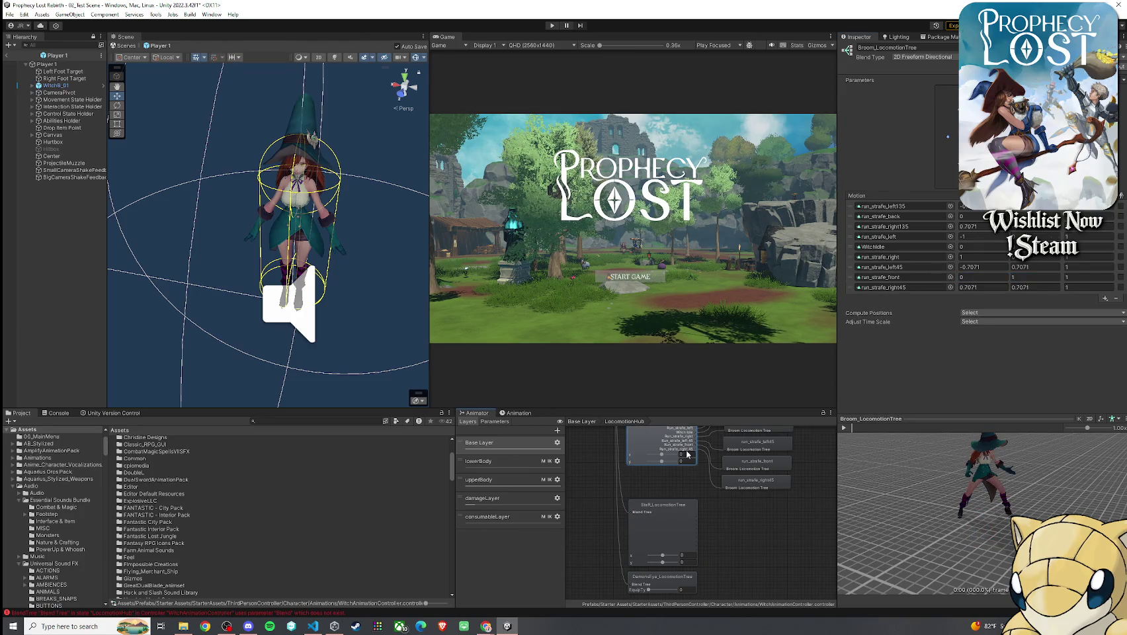
click(655, 532)
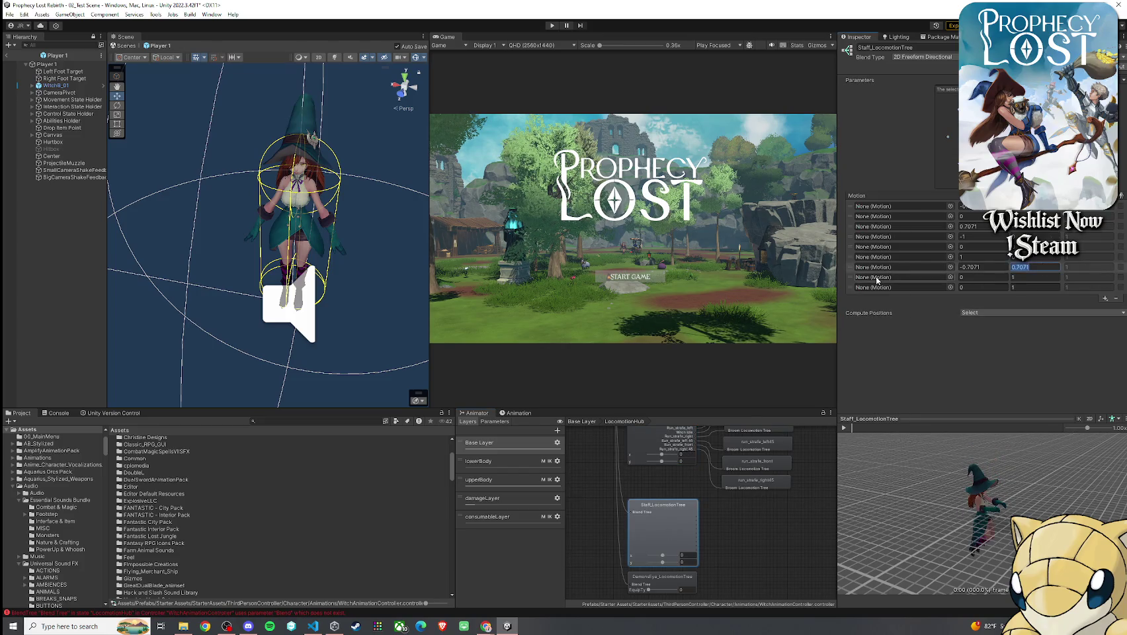
click(1015, 287)
text(0.7071)
click(960, 287)
text(0.7071)
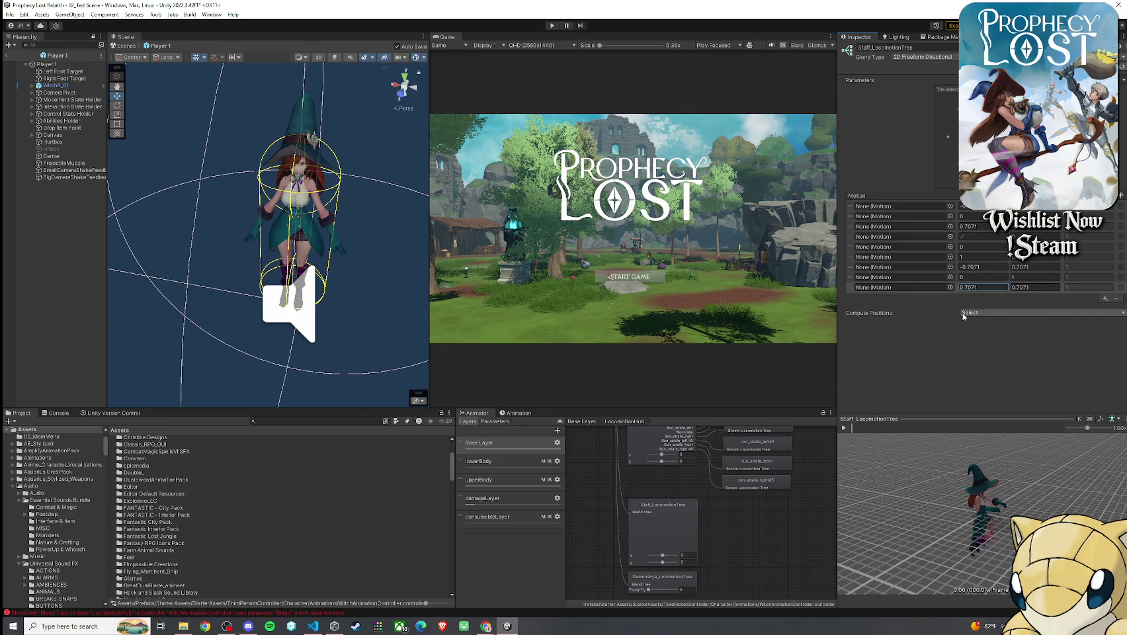
key(Return)
- Widen the blend tree settings panel and enlarge its animation preview
drag(837, 292, 707, 299)
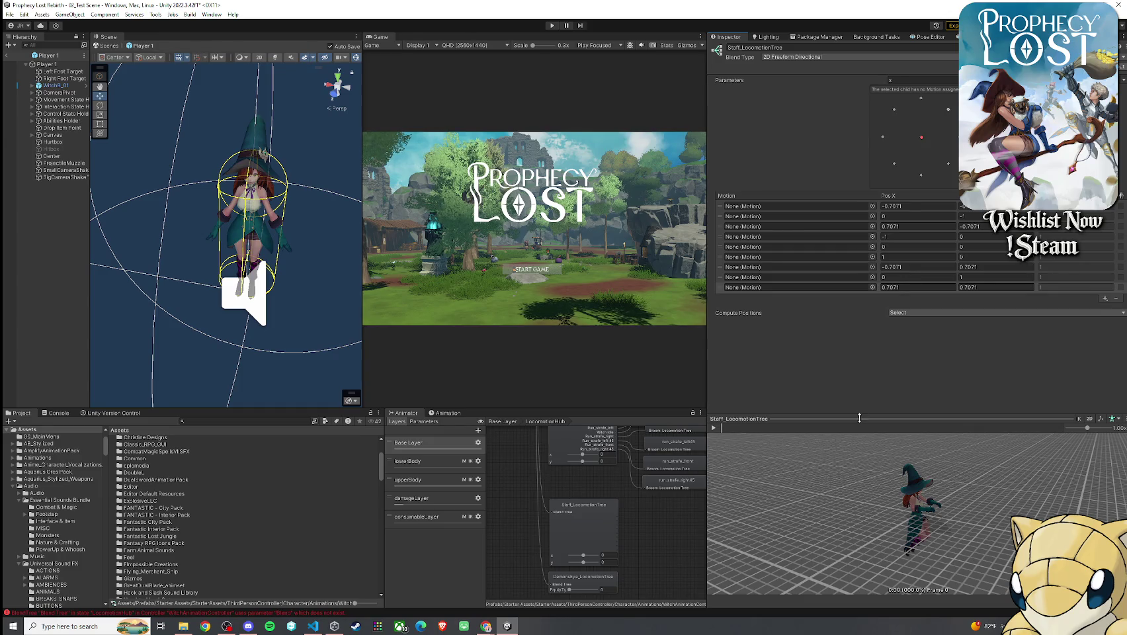
drag(870, 418, 870, 286)
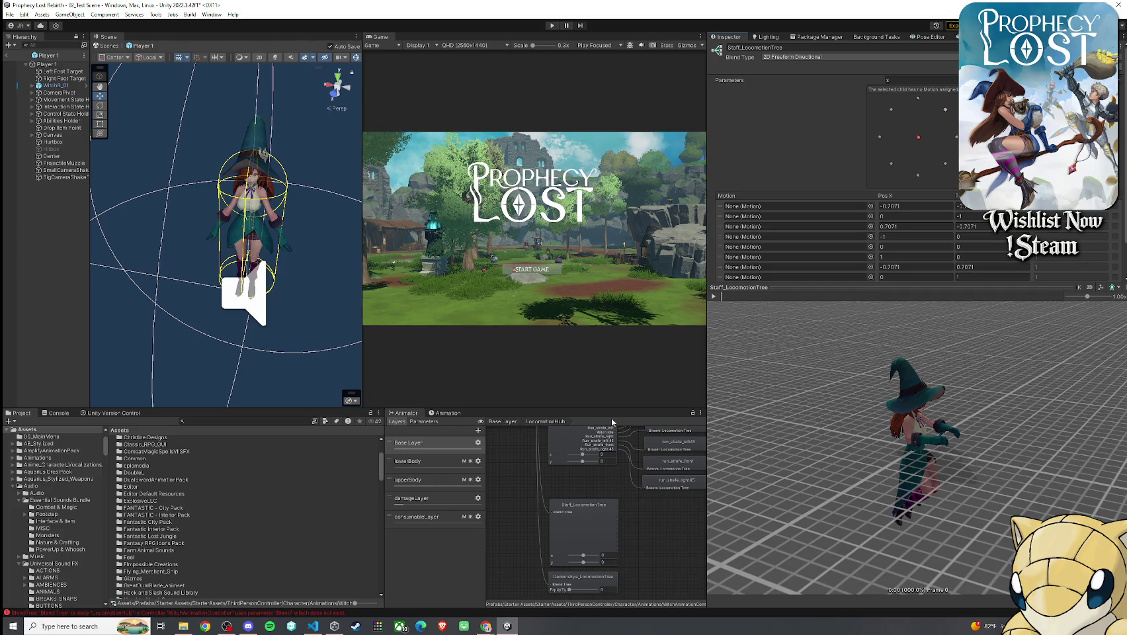
scroll(up, 3)
- Browse to MageAnimationPack/Animation/Humanoid/01_Idle/02_Idle_Combat and preview the Idle_Combat clip
double_click(140, 496)
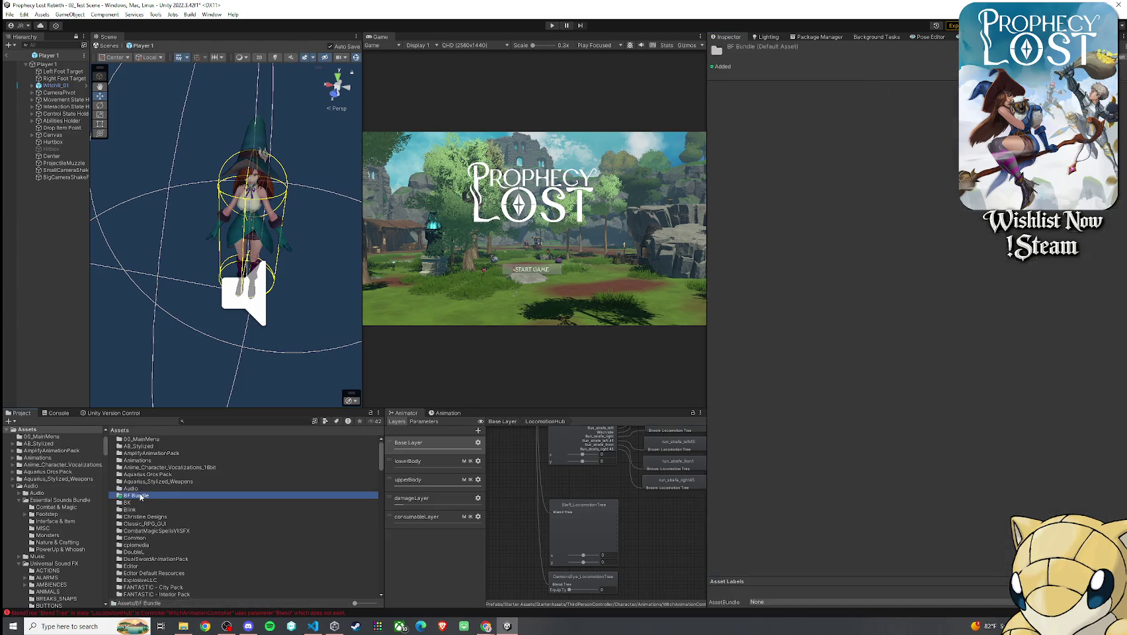
click(119, 430)
scroll(down, 3)
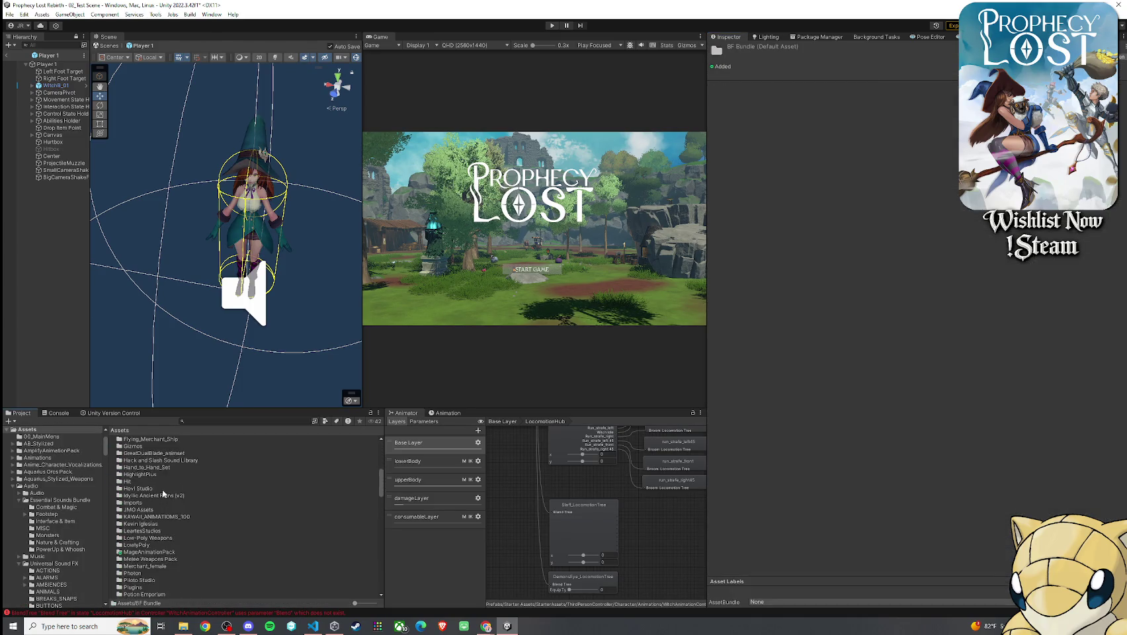
double_click(159, 525)
double_click(135, 441)
click(137, 447)
double_click(137, 447)
double_click(141, 440)
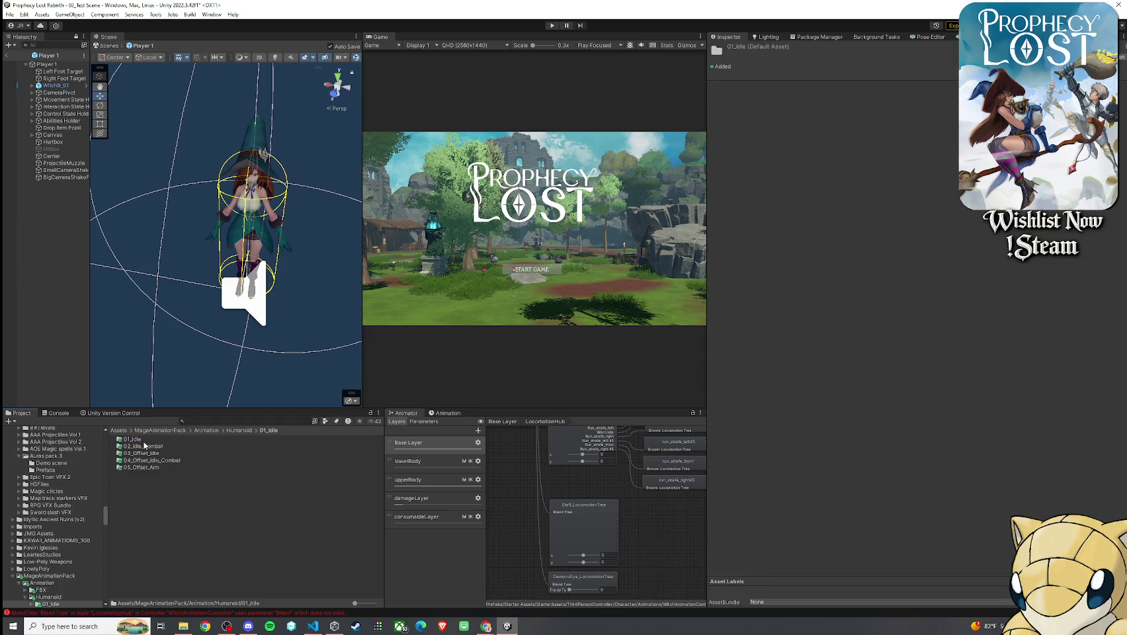
double_click(152, 446)
click(138, 439)
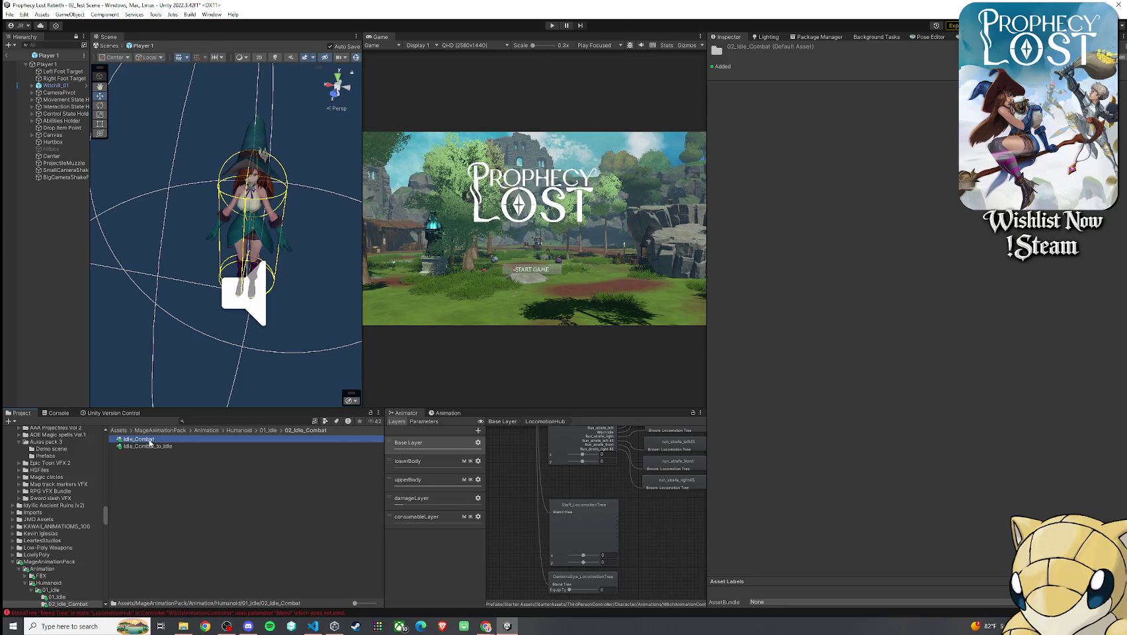
click(713, 296)
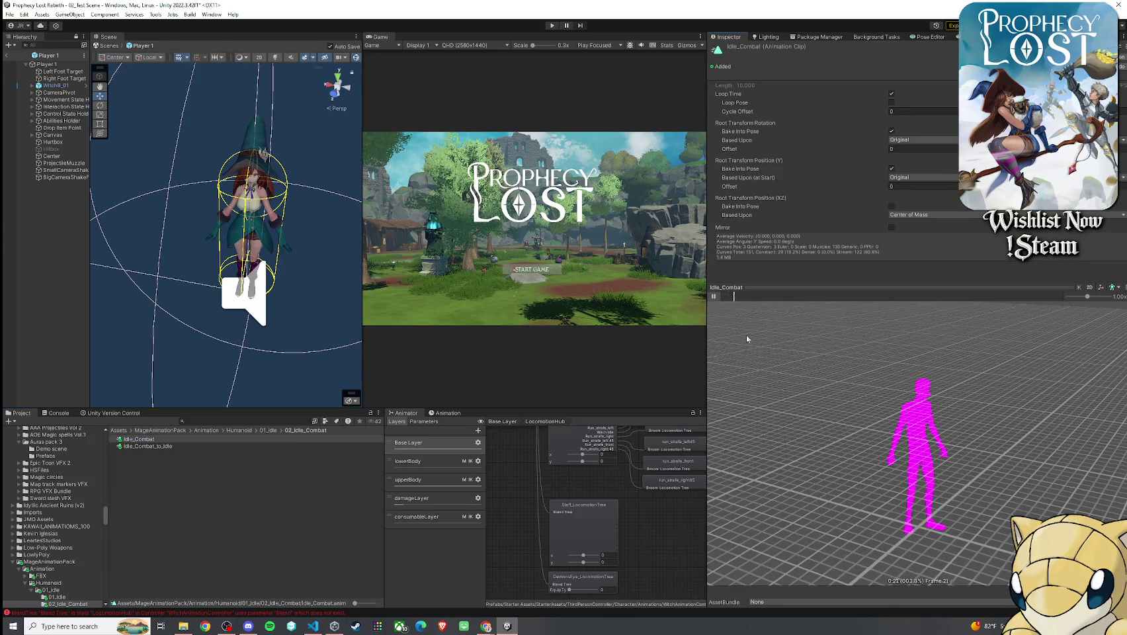
click(589, 520)
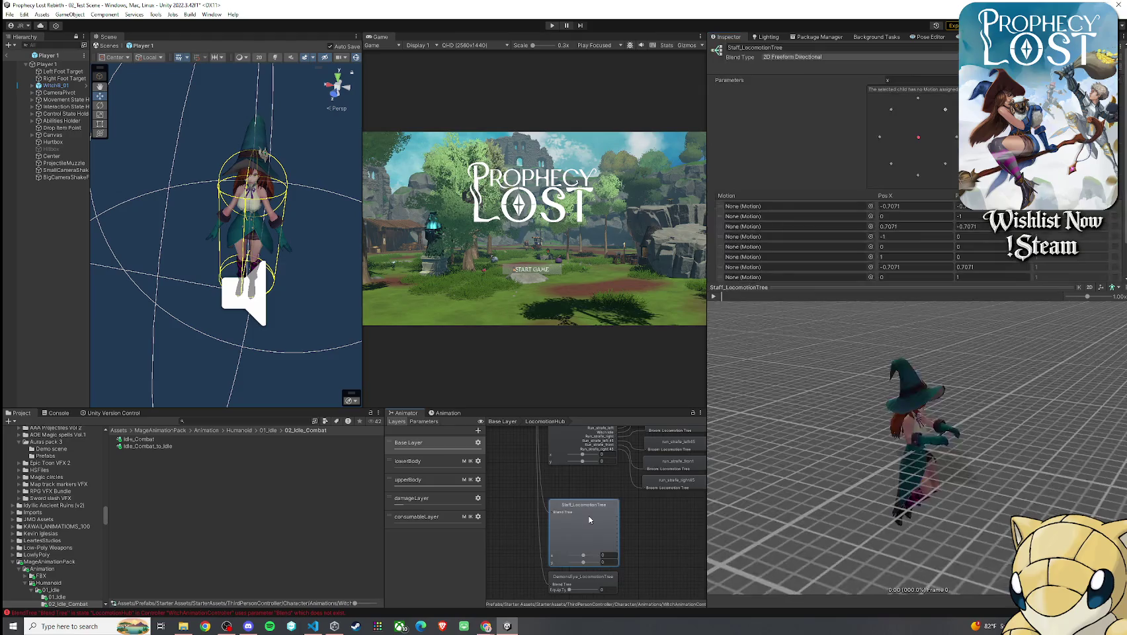
- Drop Idle_Combat into an empty None (Motion) slot of Staff_LocomotionTree
drag(144, 441, 774, 208)
drag(927, 419, 946, 425)
scroll(up, 3)
scroll(down, 3)
scroll(up, 3)
scroll(down, 3)
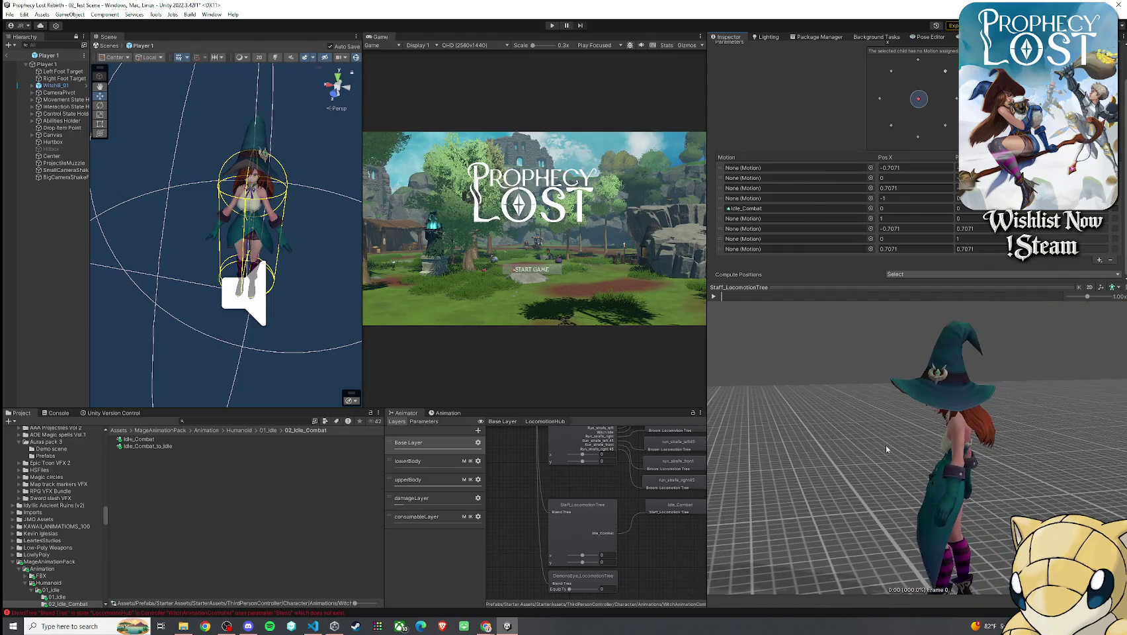
- Orbit and zoom the preview to view the witch's idle from front and sides
drag(753, 438, 956, 431)
drag(735, 466, 939, 493)
drag(907, 499, 789, 446)
scroll(down, 3)
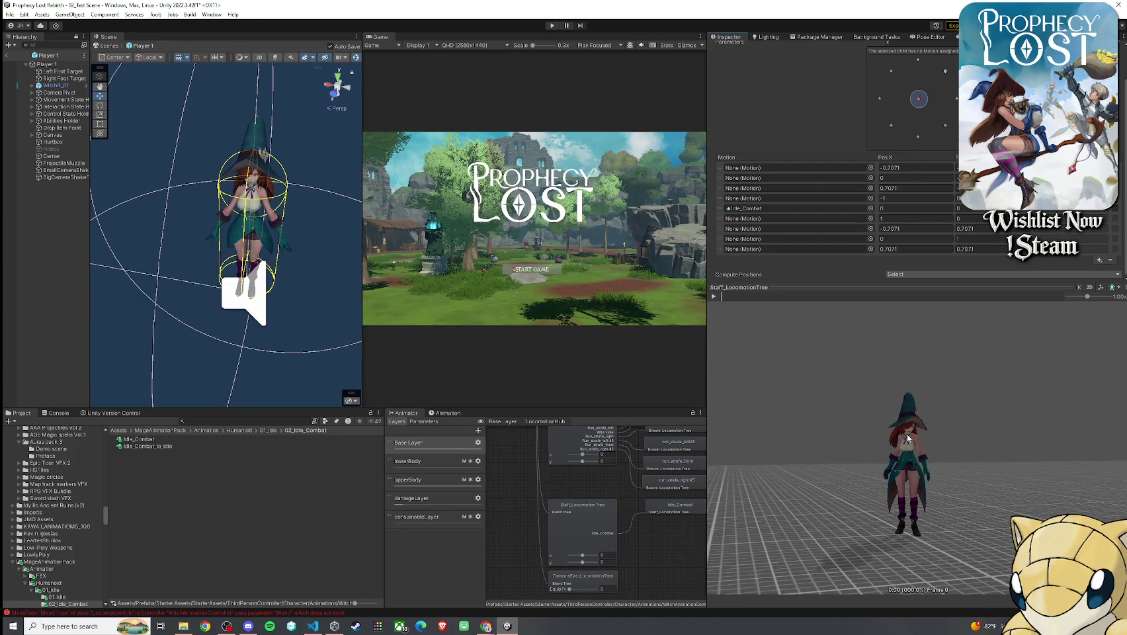
scroll(up, 3)
drag(920, 441, 794, 447)
drag(934, 434, 926, 443)
- Browse to the Run_Combat_F_0_Loop clip in 04_Run/02_Run_Combat and preview the forward run
click(268, 430)
click(238, 430)
double_click(149, 460)
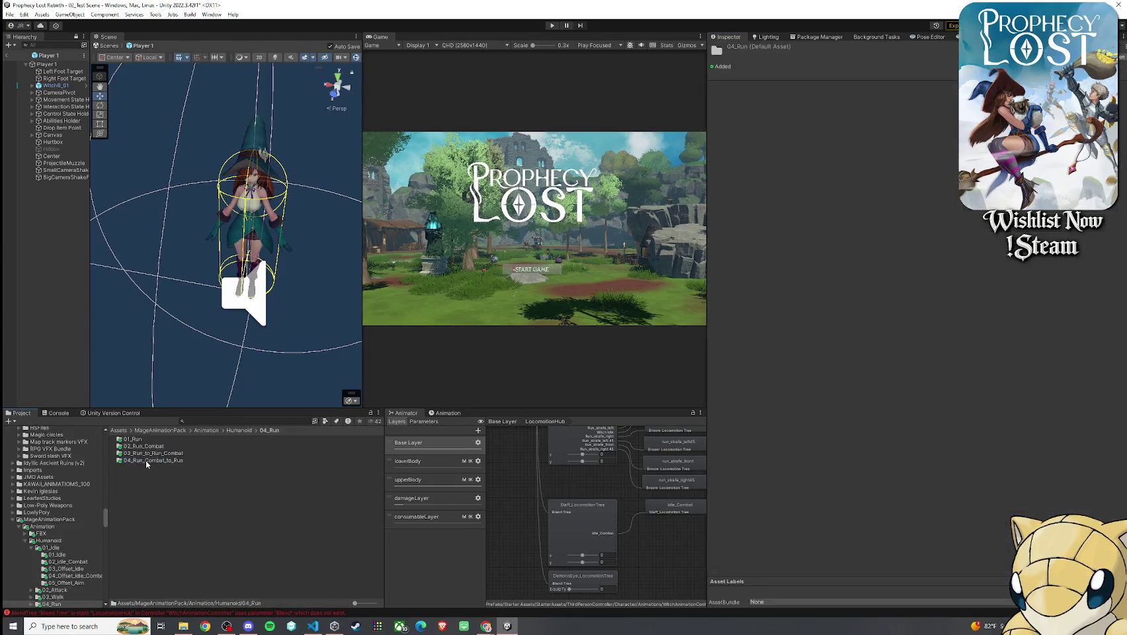
click(156, 447)
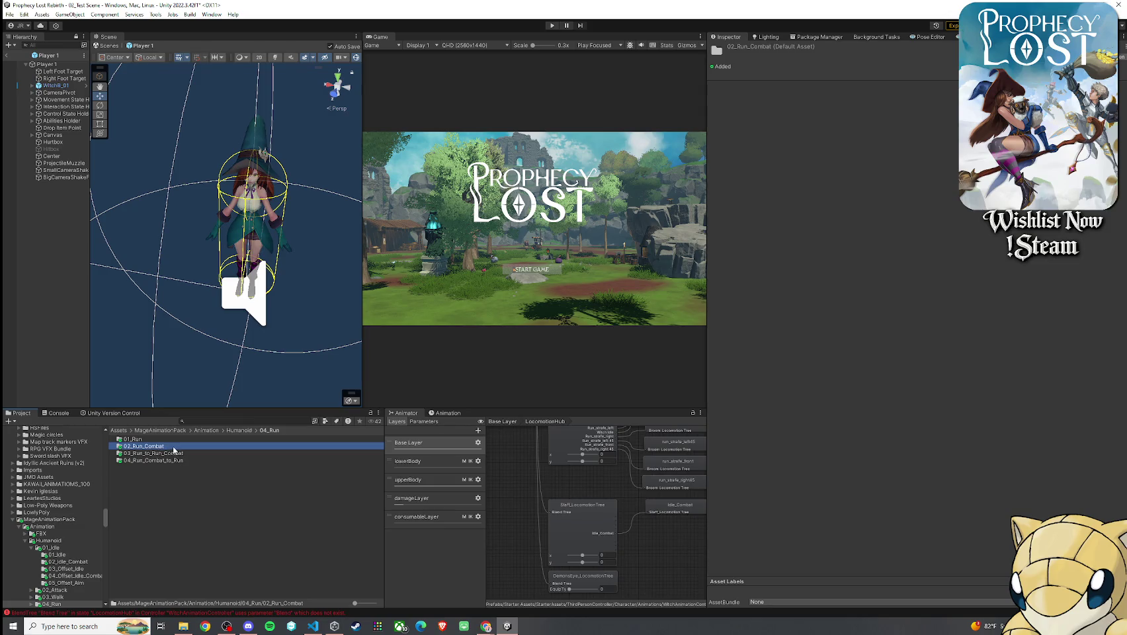
double_click(174, 448)
double_click(170, 441)
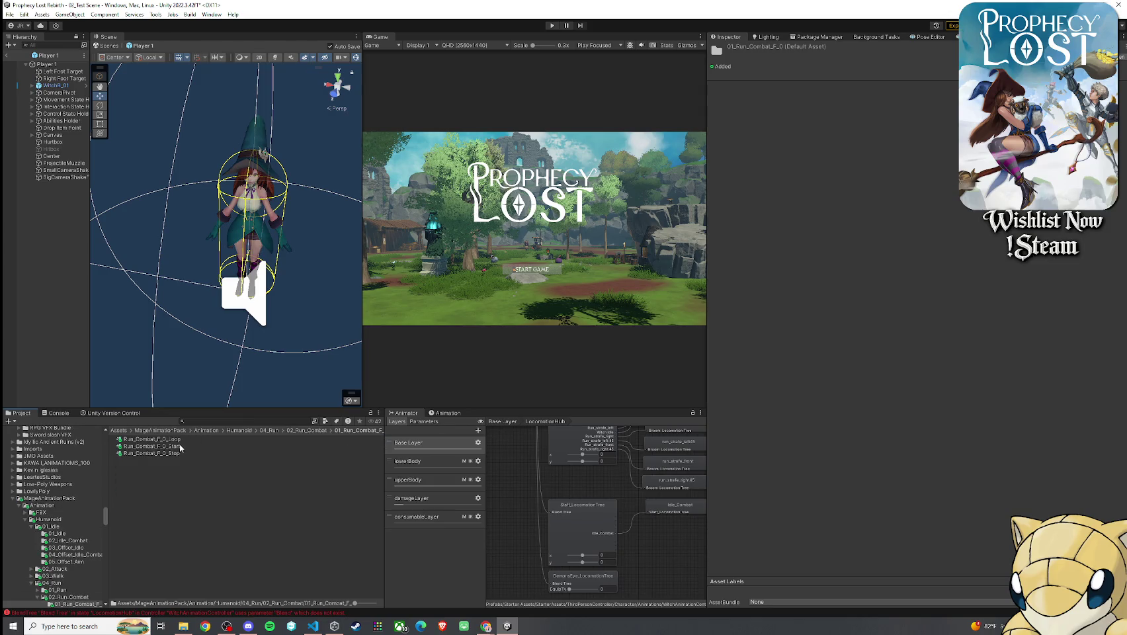
click(179, 440)
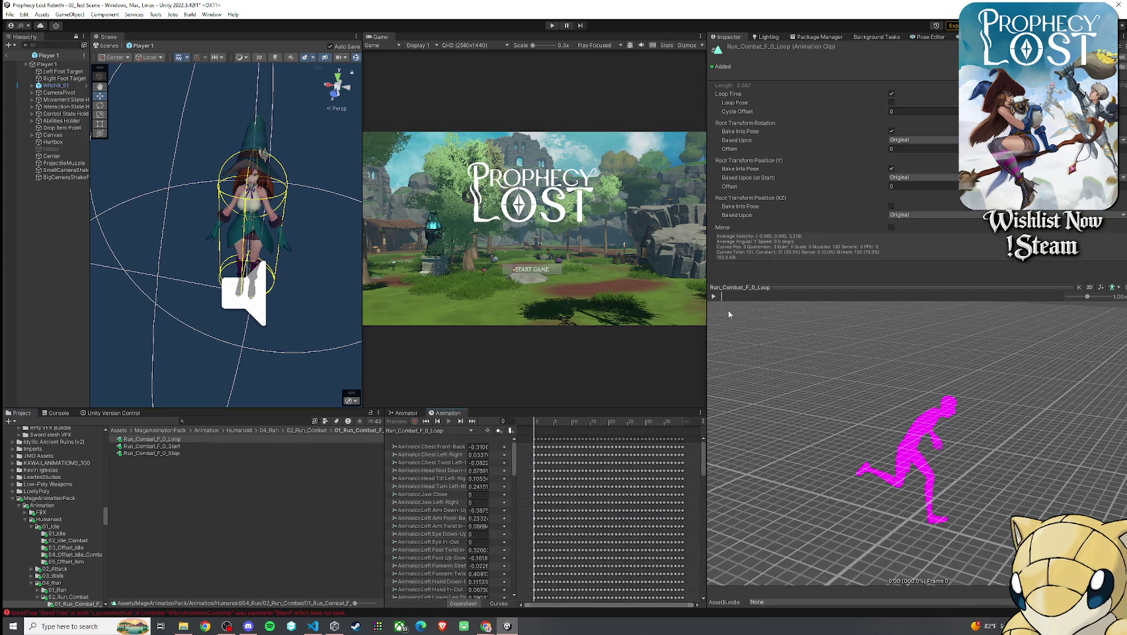
drag(747, 327, 843, 414)
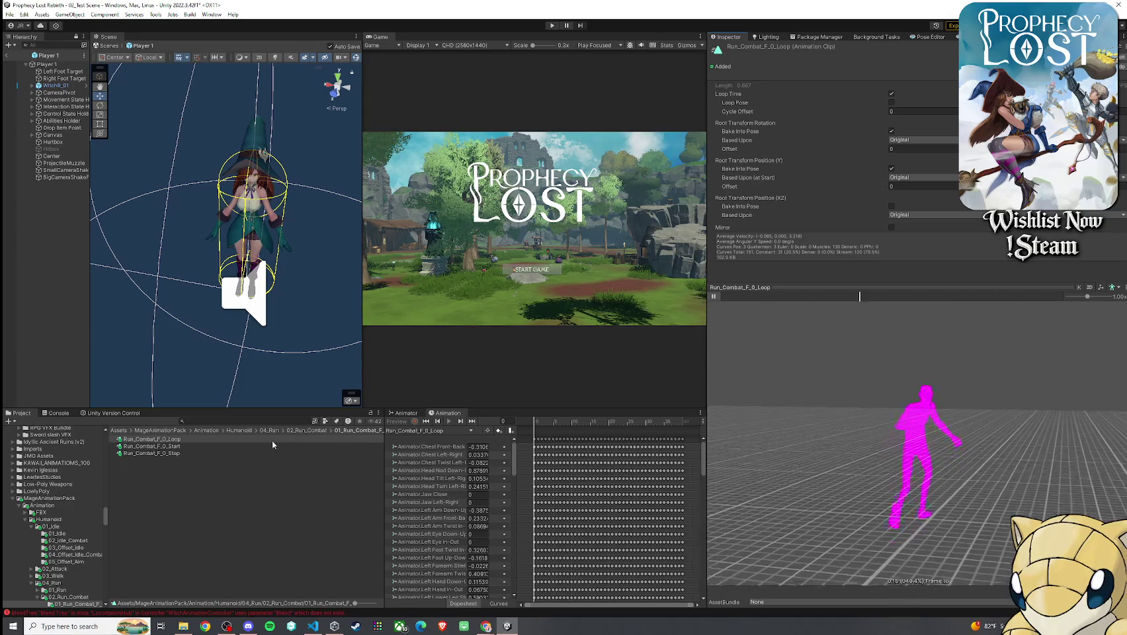
- Open the Staff_LocomotionTree blend tree and shift its blend parameter marker
click(406, 413)
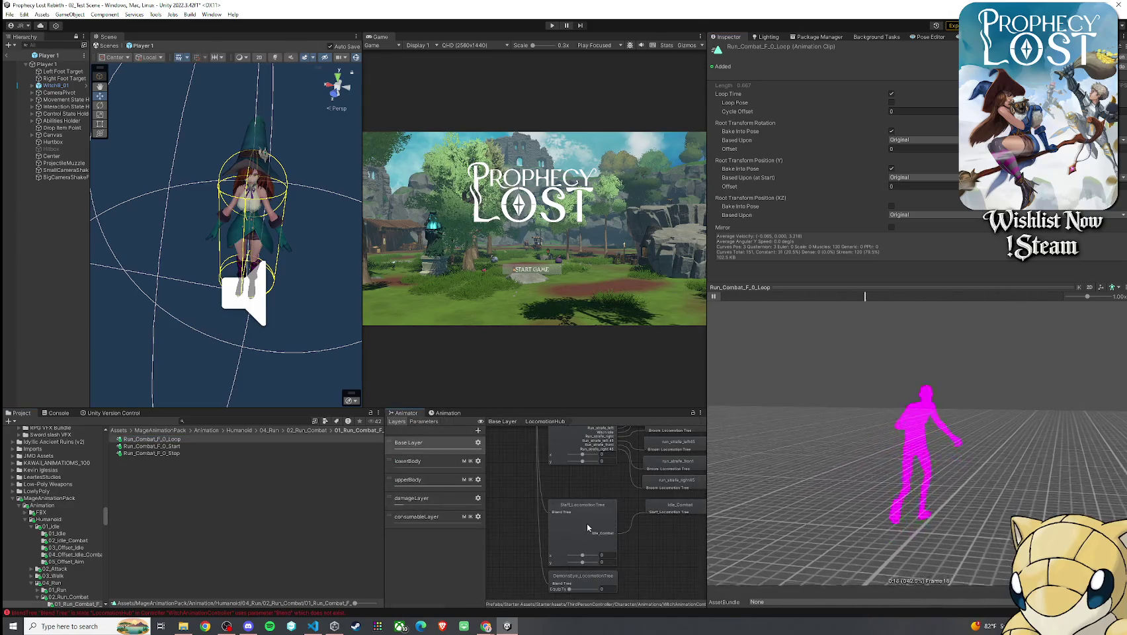
click(587, 522)
drag(176, 442, 824, 215)
scroll(down, 3)
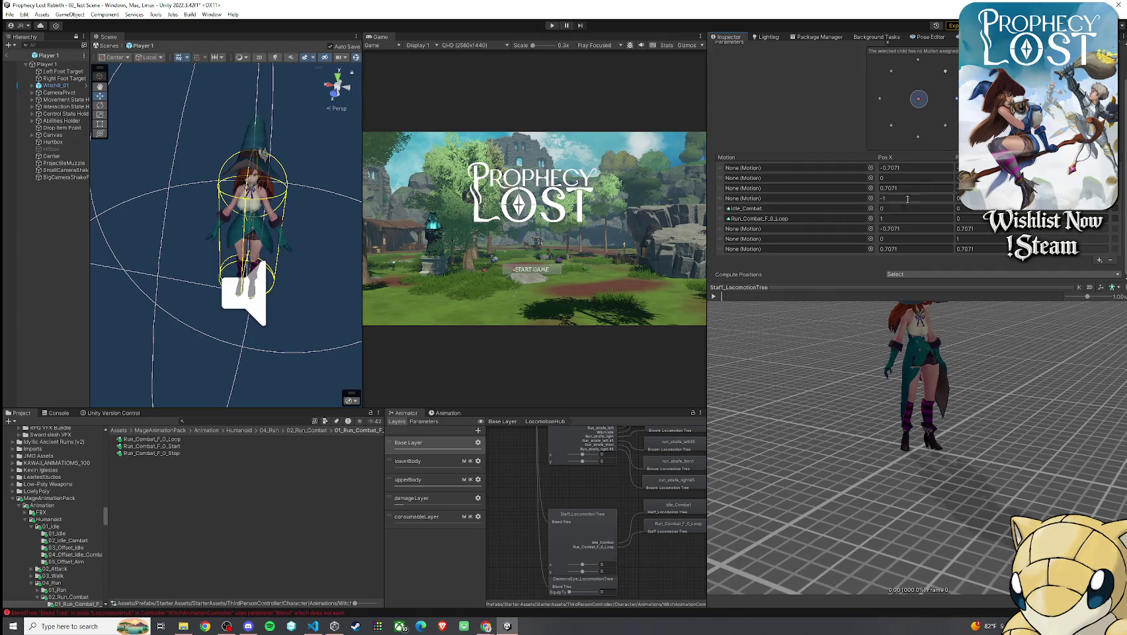
click(920, 100)
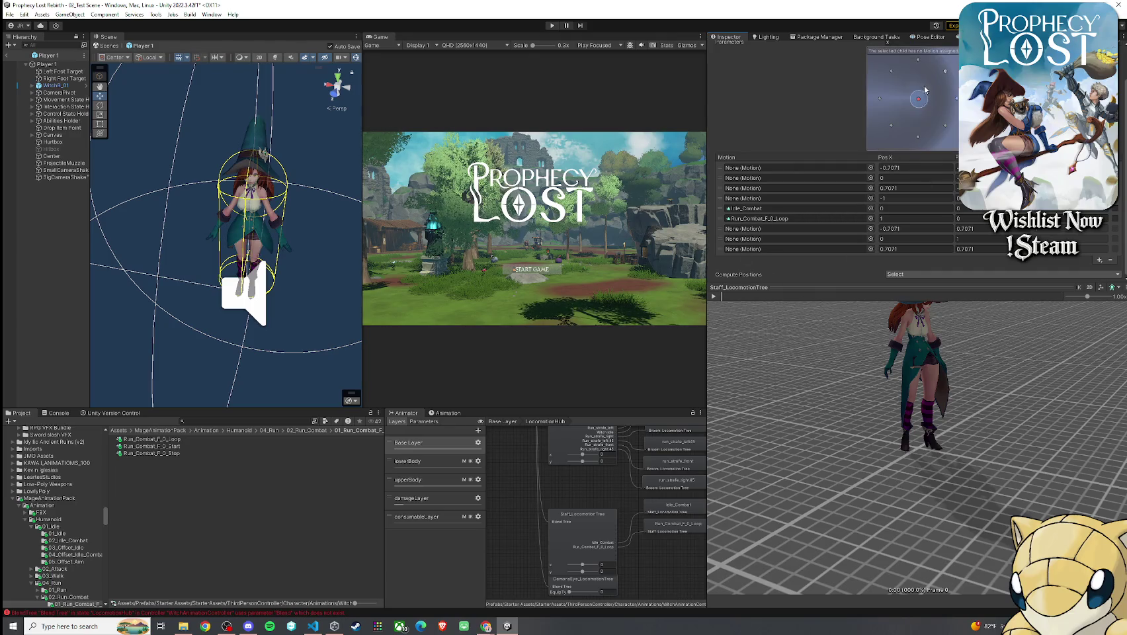
drag(920, 99, 919, 99)
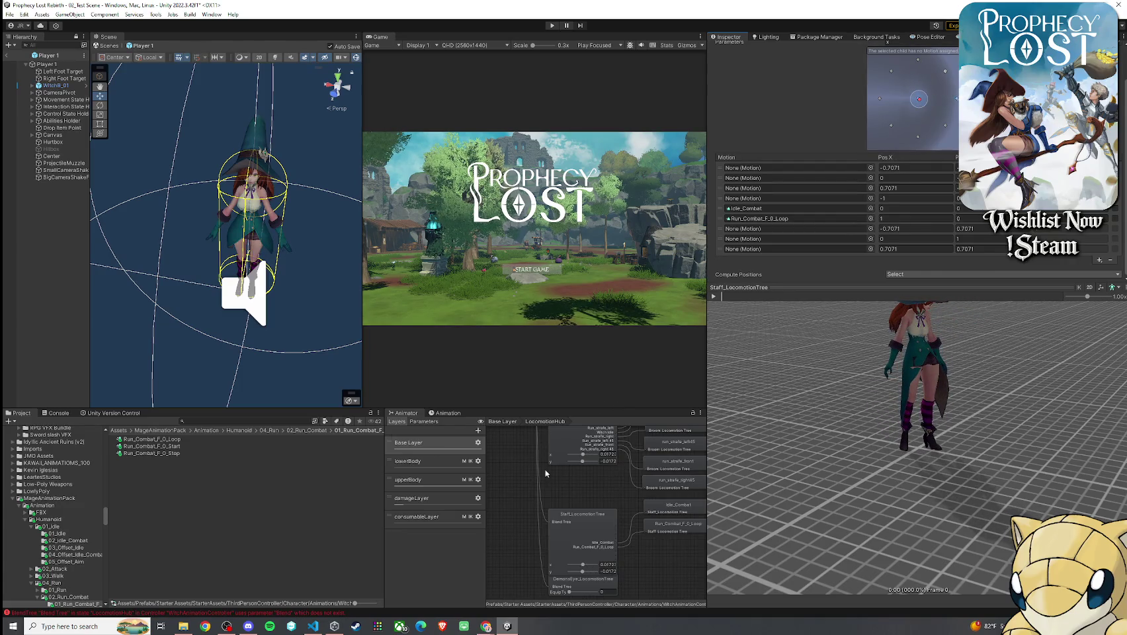
- Compare against Broom_LocomotionTree's run_strafe_front position, then return to Staff_LocomotionTree
click(580, 439)
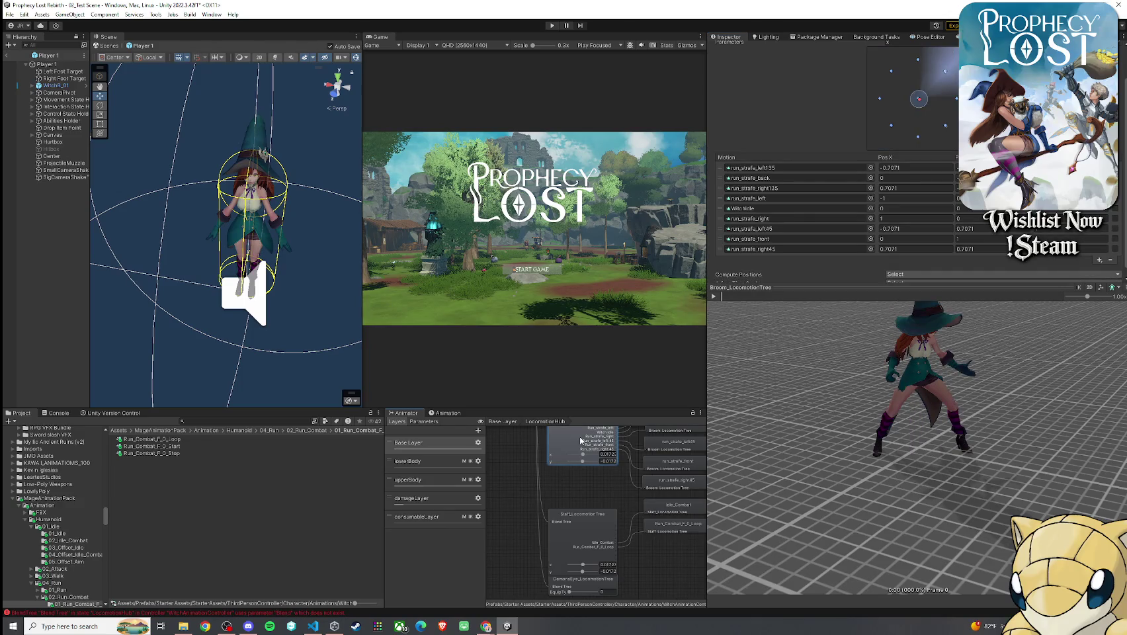
click(722, 239)
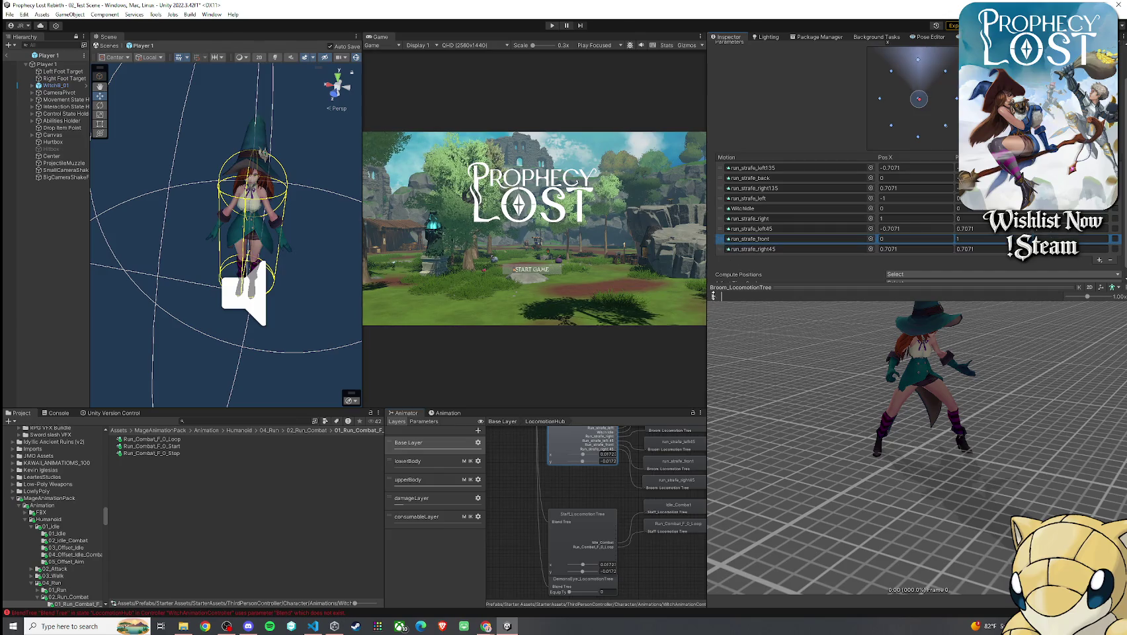
click(595, 531)
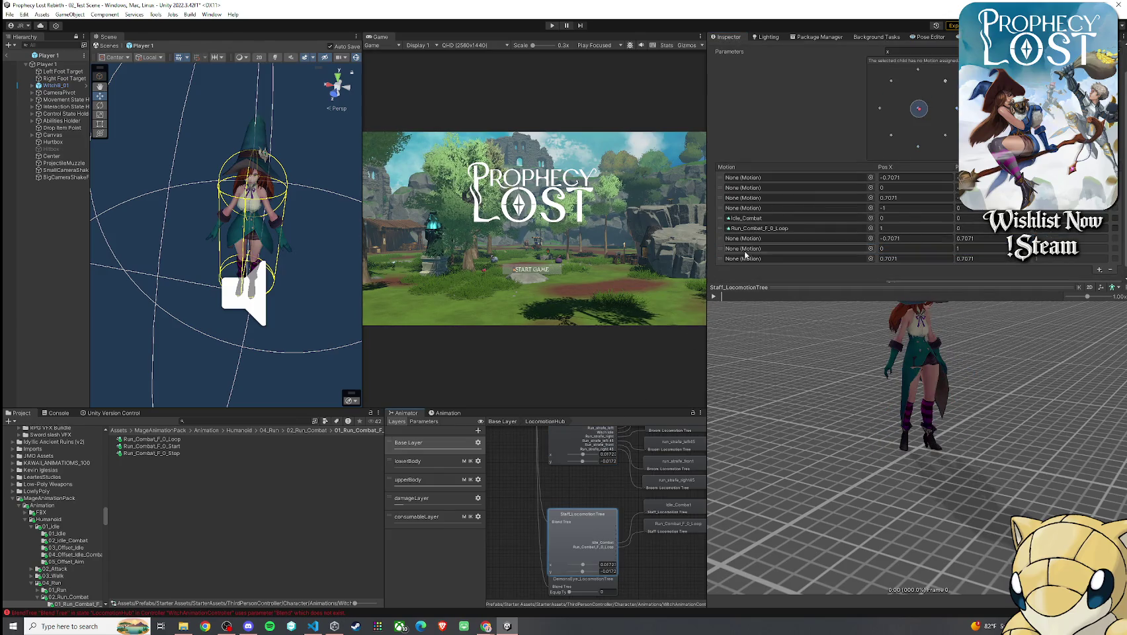
- Clear a motion slot and assign Run_Combat_F_0_Loop to it at (0, 1)
click(869, 229)
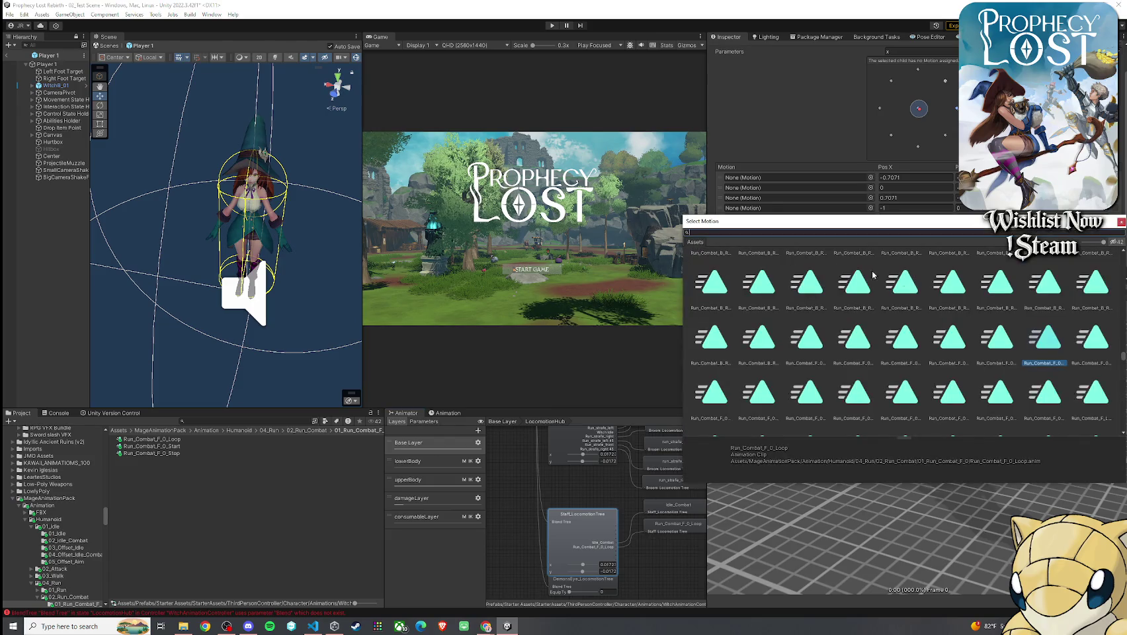
scroll(up, 3)
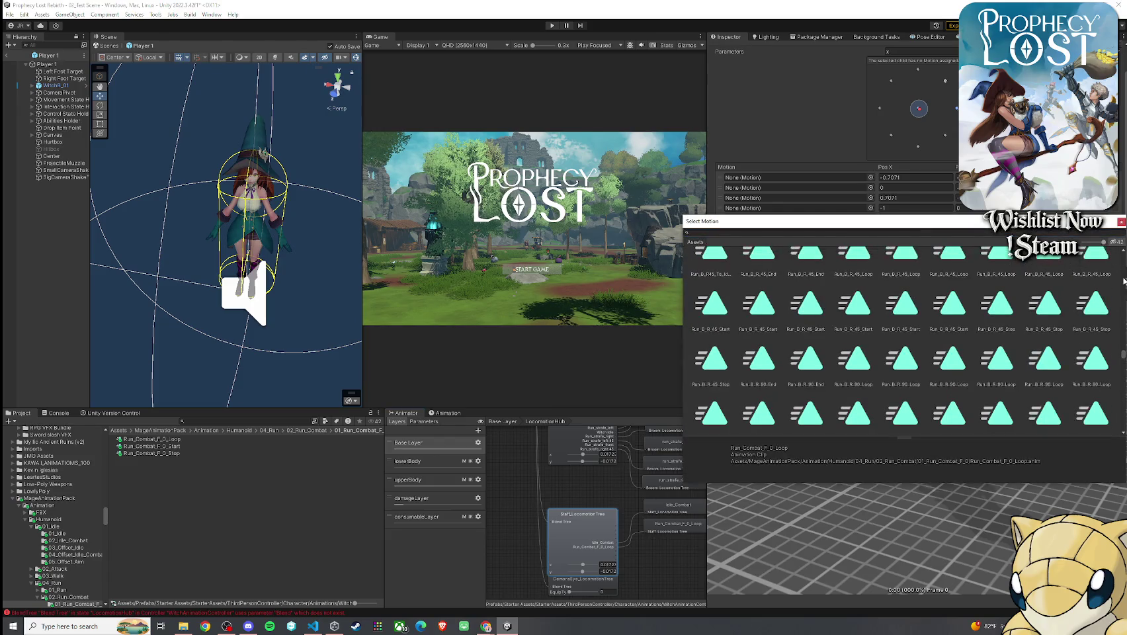
scroll(up, 3)
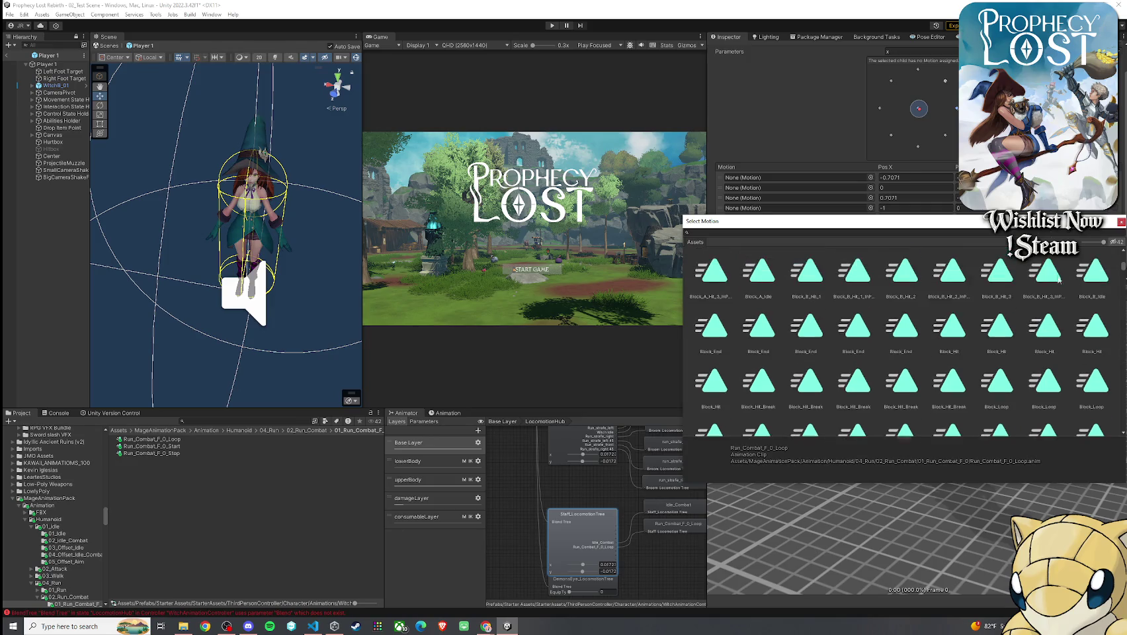
scroll(up, 3)
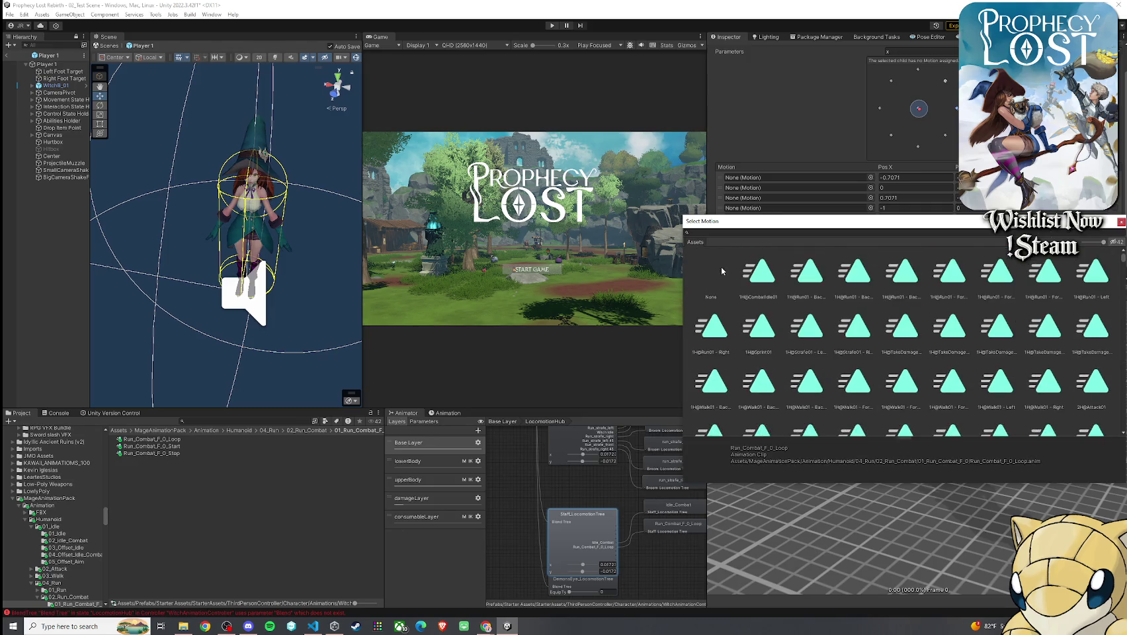
click(709, 276)
double_click(709, 274)
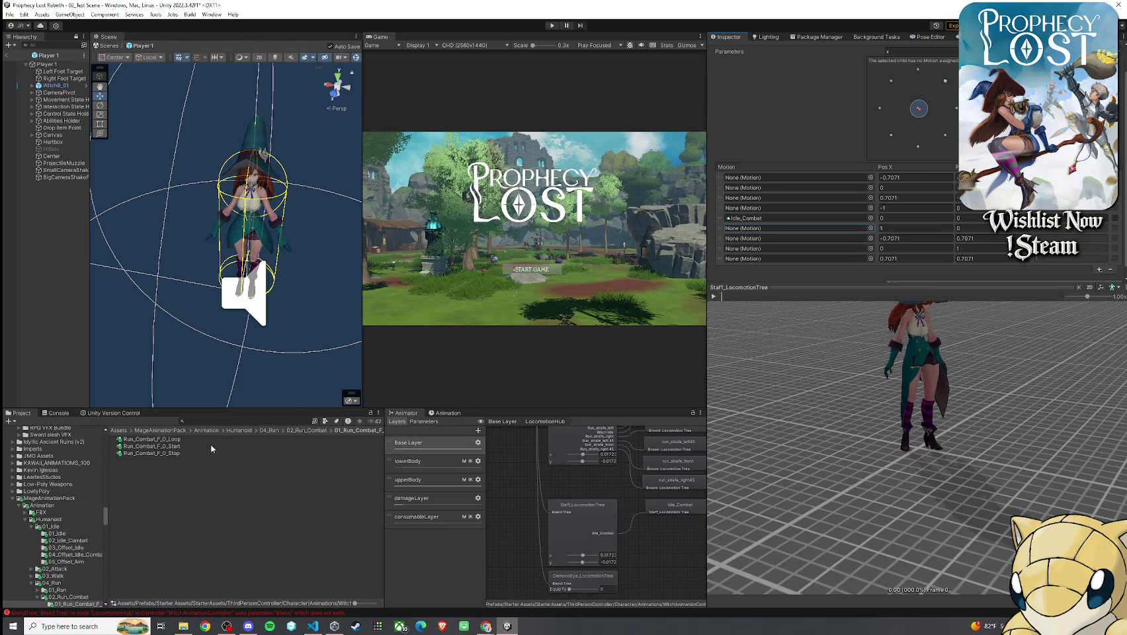
drag(152, 438, 757, 250)
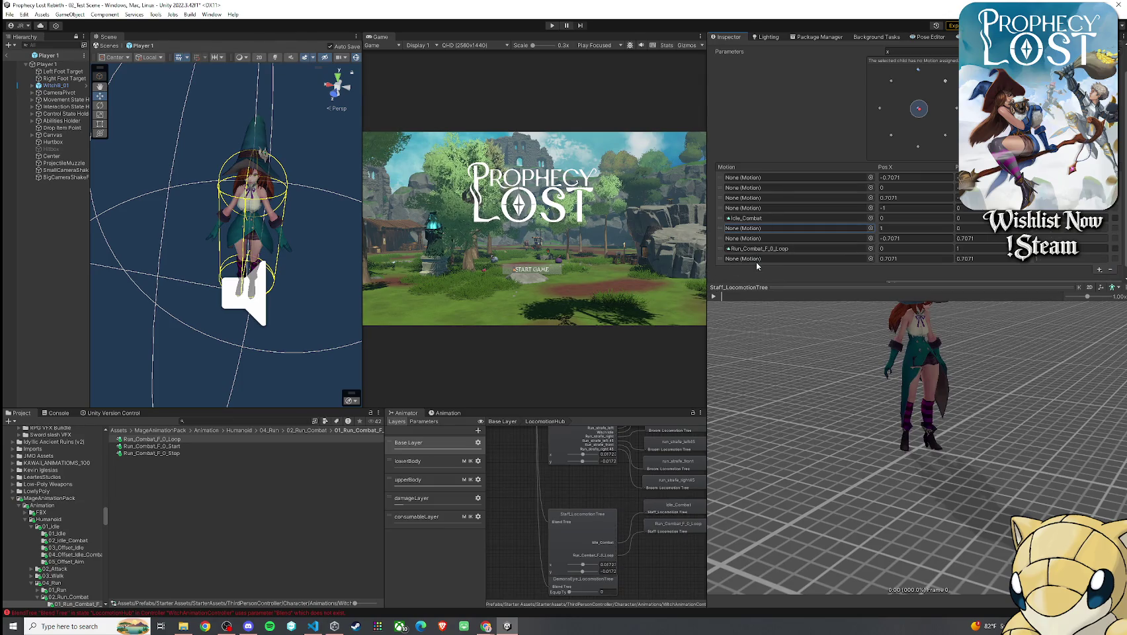
drag(919, 109, 919, 70)
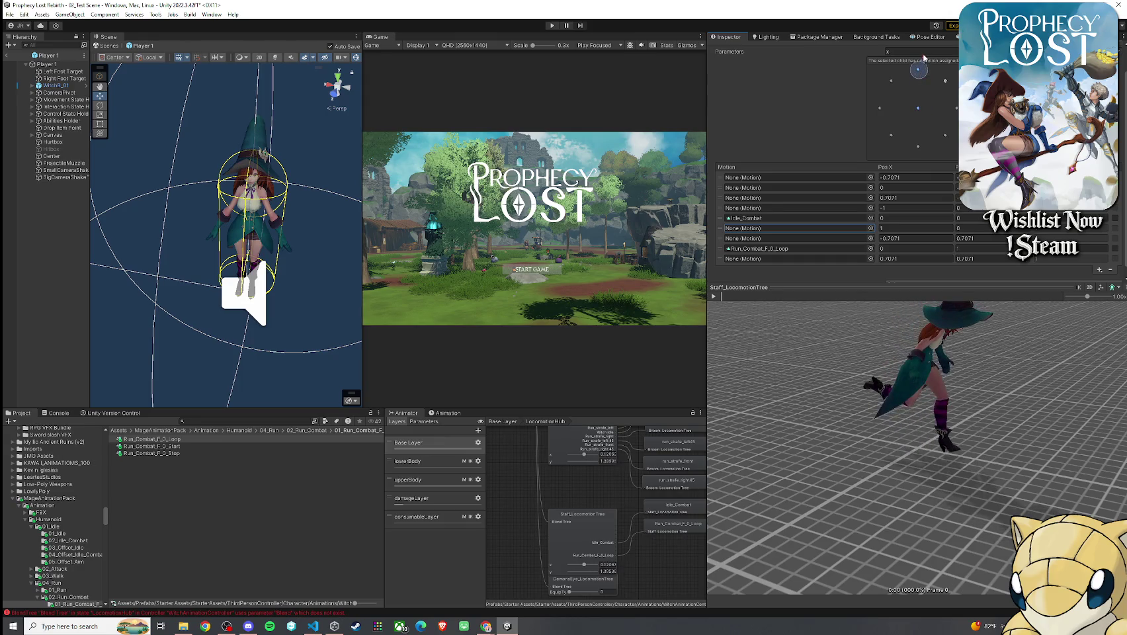
- Orbit the preview, undo a trial Run_Combat point move, and return the marker toward idle
drag(847, 328, 1059, 370)
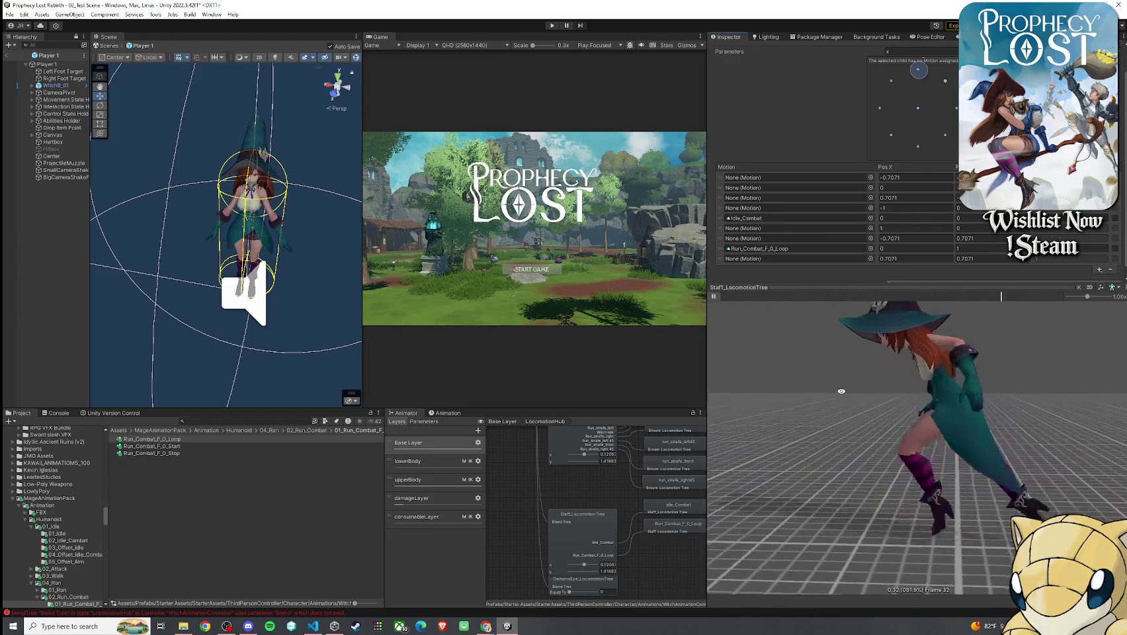
drag(919, 69, 917, 87)
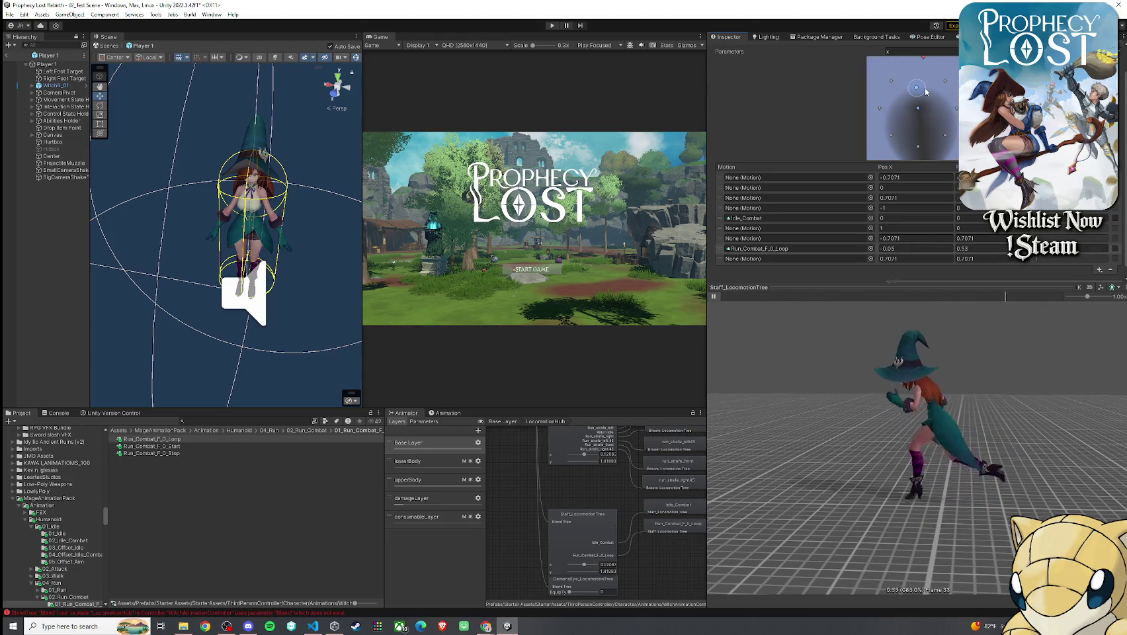
key(ctrl+z)
drag(924, 58, 921, 110)
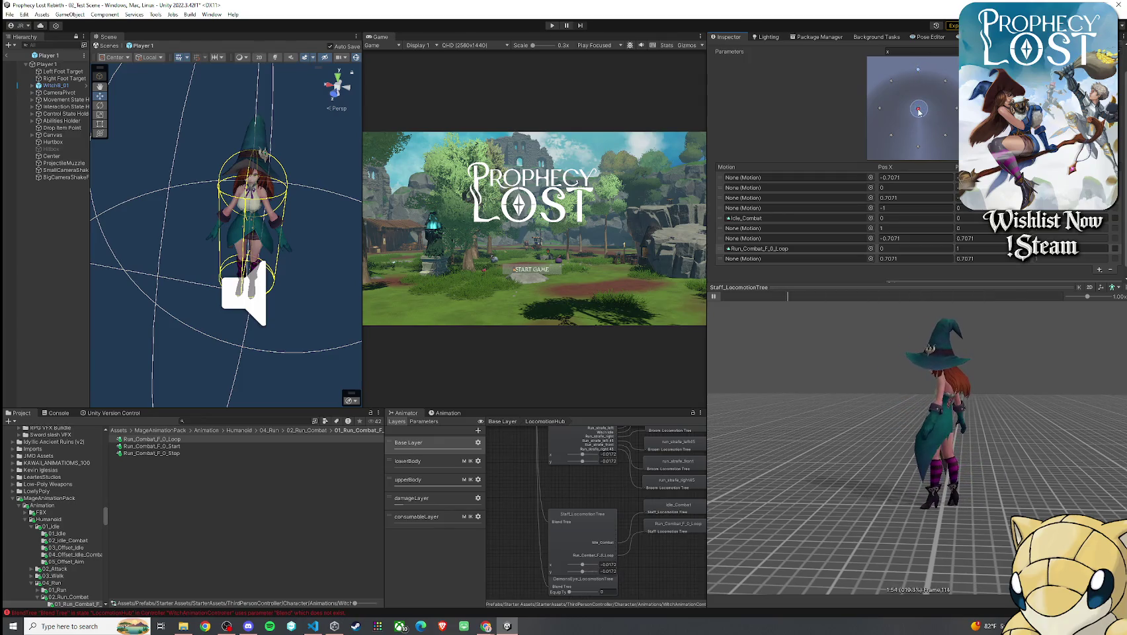
scroll(up, 3)
click(748, 217)
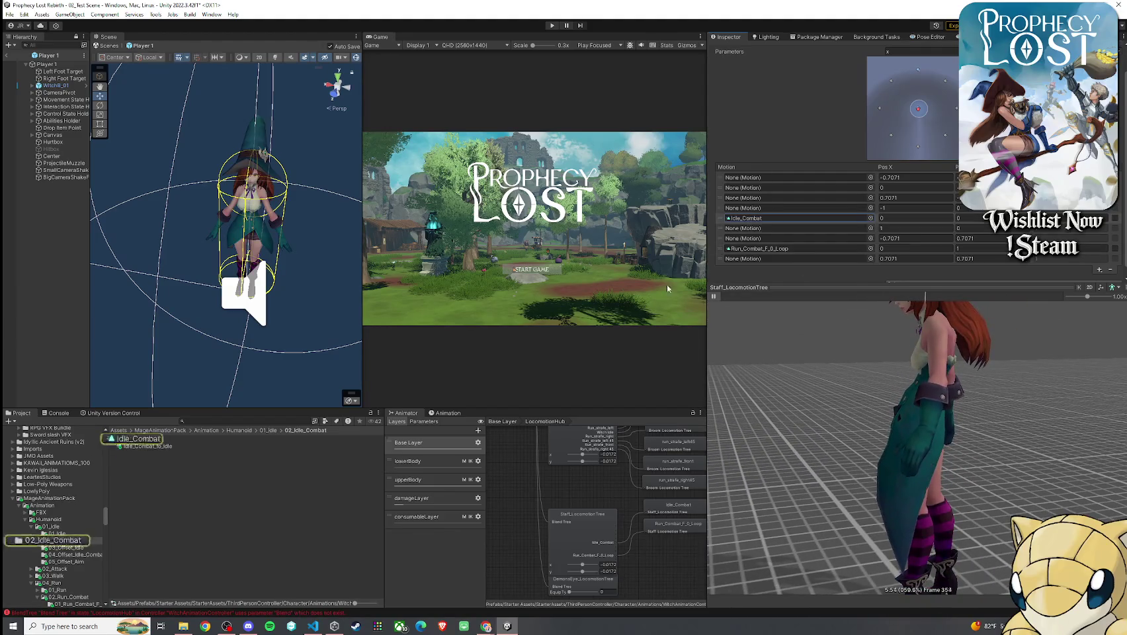
- Rename the Idle_Combat clip to Idle_Staff
click(159, 440)
click(177, 440)
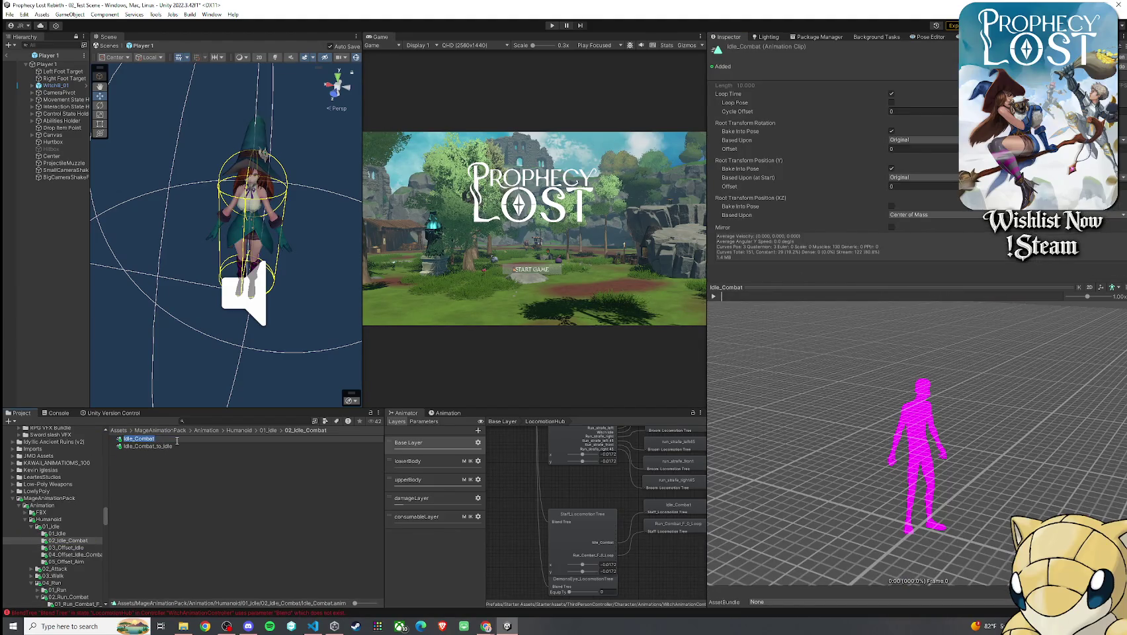
text(_Ms)
text(e_Animatio)
text(n_Pack)
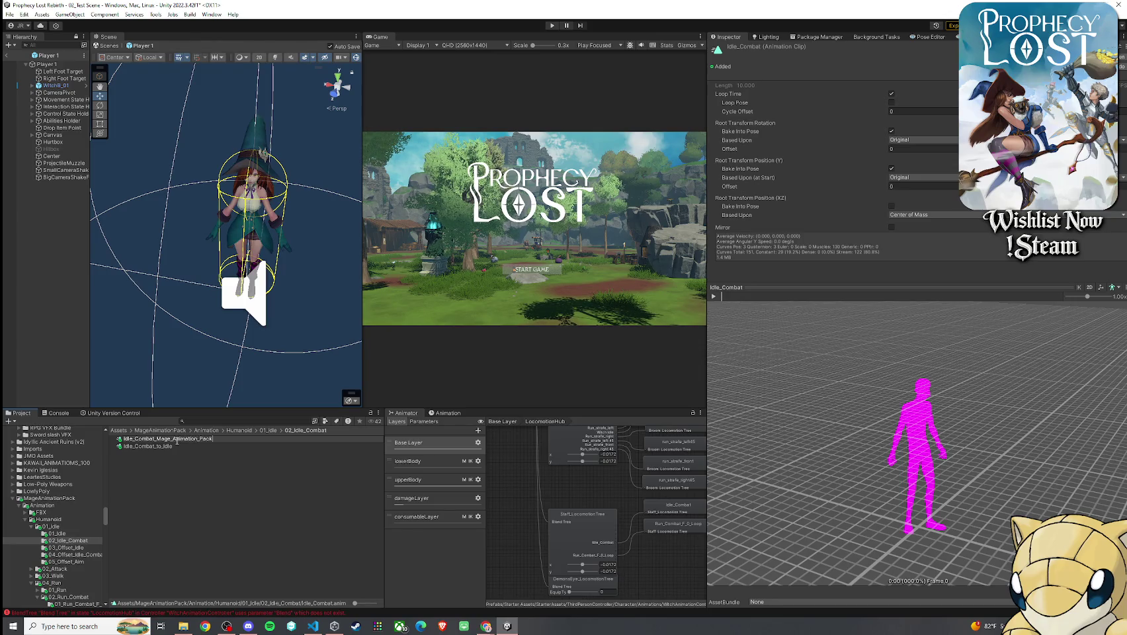
key(BackSpace)
text(_St)
key(Return)
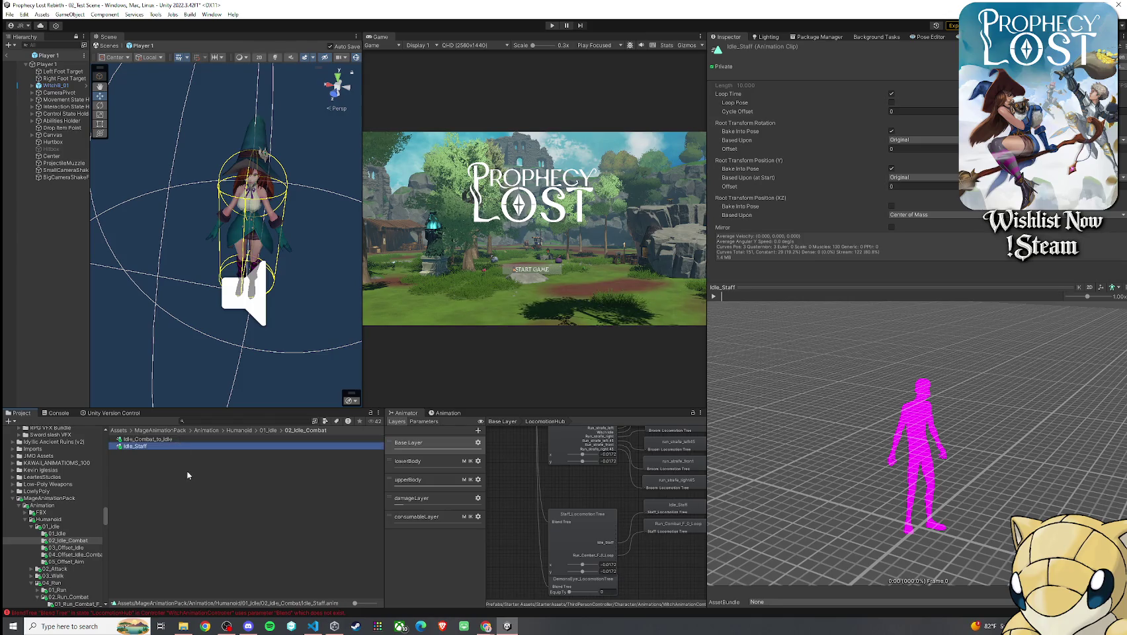
click(169, 473)
- Duplicate Idle_Staff as Idle_Staff 1 and return to the 02_Test Scene
click(152, 447)
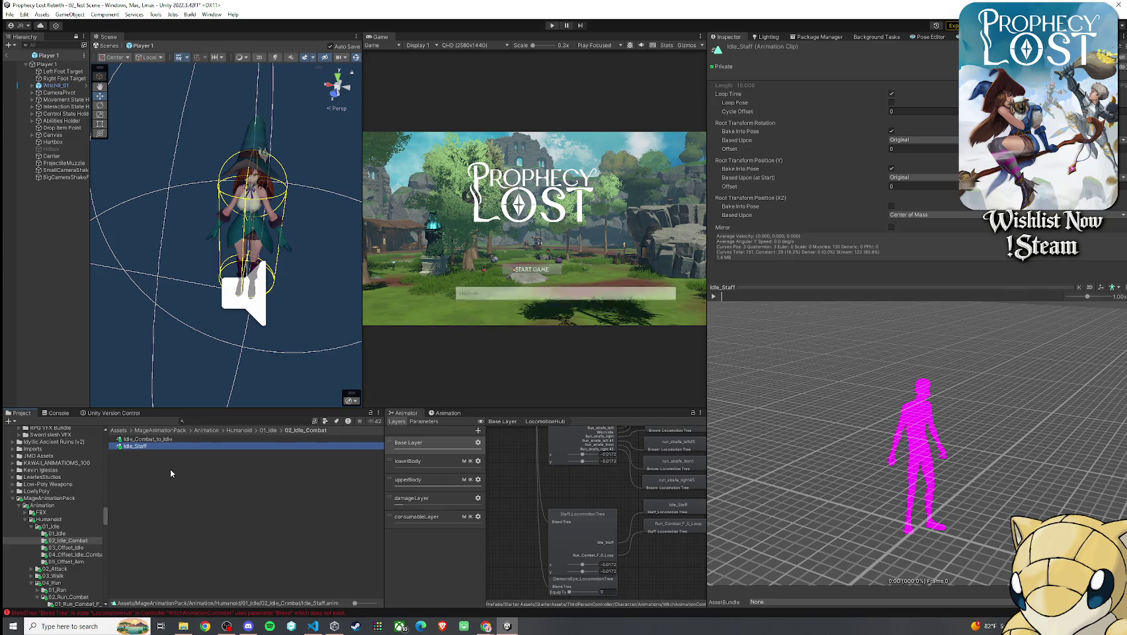
key(ctrl+d)
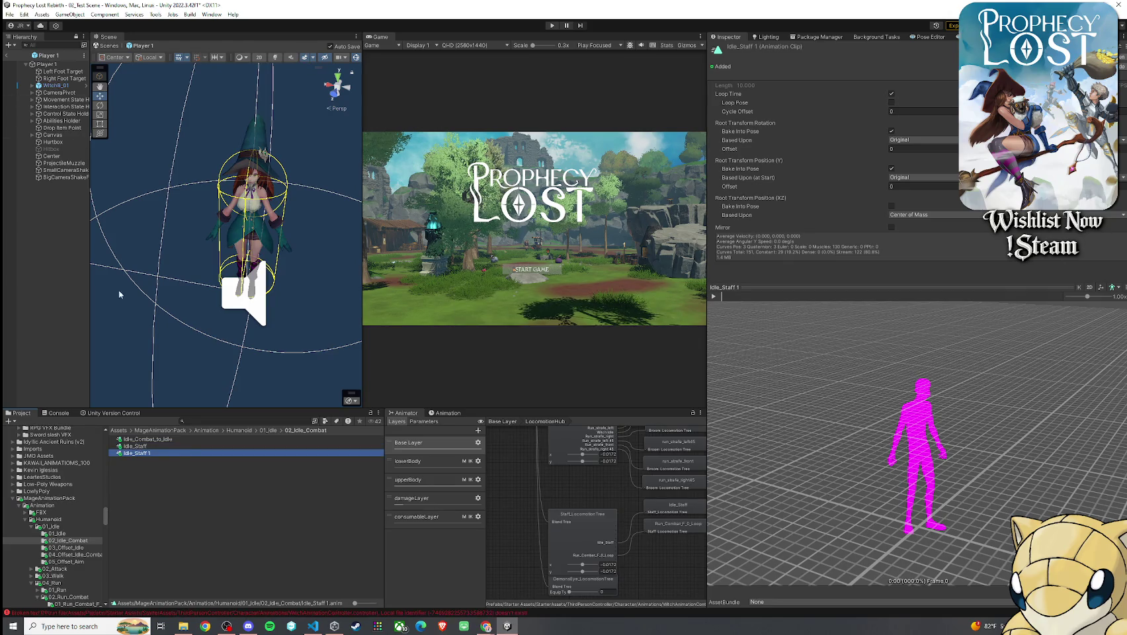
click(8, 56)
click(9, 14)
click(124, 133)
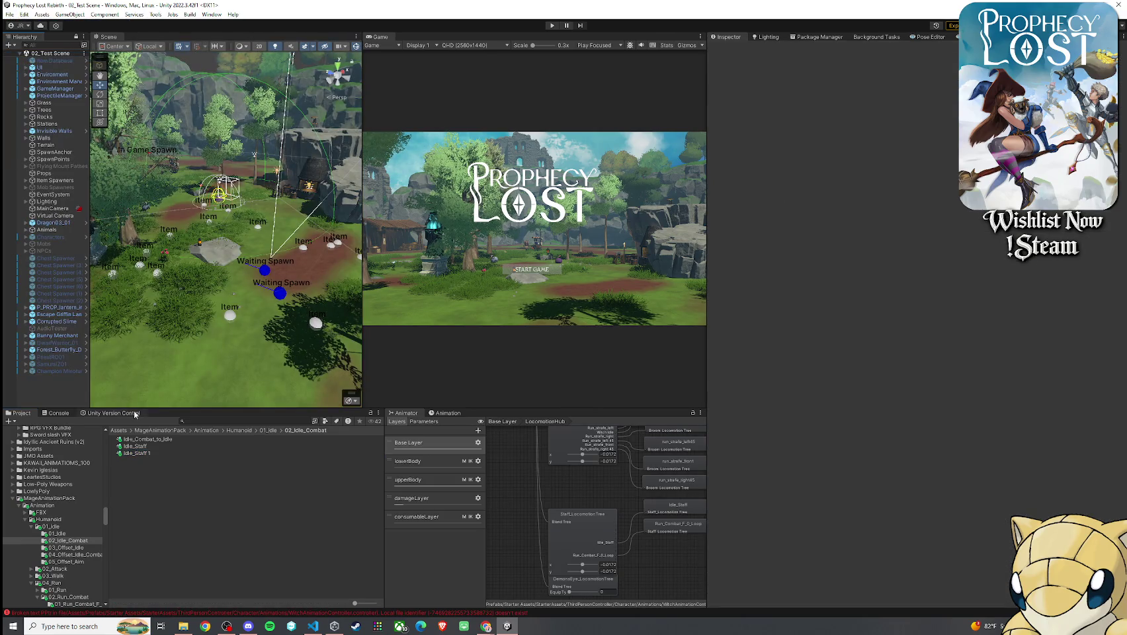
- Search 'player prefab', try placing the Player 1 prefab, then undo it
click(216, 422)
text(player prefab)
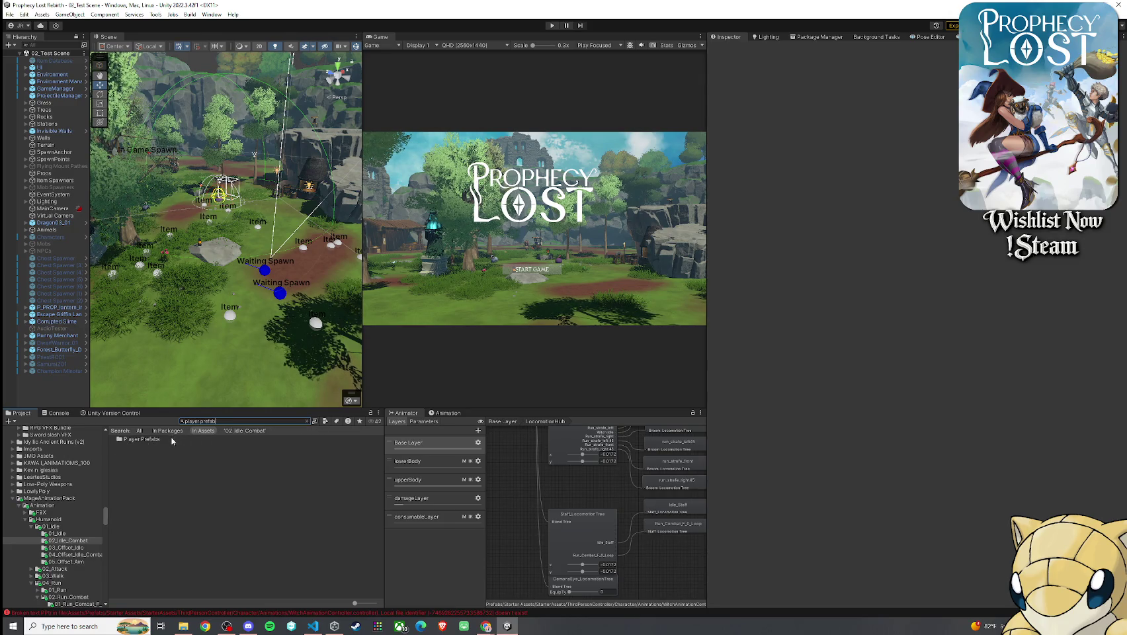
double_click(159, 440)
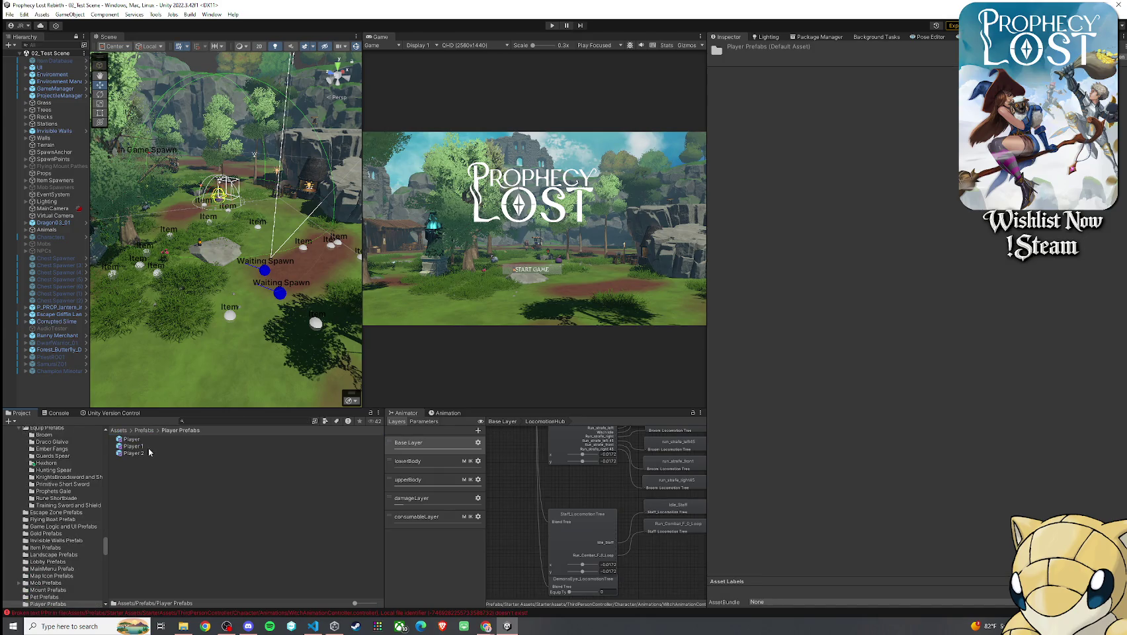
drag(132, 446, 316, 278)
drag(266, 338, 286, 365)
key(ctrl+z)
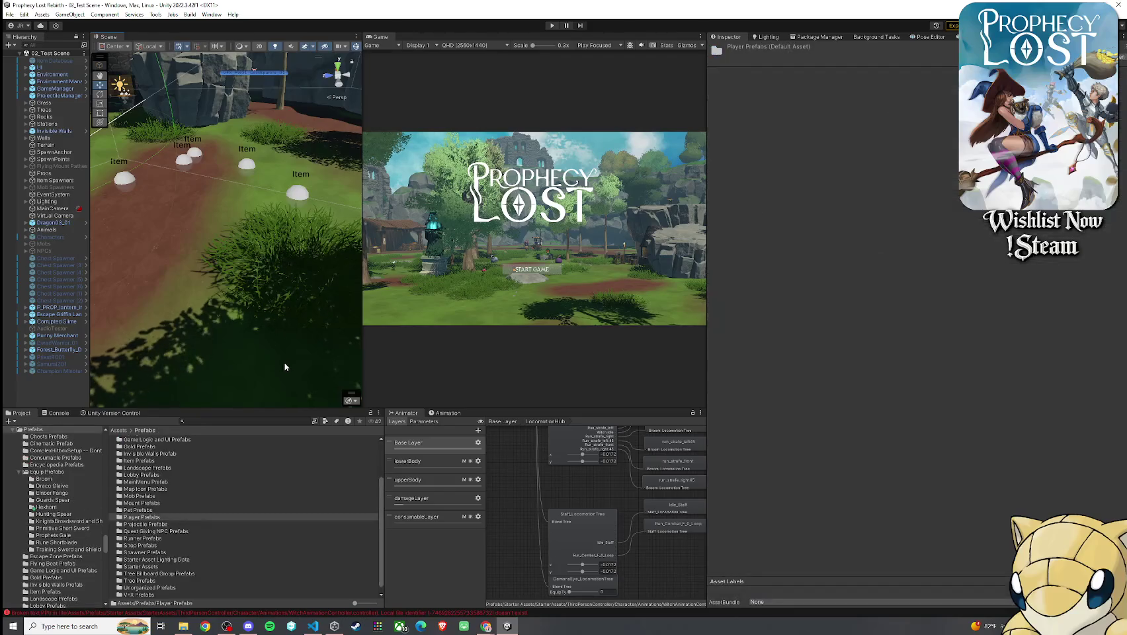
- Search 'witch humanoid', drop WitchB_01_humanoid into the scene, and frame it
click(208, 422)
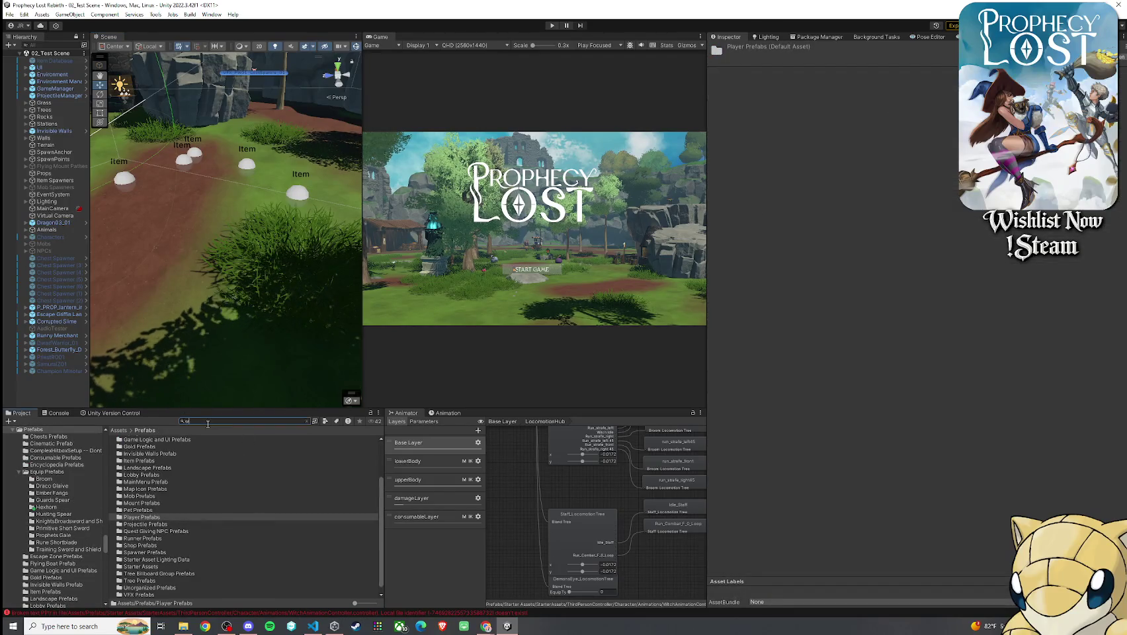
text(witch)
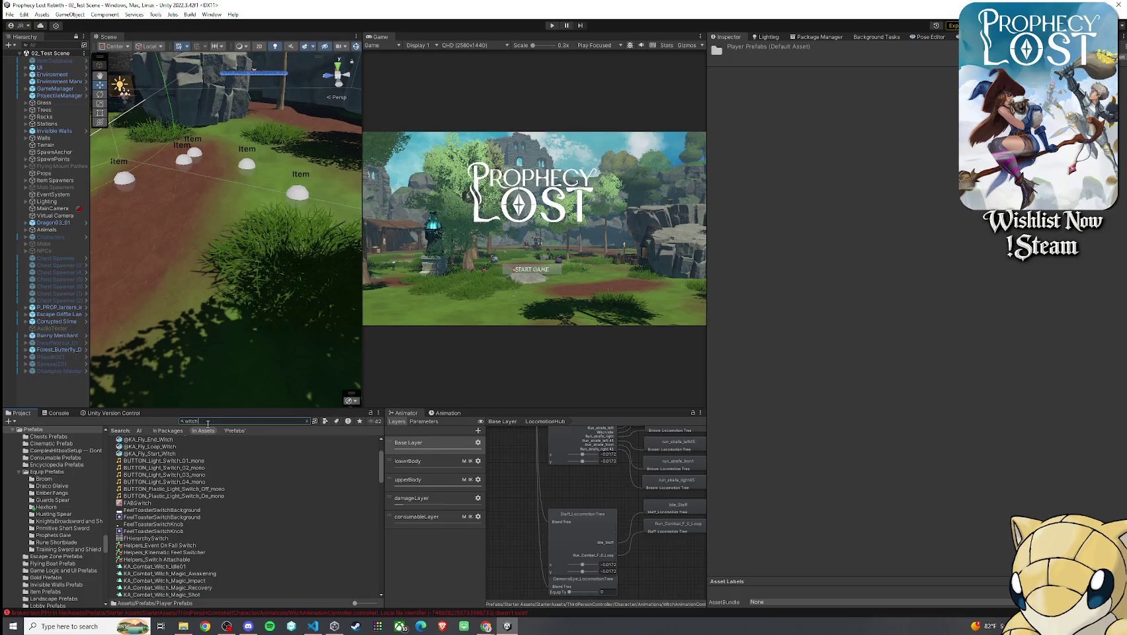
text( humanoid)
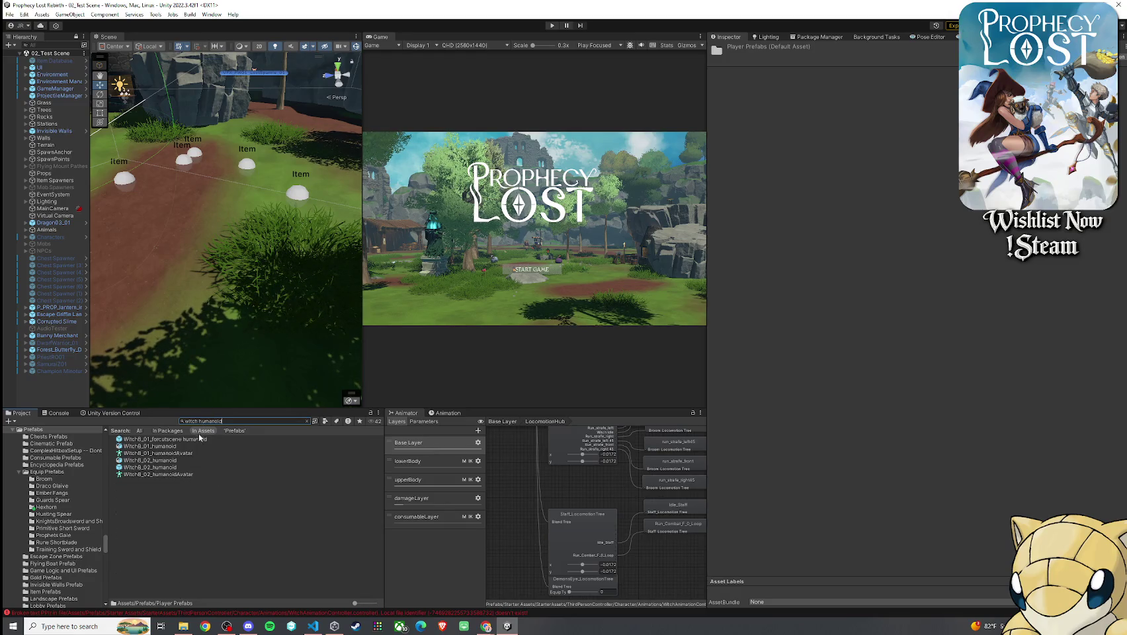
click(174, 446)
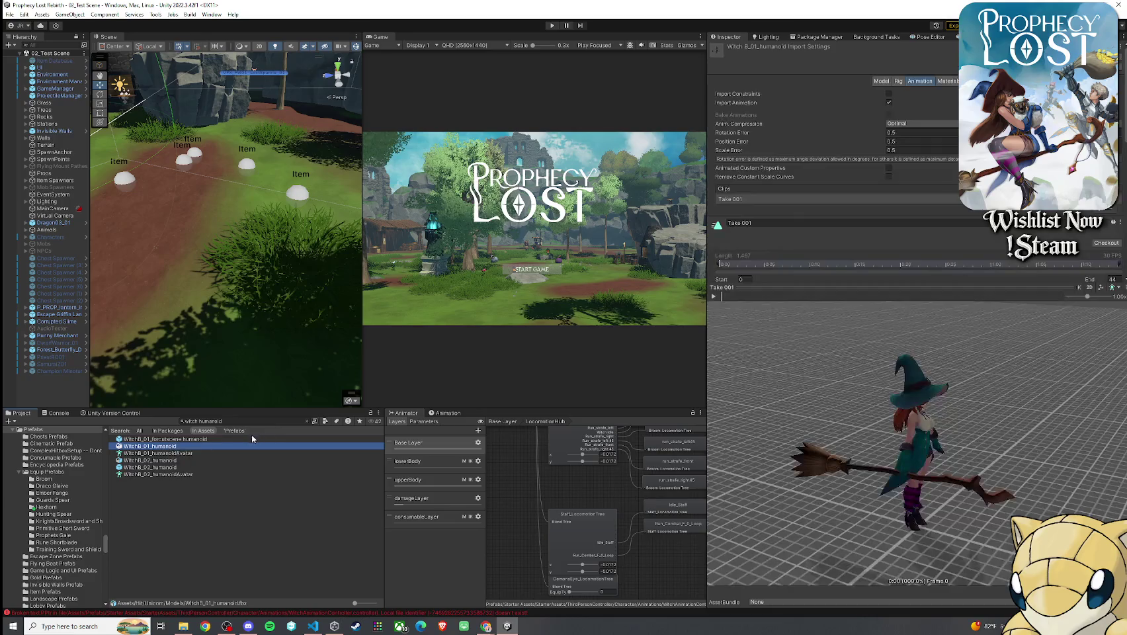
key(Escape)
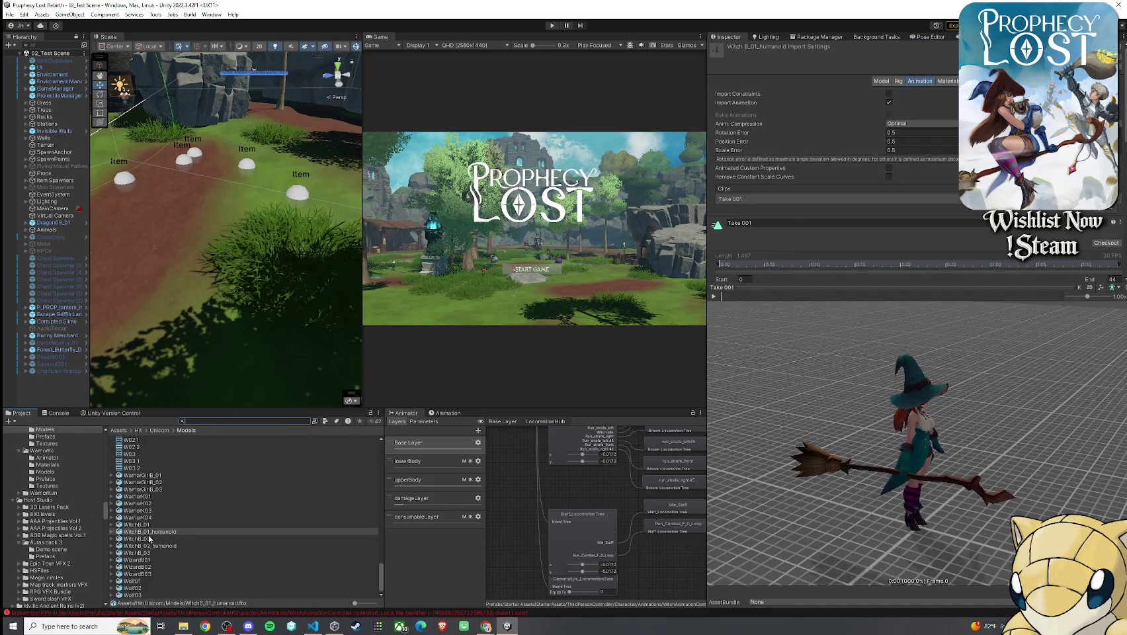
drag(145, 536, 315, 250)
key(f)
scroll(down, 3)
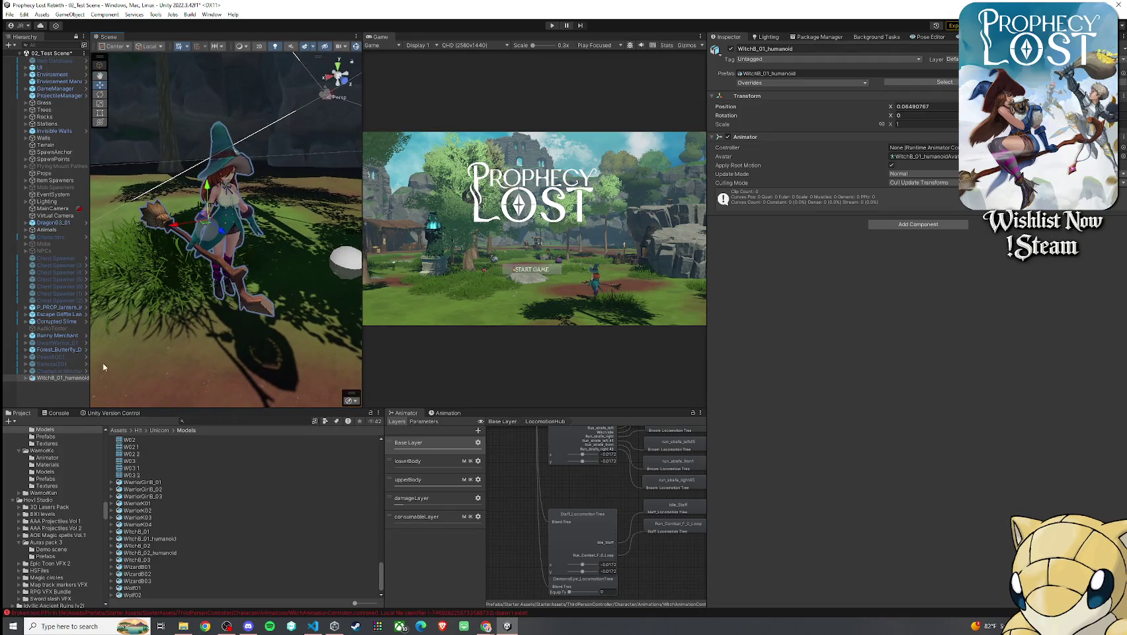
- Dock the UMotion Pose Editor and resize the hierarchy, Scene and Pose Editor panels
drag(90, 360, 121, 360)
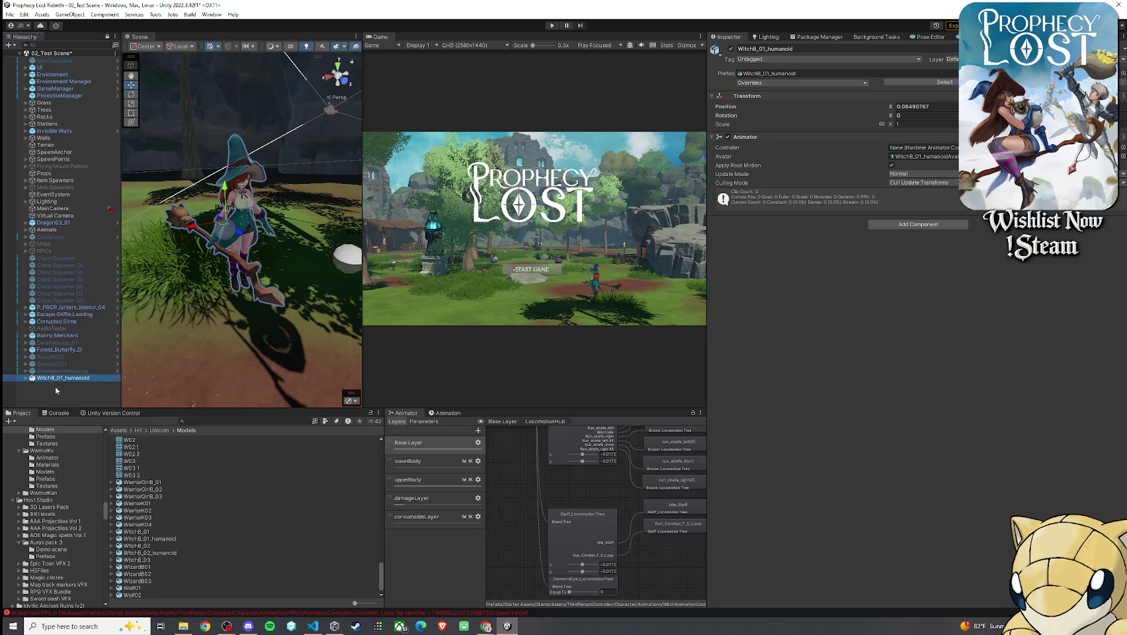
click(938, 39)
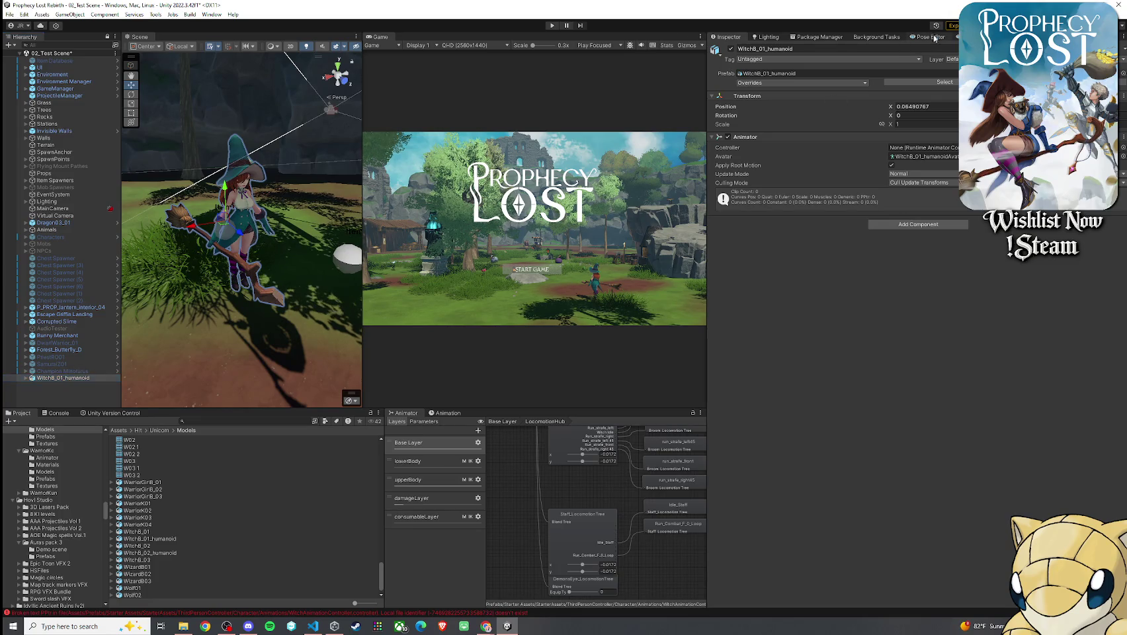
drag(940, 39, 774, 140)
drag(846, 133, 923, 132)
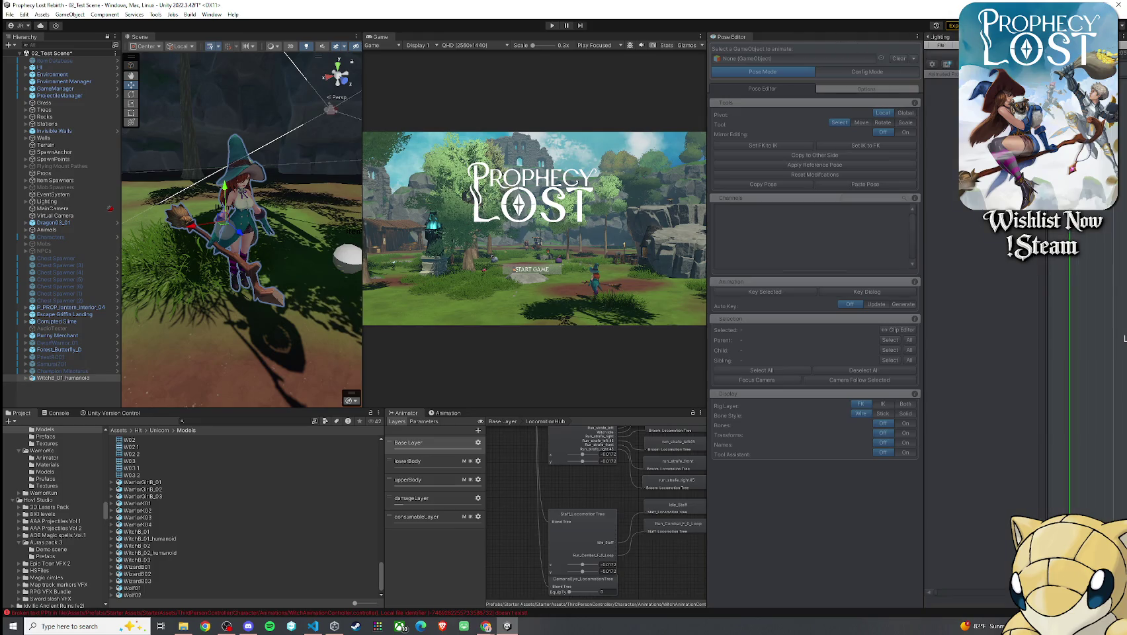
drag(923, 92, 836, 103)
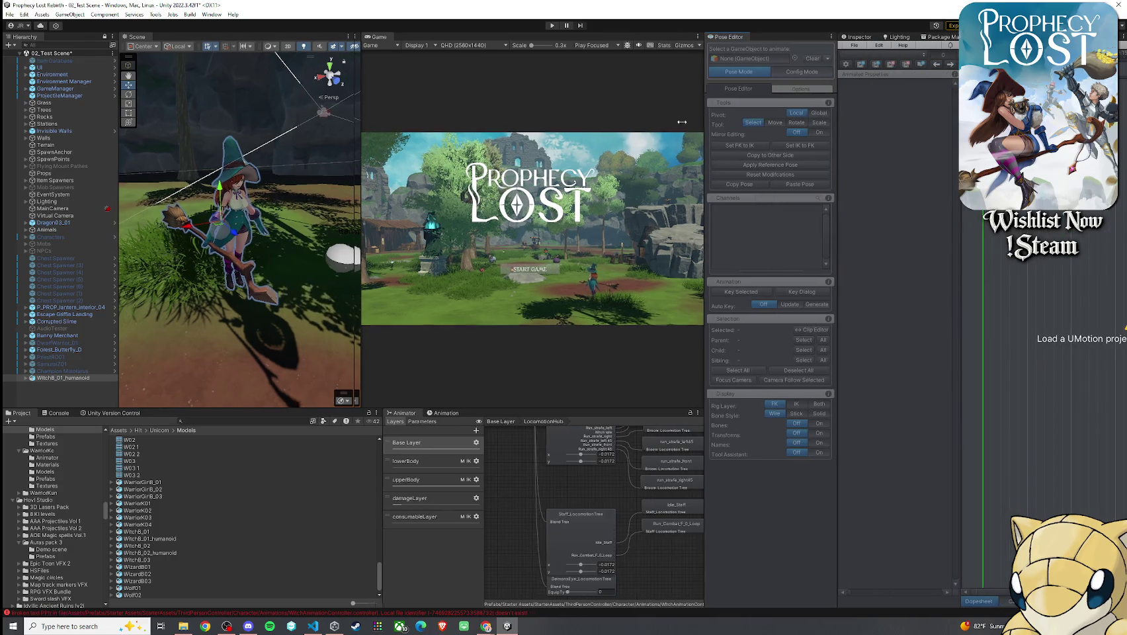
drag(709, 122, 607, 122)
drag(277, 37, 326, 45)
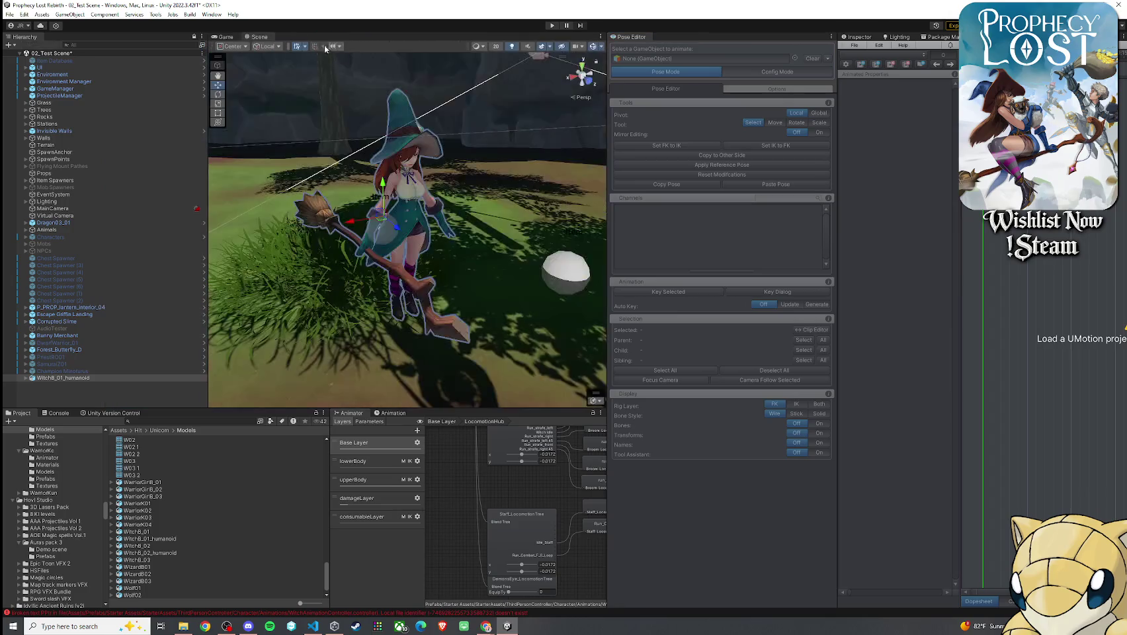
drag(205, 72, 147, 71)
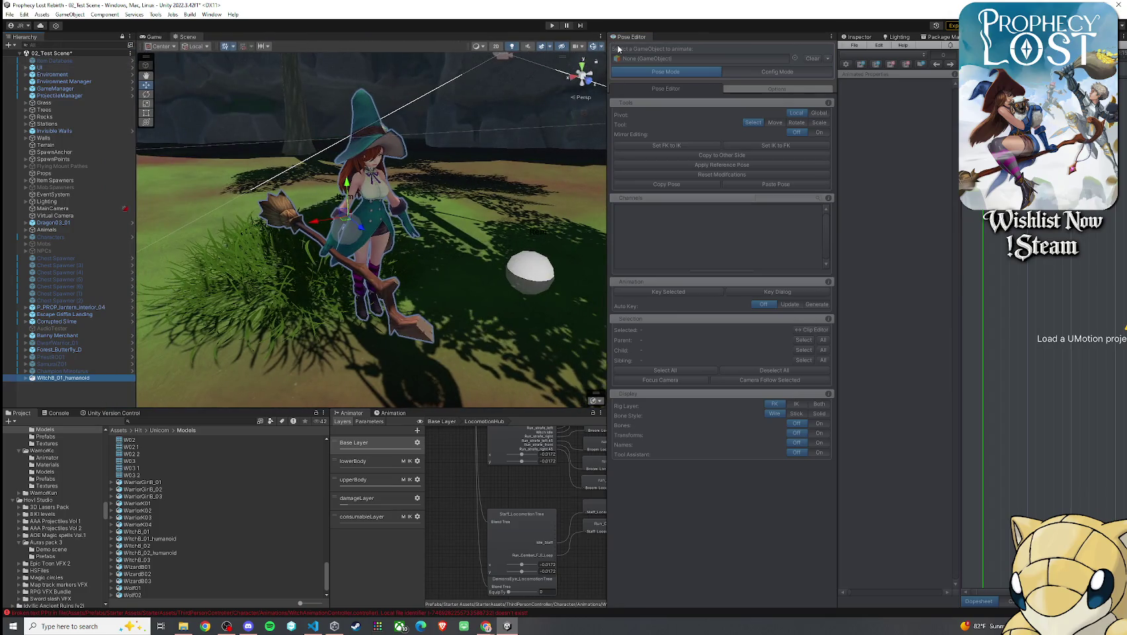
drag(608, 198, 572, 198)
scroll(up, 3)
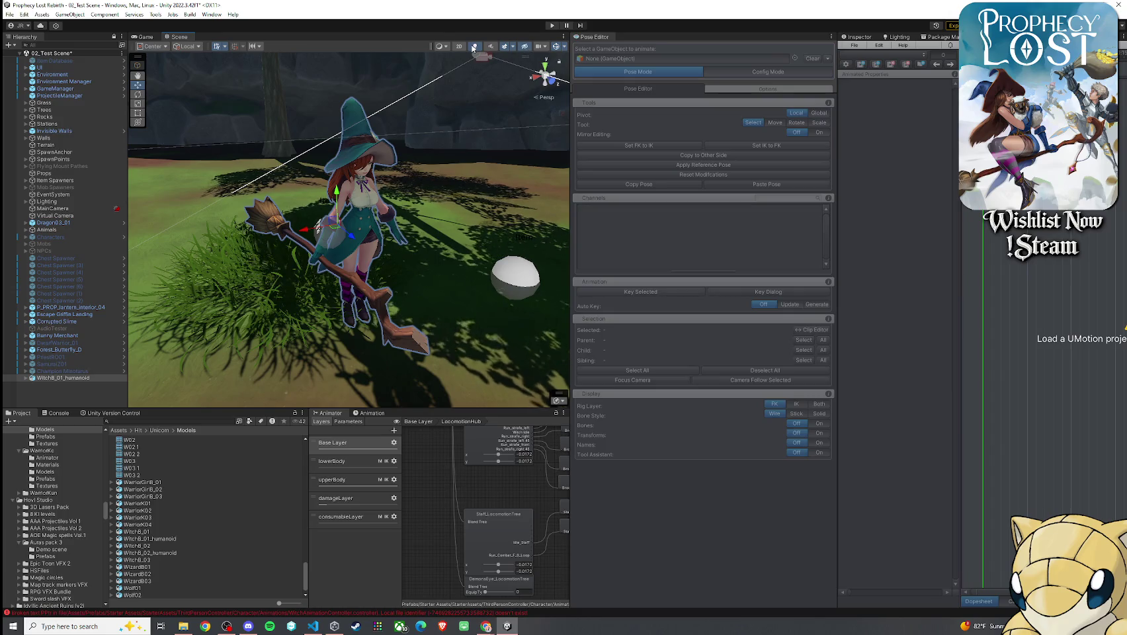
- Turn off scene lighting and gizmos, and pan to frame the witch
click(524, 47)
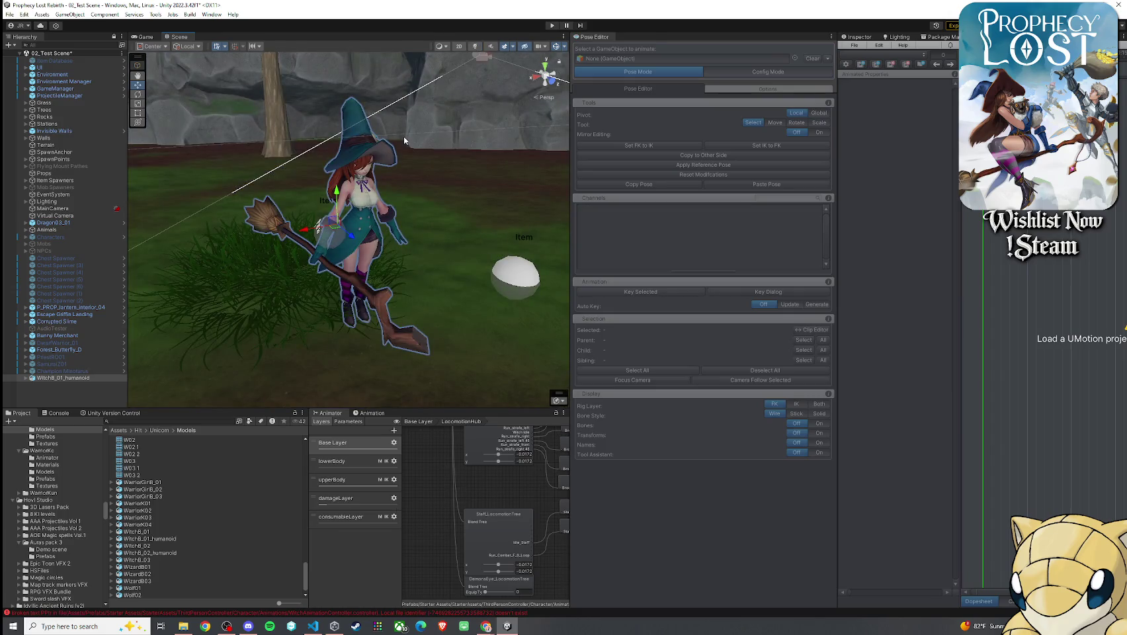
click(476, 47)
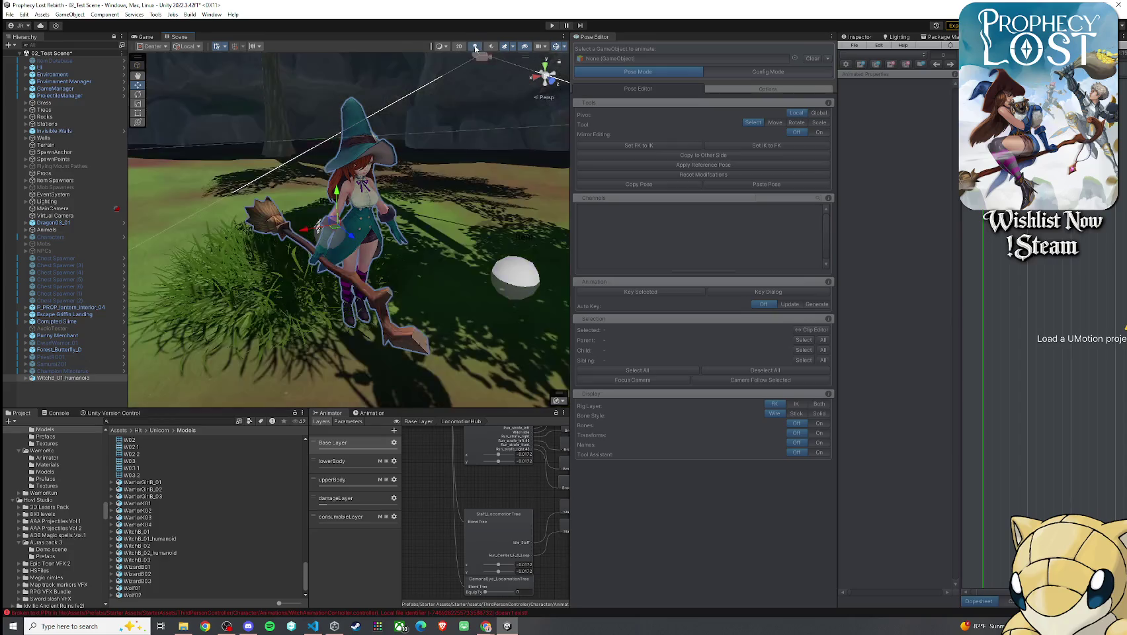
click(476, 48)
drag(471, 99, 461, 135)
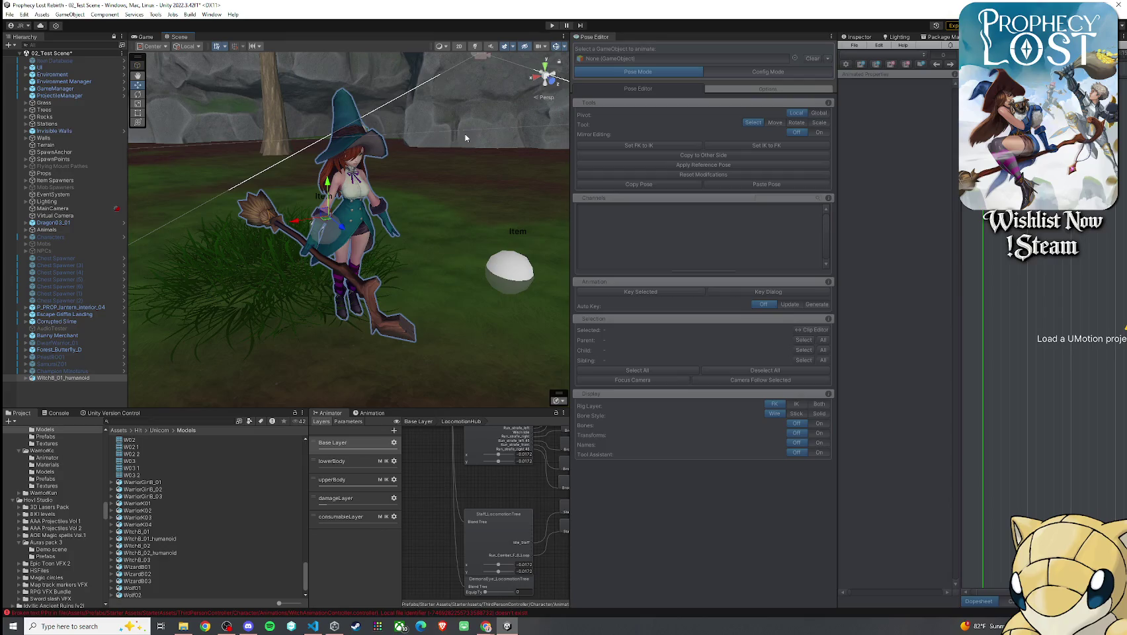
click(557, 48)
drag(486, 129, 412, 172)
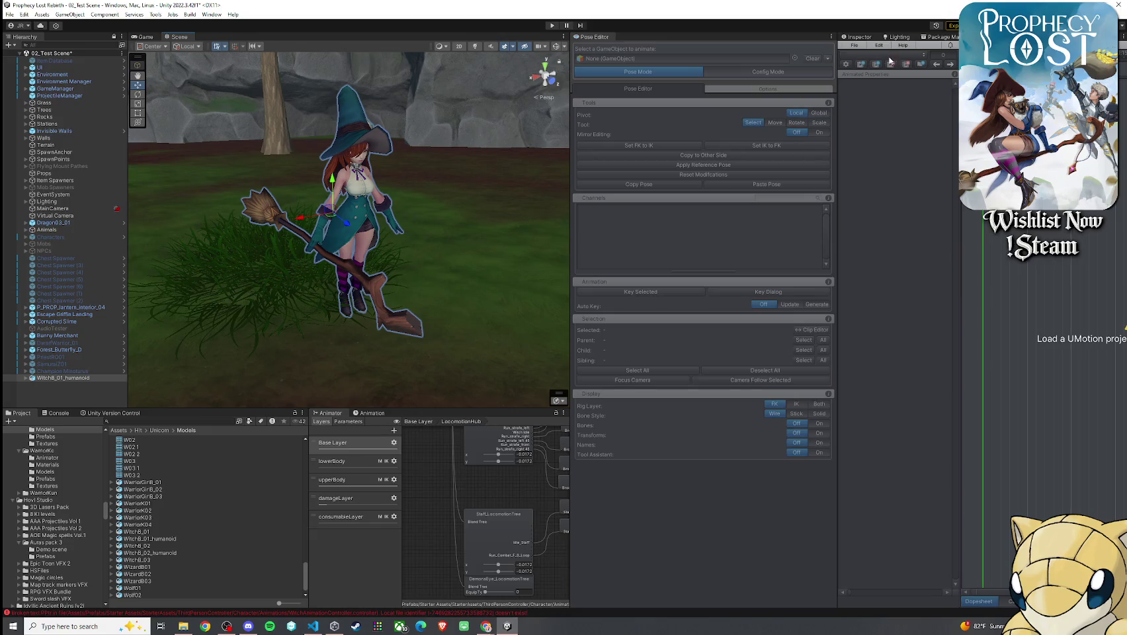
click(847, 46)
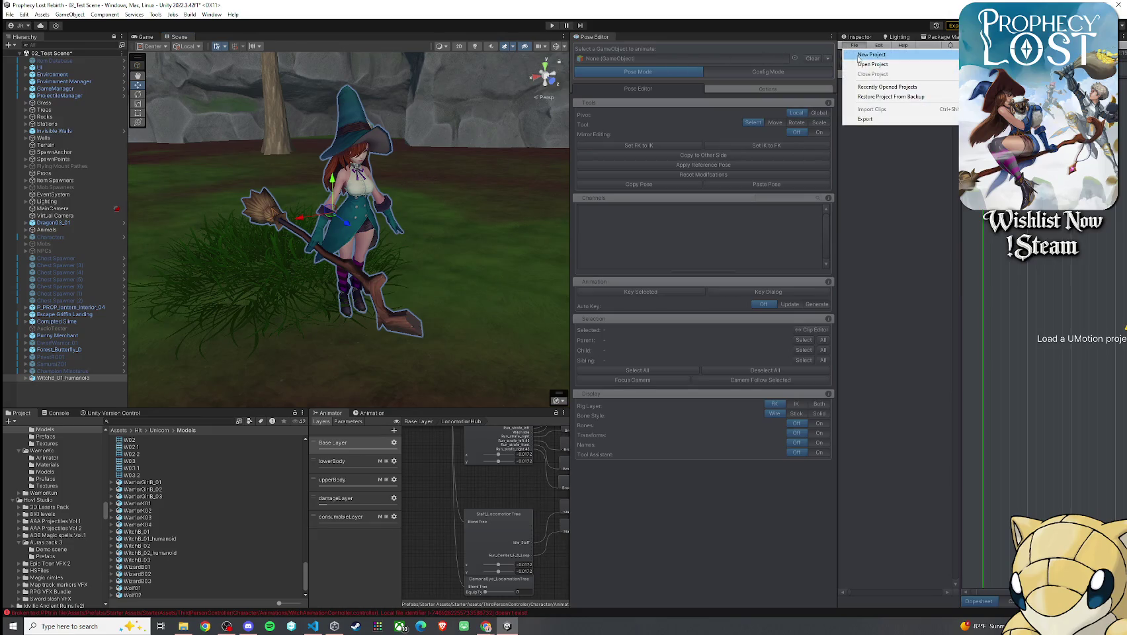
- Create a new UMotion project using WitchB_01_humanoid as the GameObject and create its rig configuration
click(872, 55)
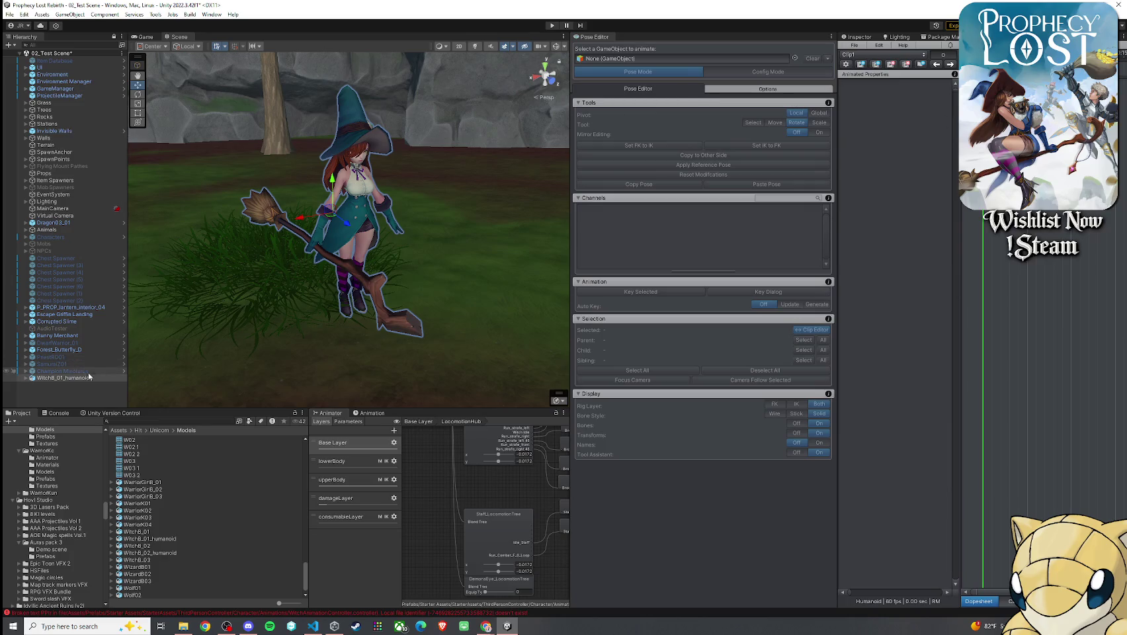
drag(659, 60, 665, 58)
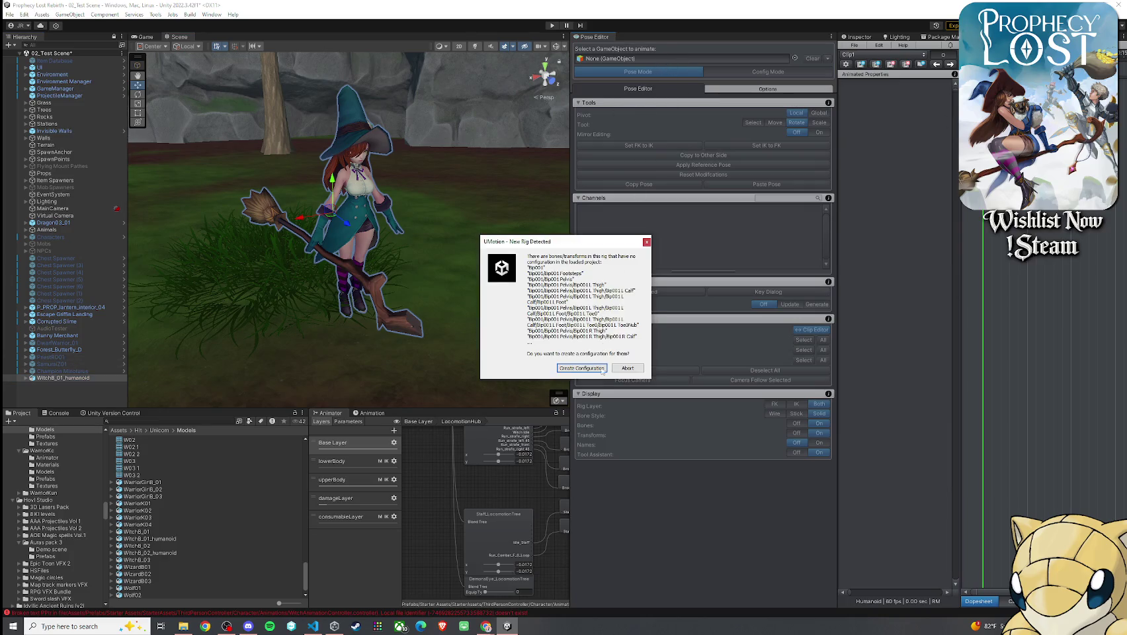
click(604, 368)
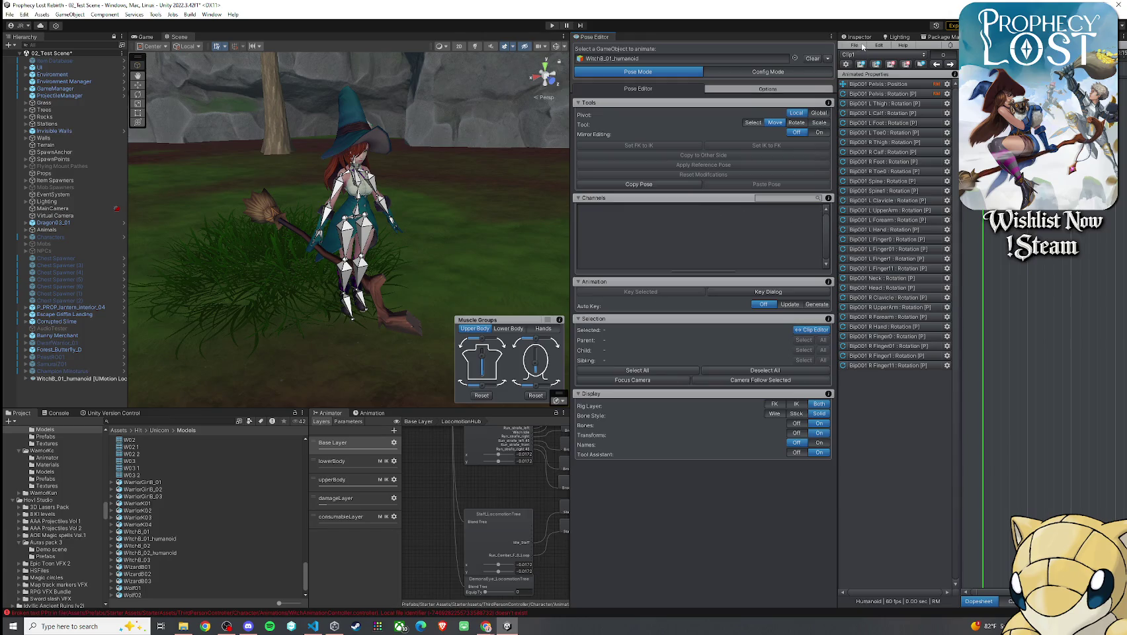
- Import Idle_Staff1 through UMotion's File > Import Clips and dismiss the import log
click(863, 47)
click(871, 110)
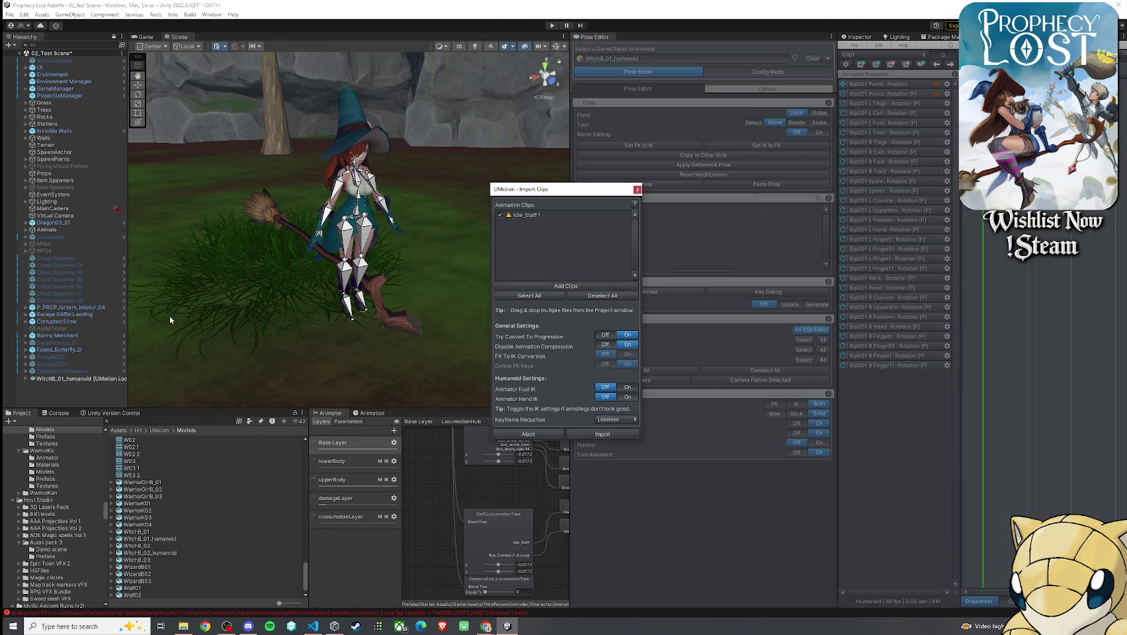
click(598, 436)
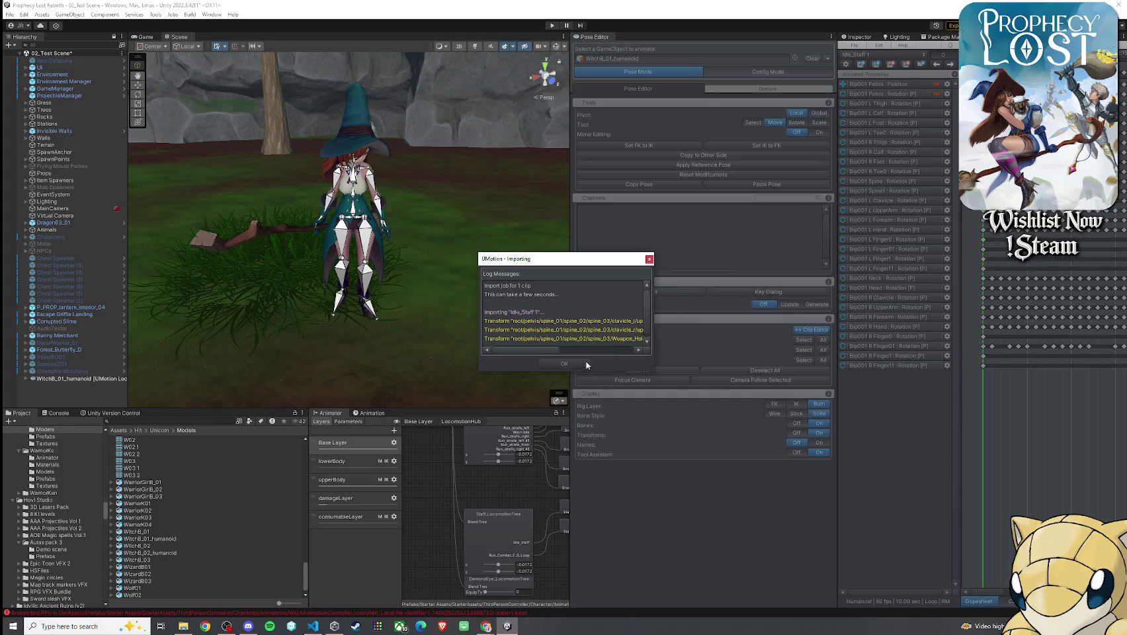
click(563, 364)
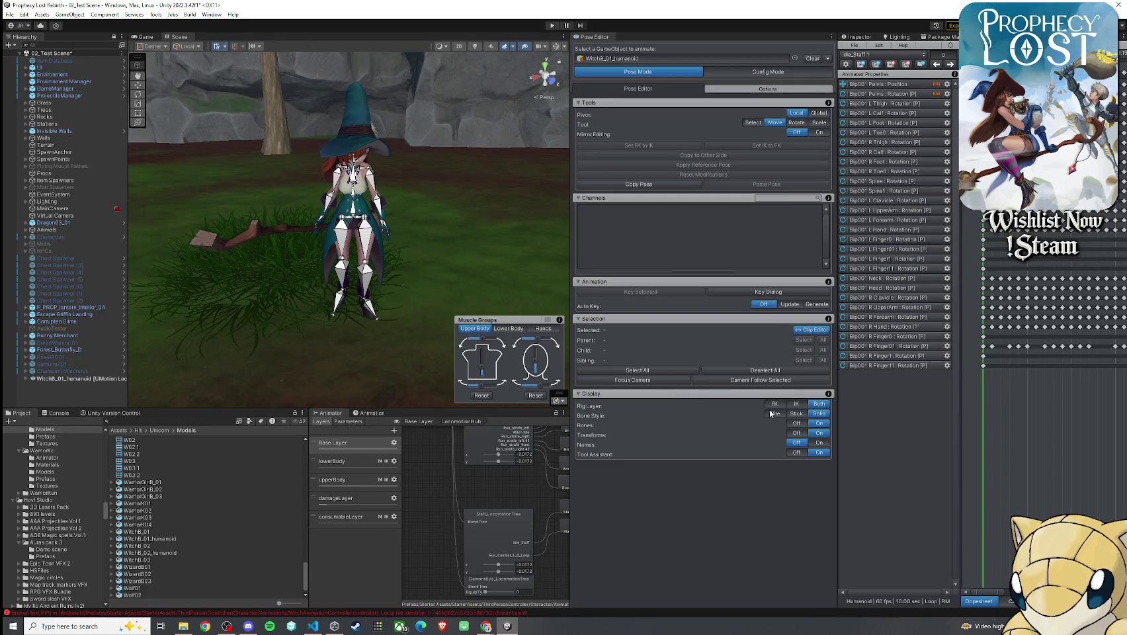
- Widen the Clip Editor's dopesheet area and zoom its timeline
drag(836, 177, 738, 177)
scroll(down, 3)
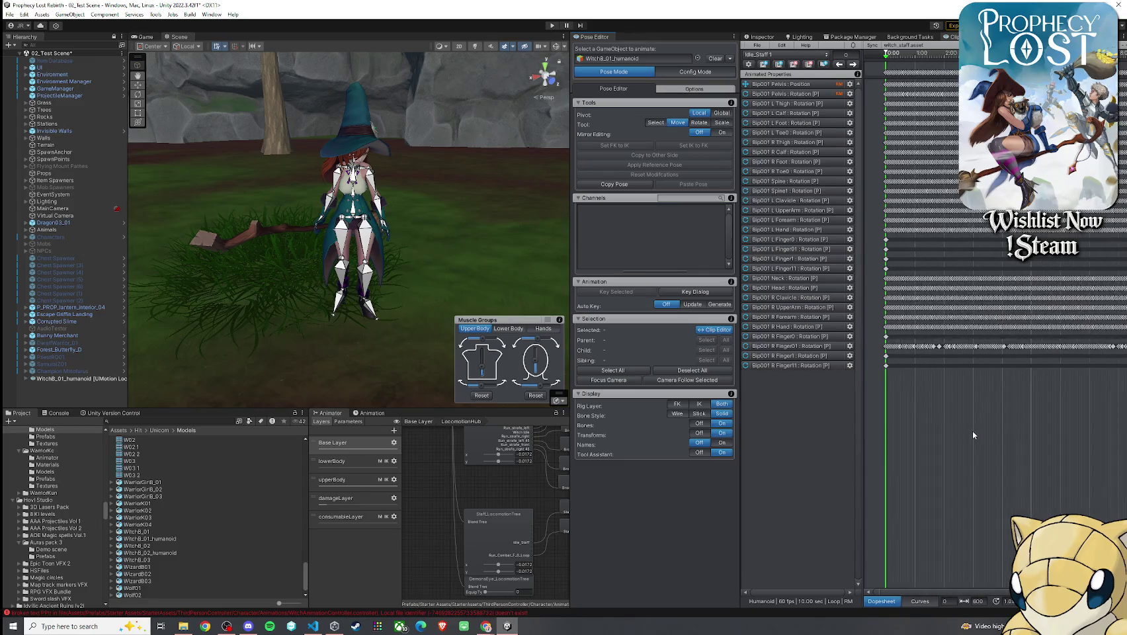
scroll(up, 3)
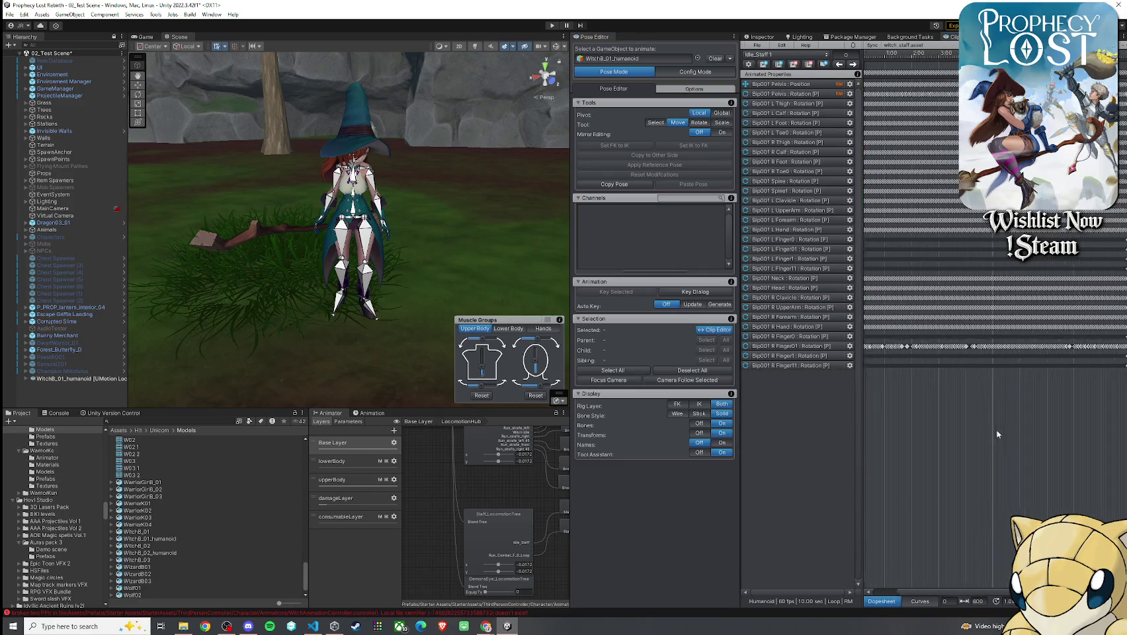
scroll(down, 3)
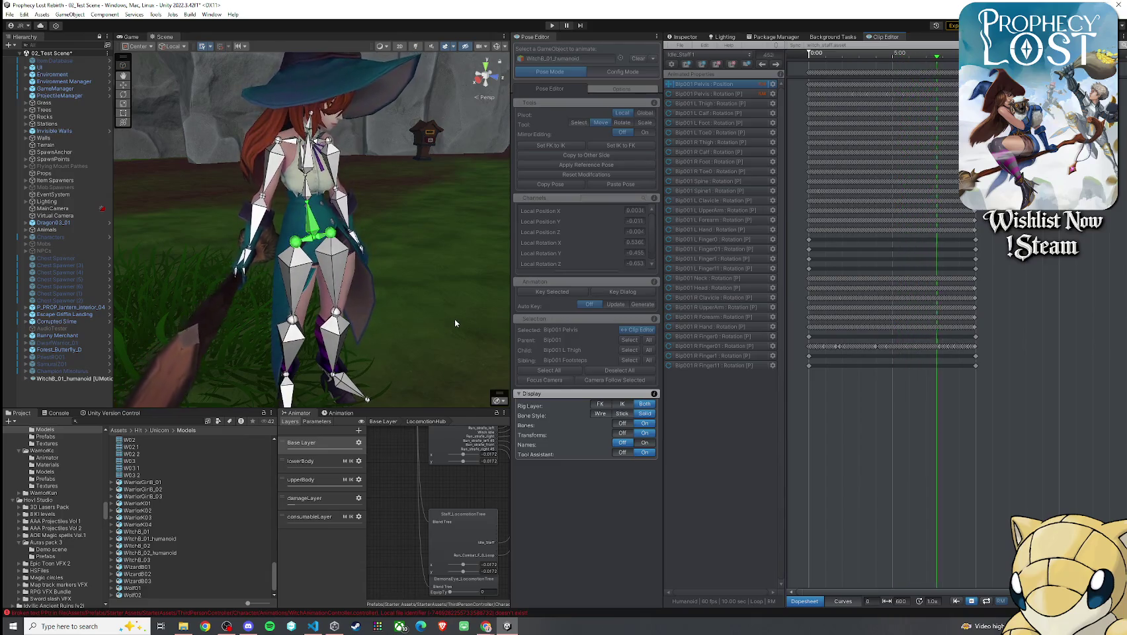
- Save the scene with File > Save and play back Idle_Staff1
click(10, 13)
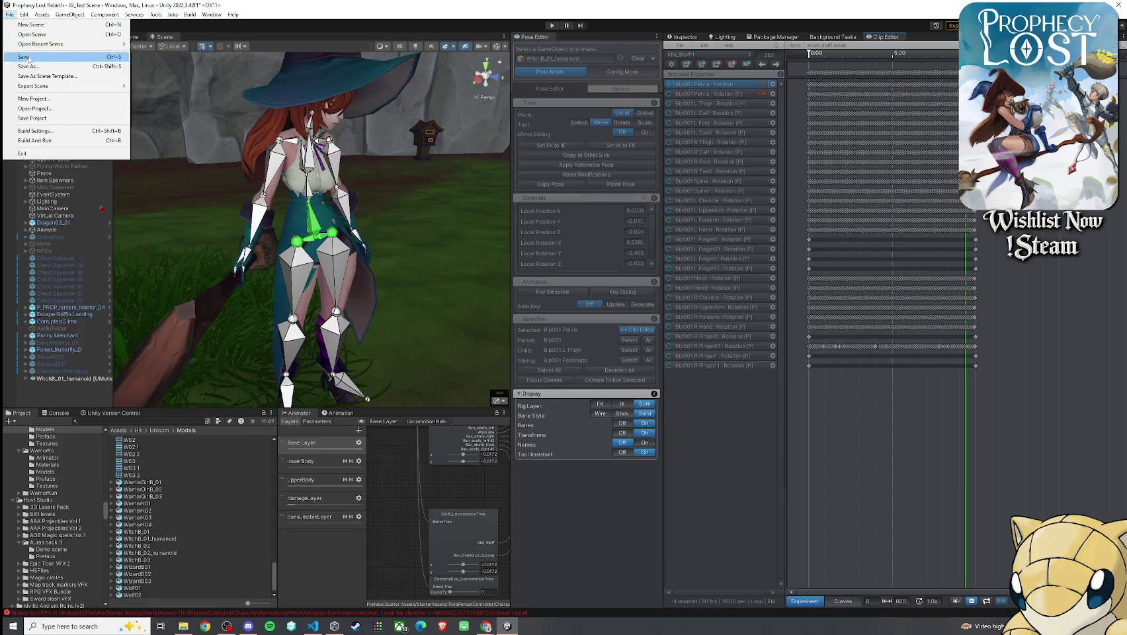
click(44, 19)
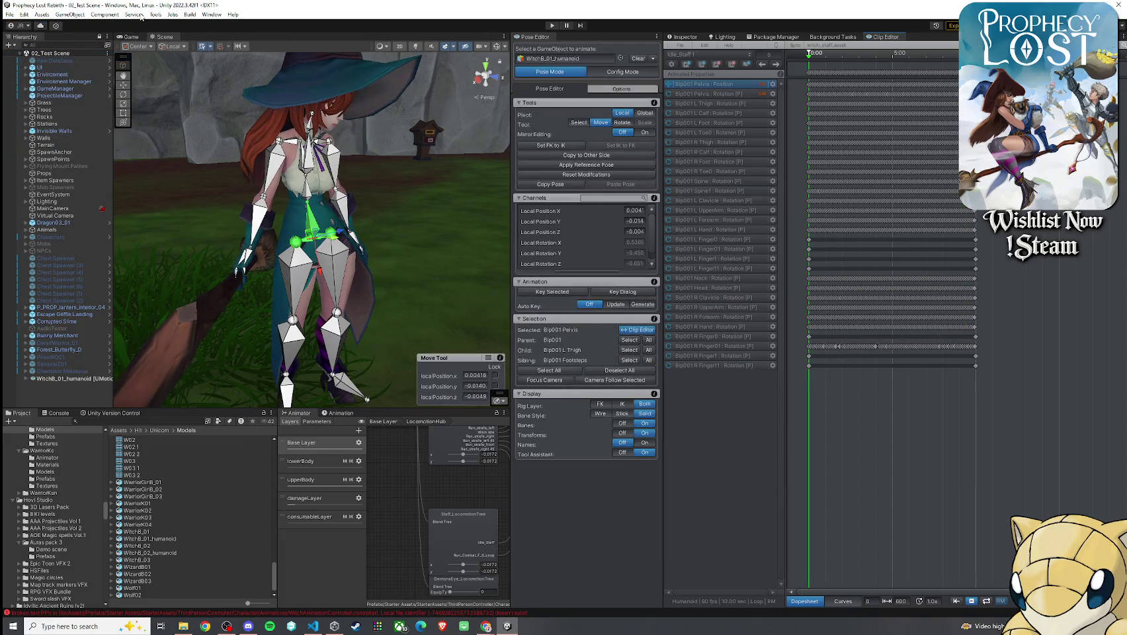
key(space)
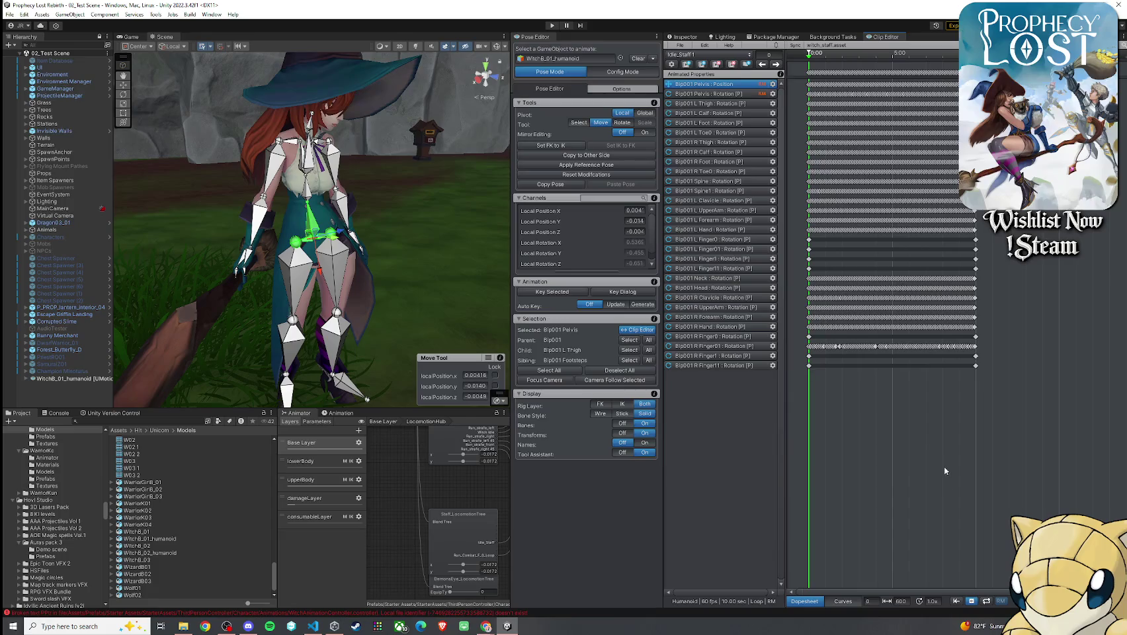
- Play the Idle_Staff1 clip in the Clip Editor
click(971, 601)
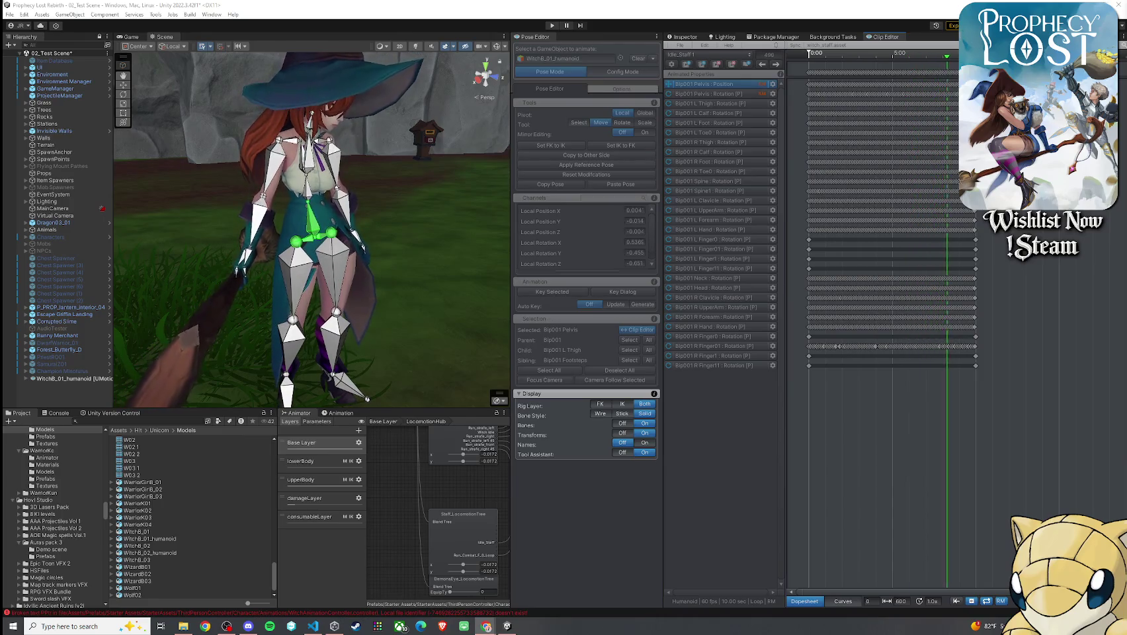
- Orbit to face the witch, frame the pelvis, and stop playback at the first frame
drag(430, 273, 146, 269)
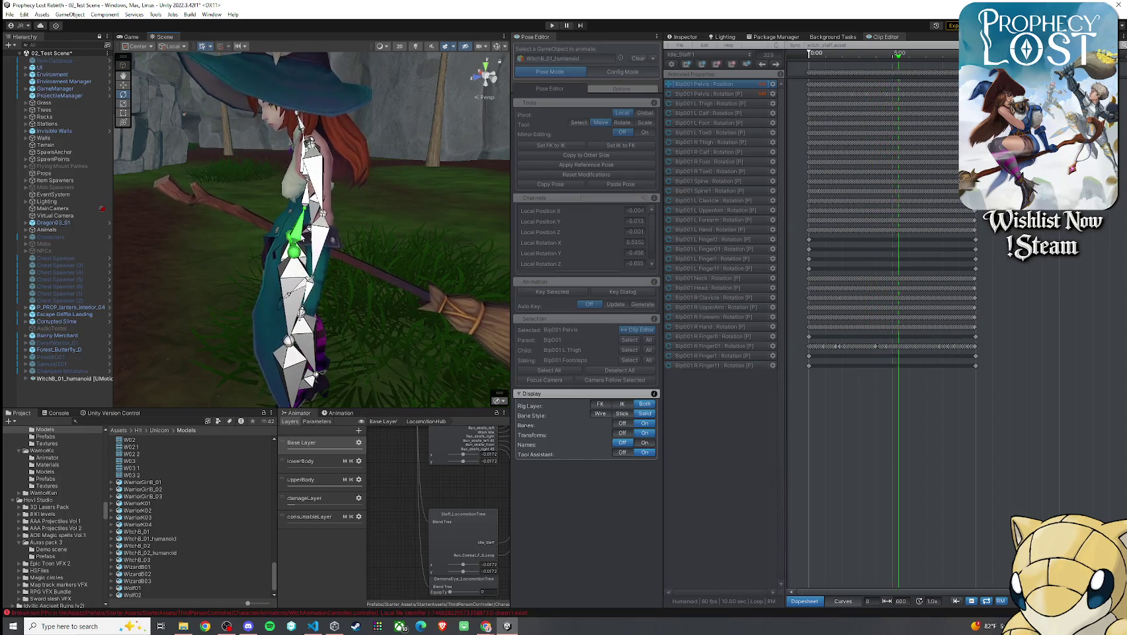
drag(183, 114, 457, 165)
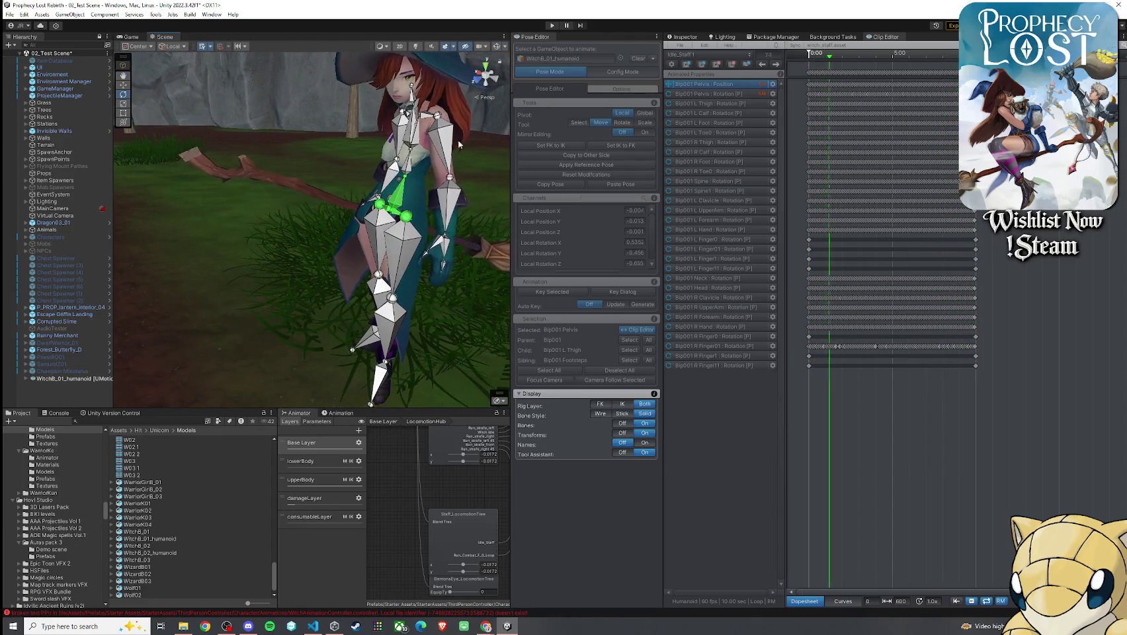
key(f)
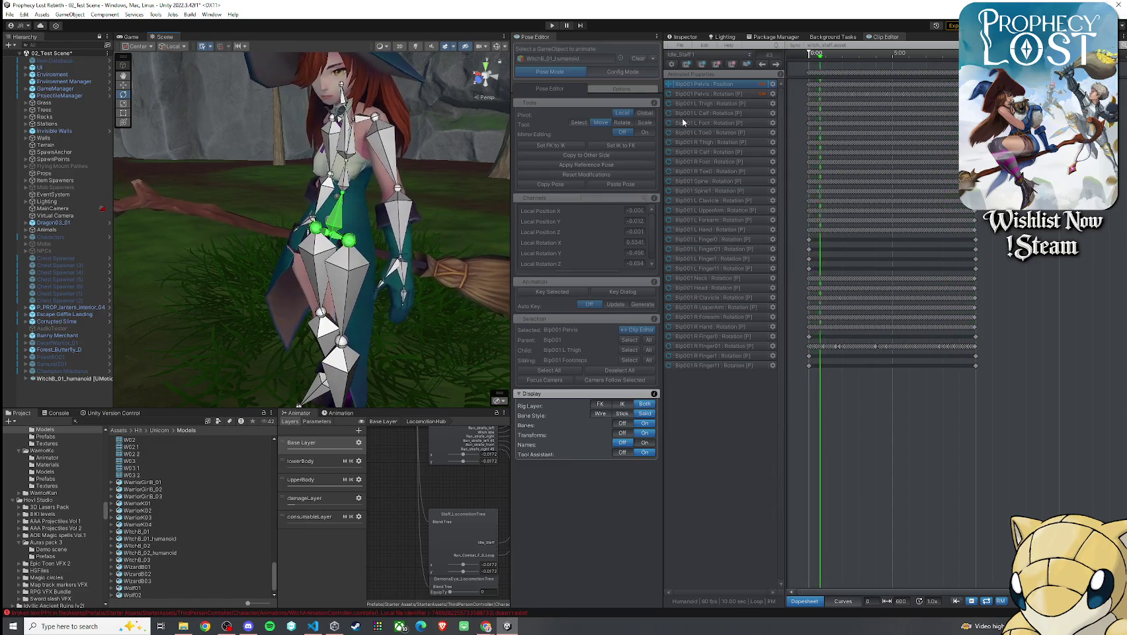
key(space)
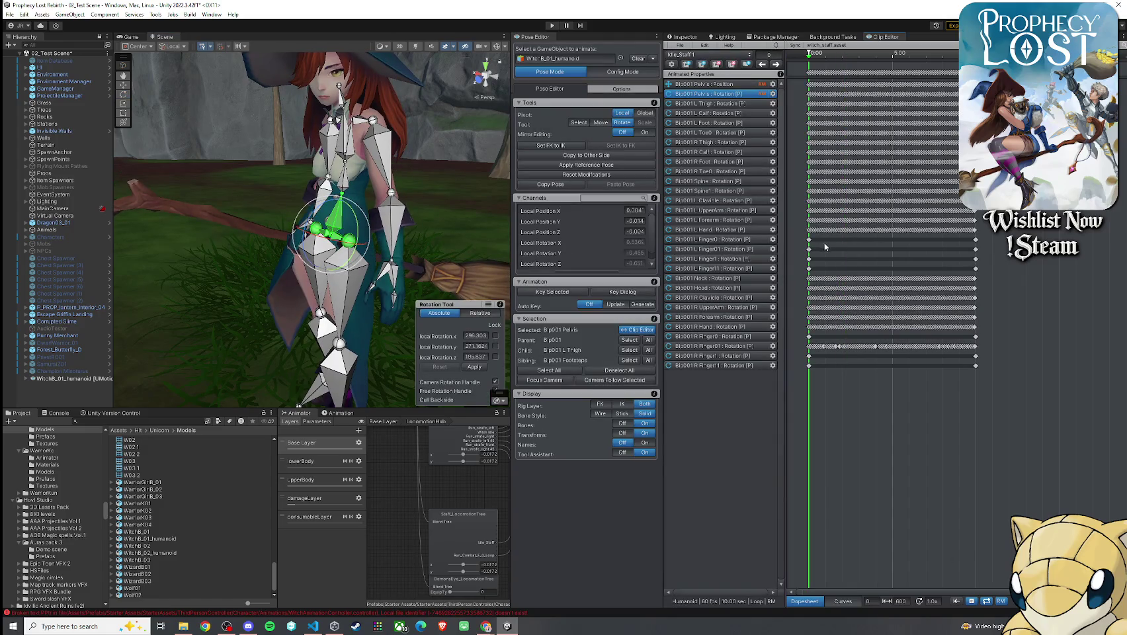
- Select the witch's pelvis bone, test a slight twist, and undo it
scroll(up, 3)
click(837, 395)
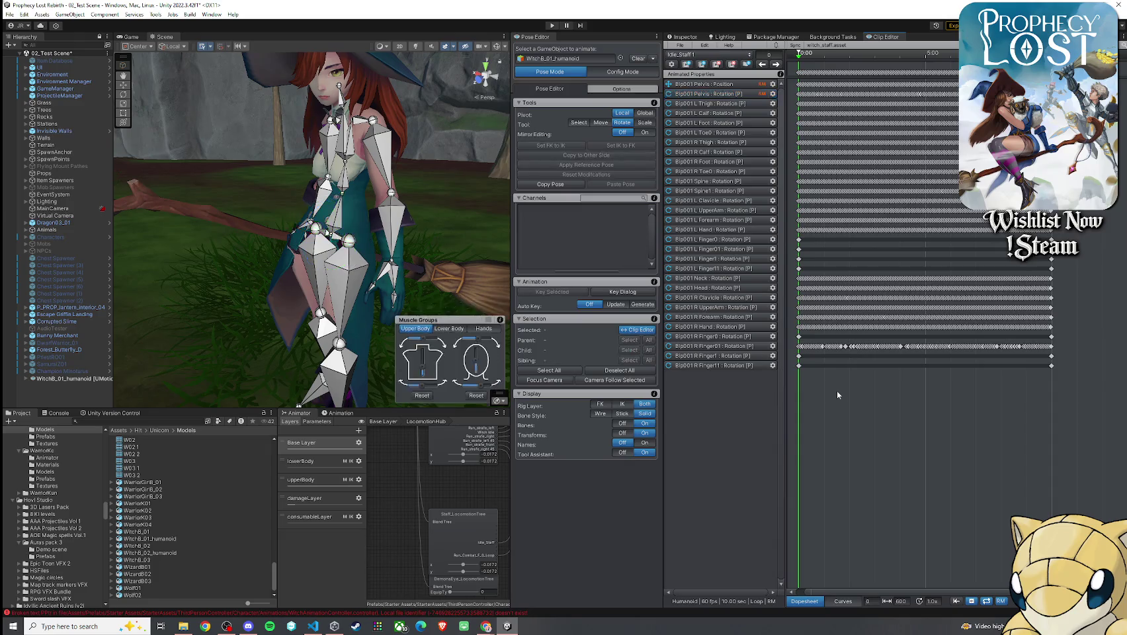
click(336, 223)
scroll(up, 3)
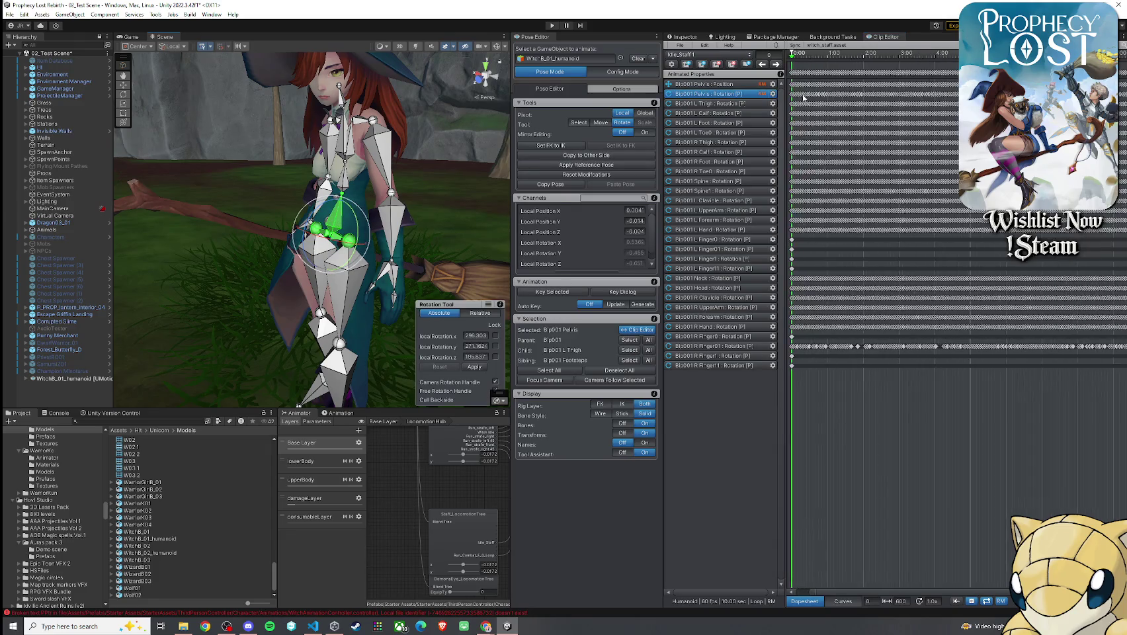
scroll(up, 3)
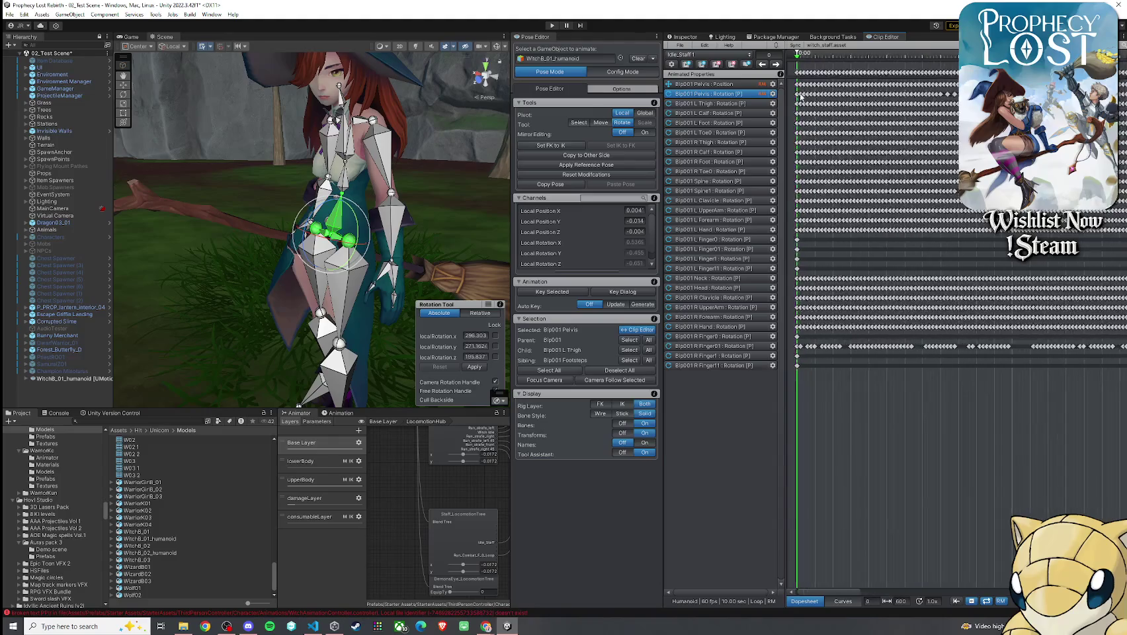
scroll(down, 3)
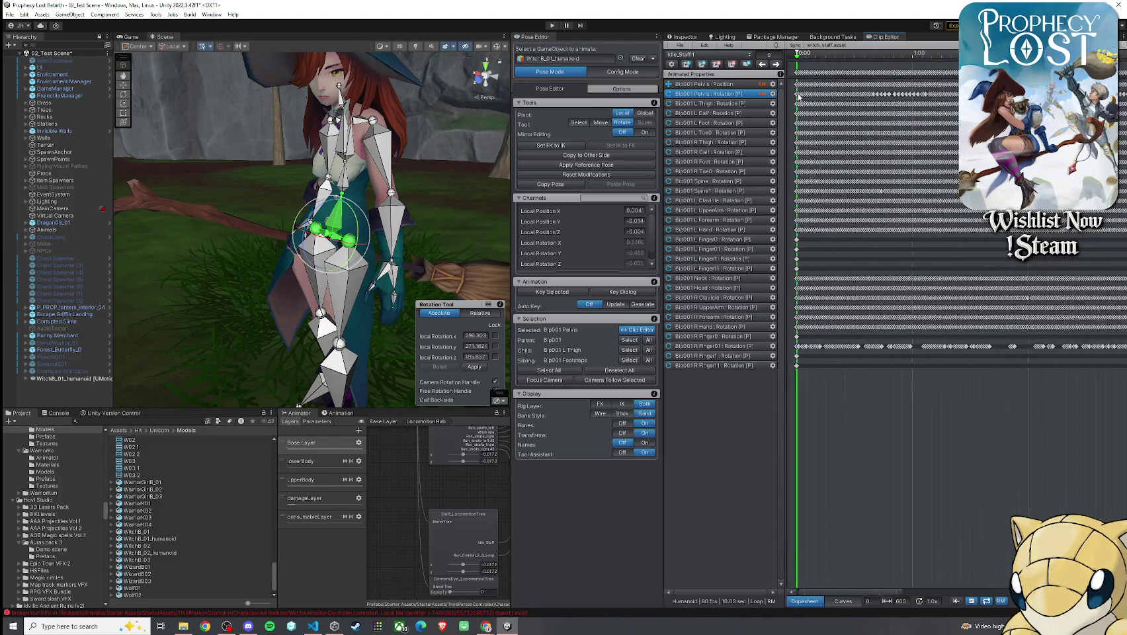
scroll(up, 3)
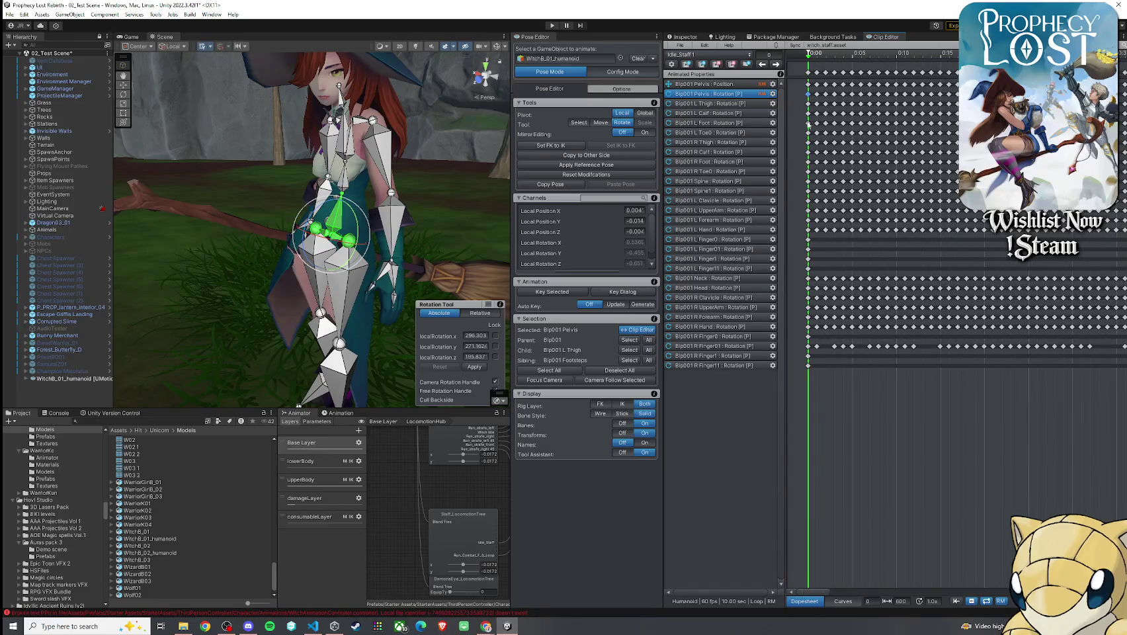
drag(310, 222, 315, 214)
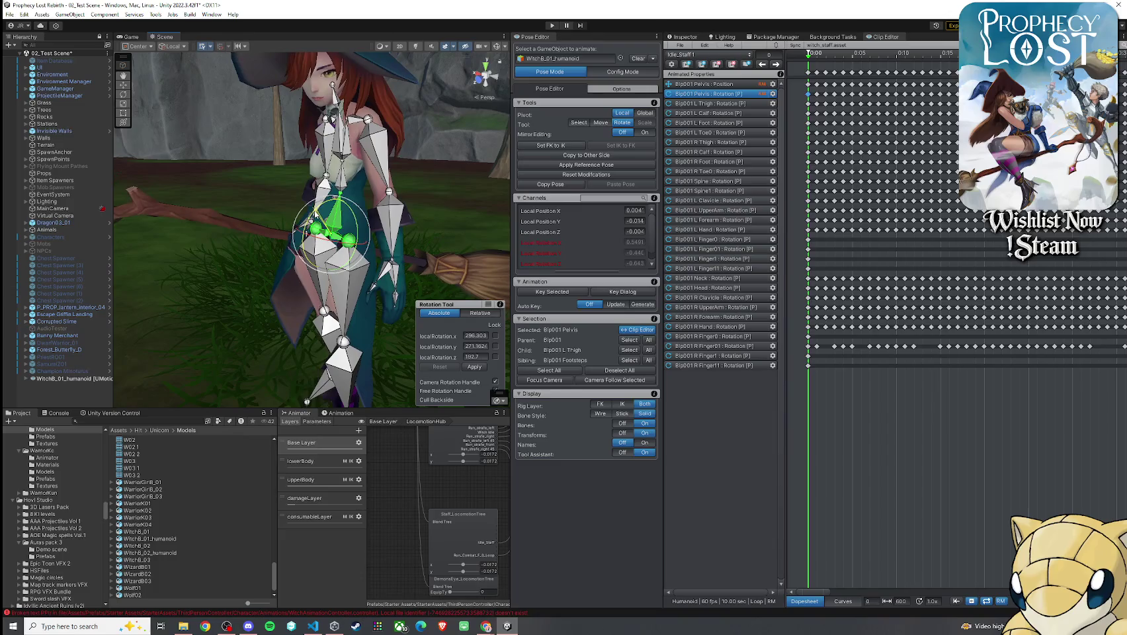
key(ctrl+z)
- Rotate the pelvis to turn the body, then undo it to keep the original rotation
drag(444, 199, 391, 208)
scroll(down, 3)
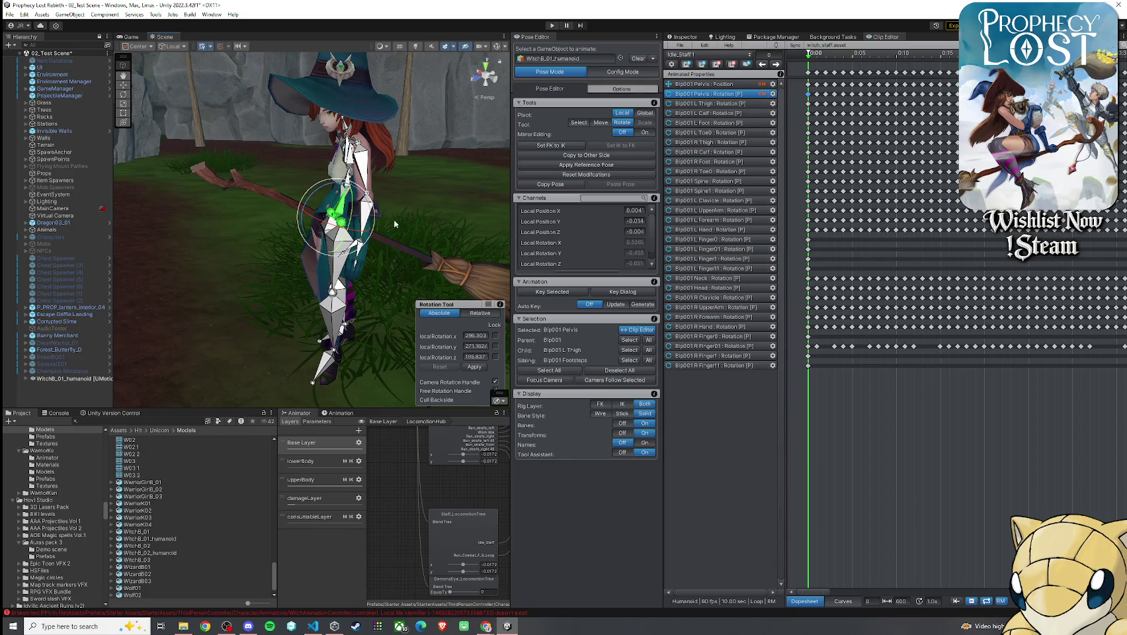
drag(328, 192, 314, 196)
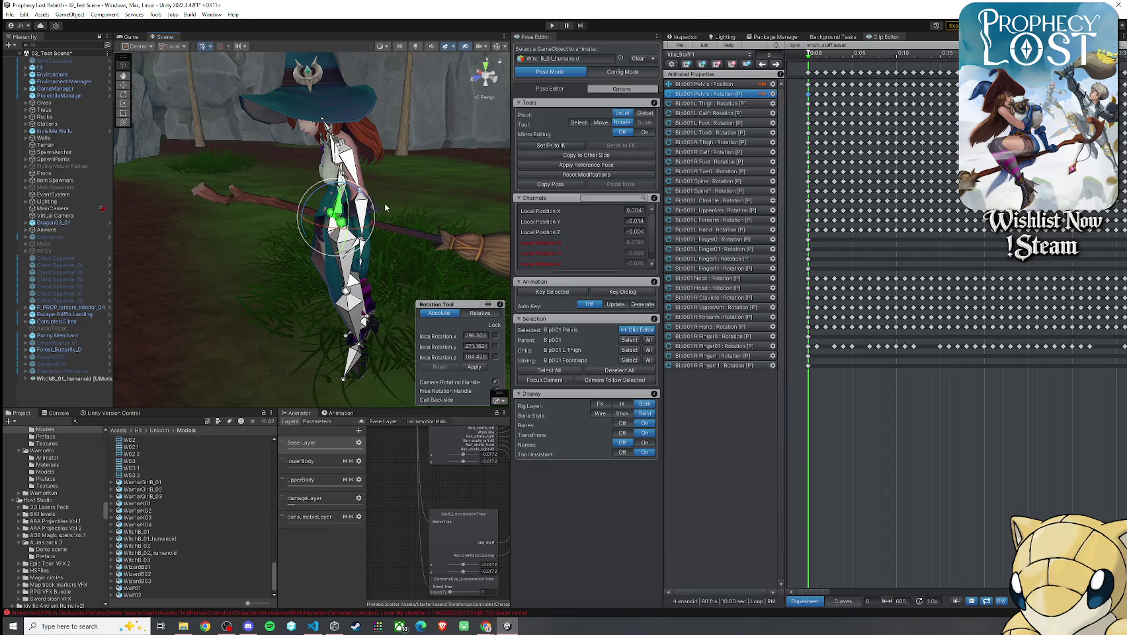
drag(391, 209, 339, 196)
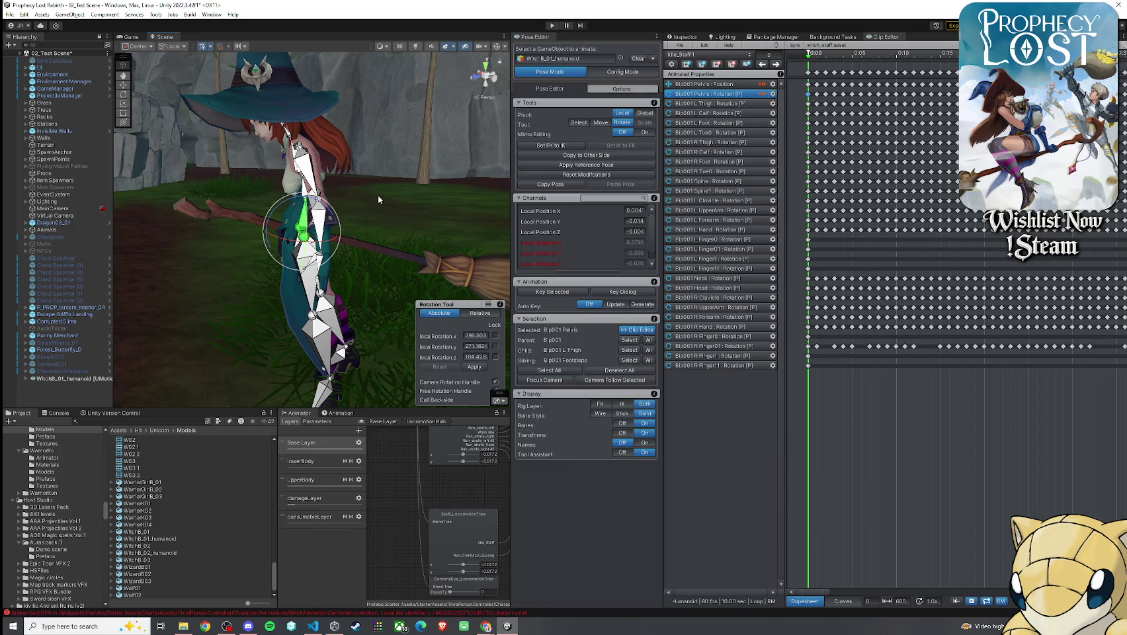
key(ctrl+z)
- Select Bip001 Spine and rotate it to tilt the torso
drag(314, 224, 384, 213)
drag(722, 215, 489, 209)
click(301, 174)
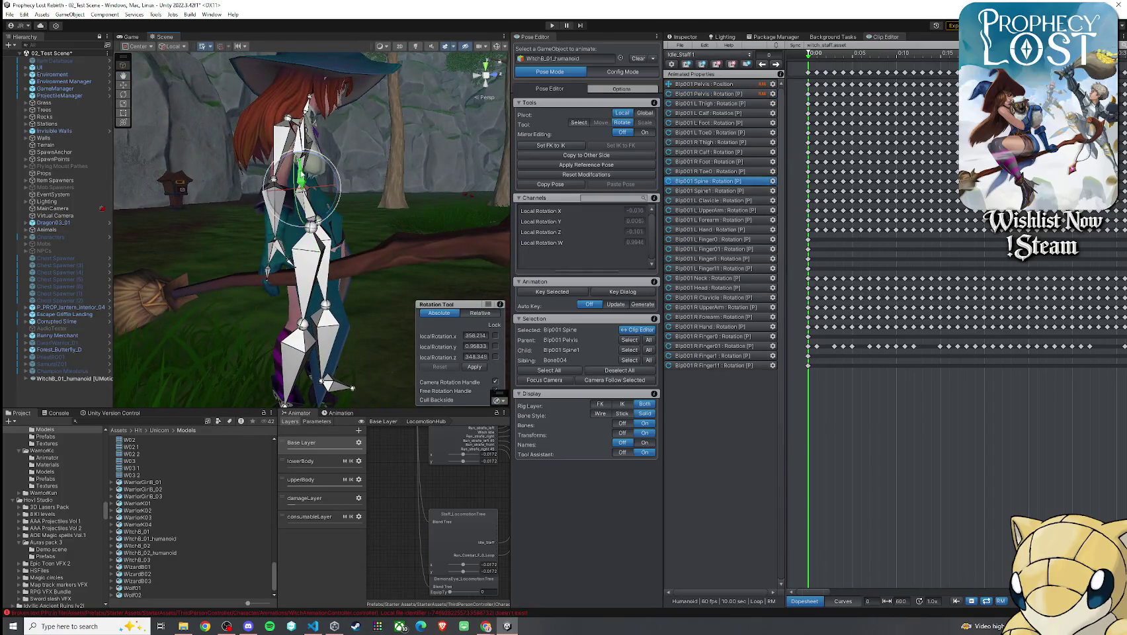
drag(323, 163, 357, 92)
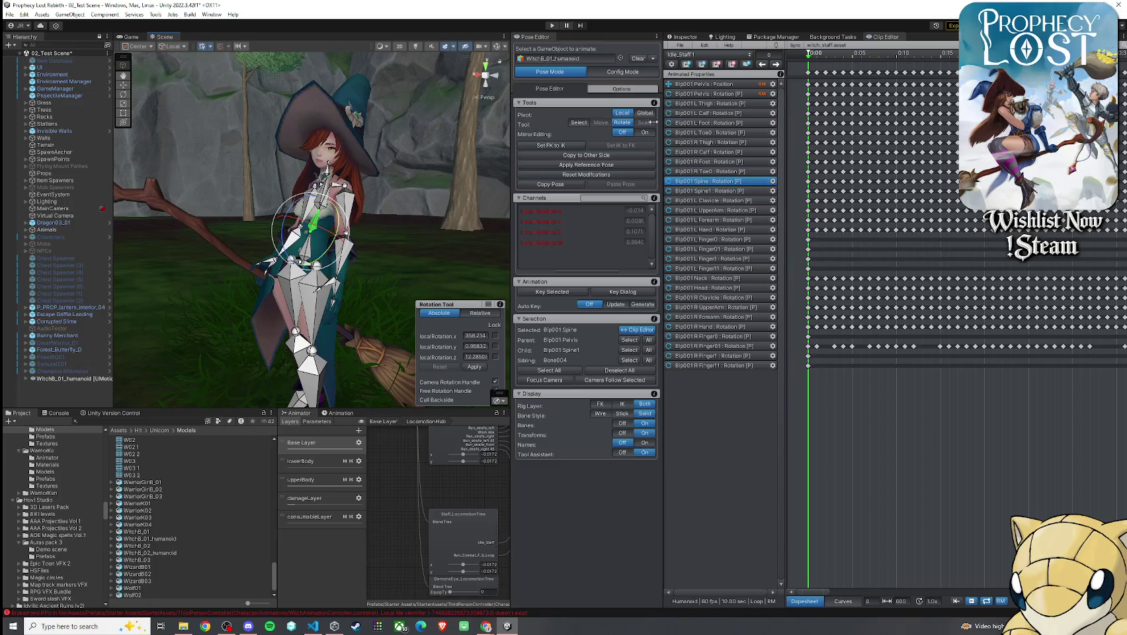
scroll(up, 3)
- Review the tilt around the torso, selecting Bip001 Spine1 and the pelvis in turn
click(357, 201)
drag(357, 202, 341, 238)
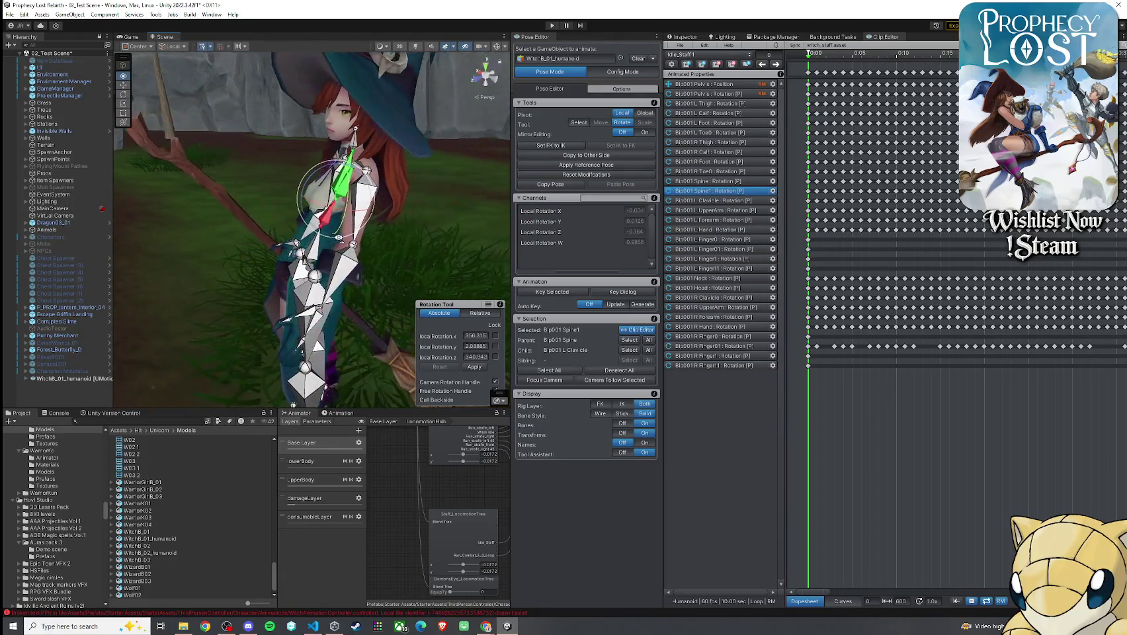
click(327, 252)
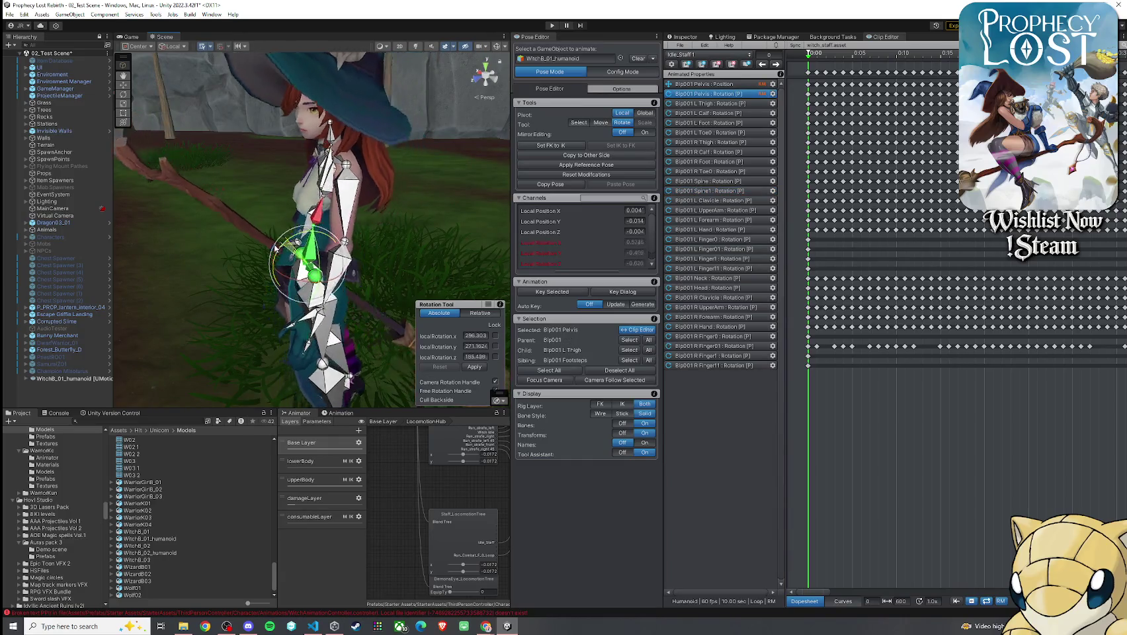
drag(327, 253, 294, 250)
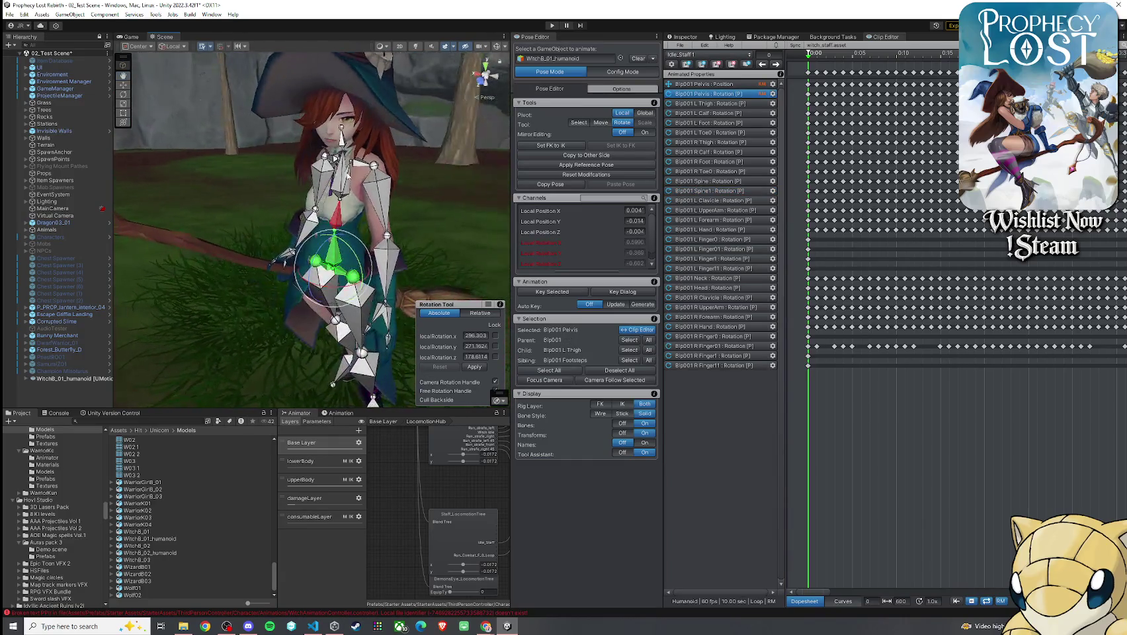
click(308, 174)
scroll(up, 3)
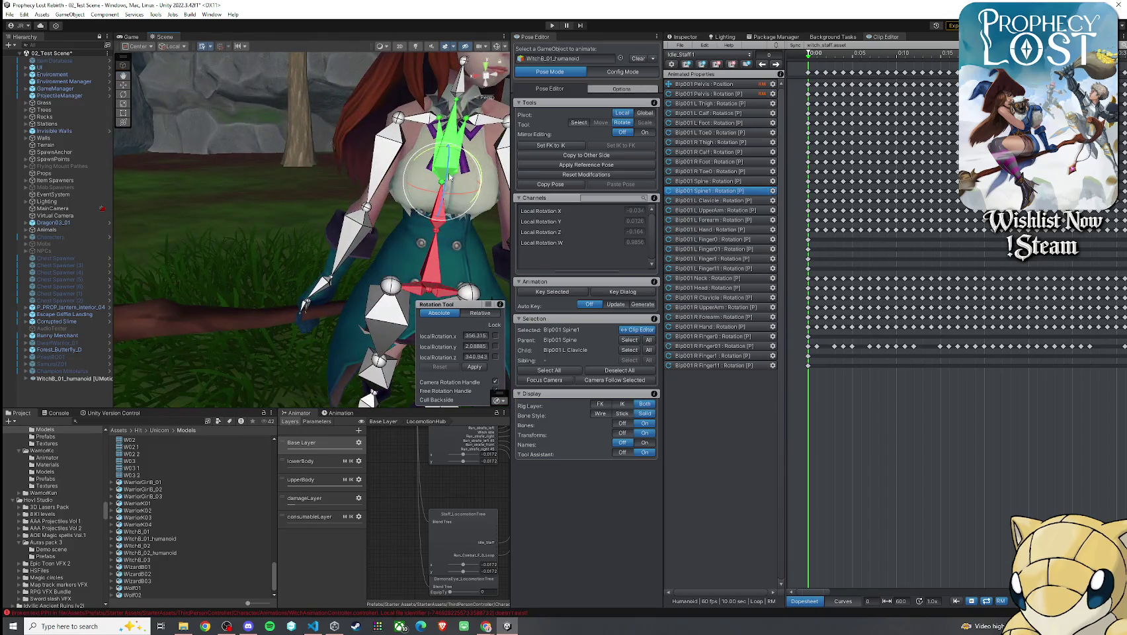
drag(450, 172, 337, 168)
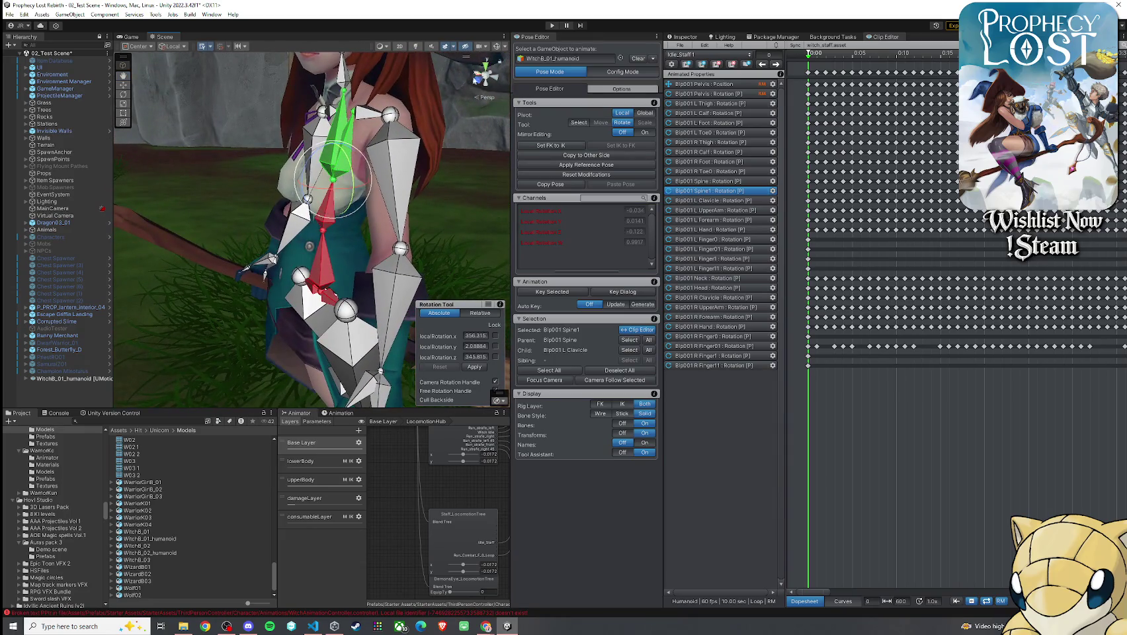
- Deselect the spine, view the rig and broom side-on, and select the left thigh
click(274, 102)
drag(257, 143, 289, 141)
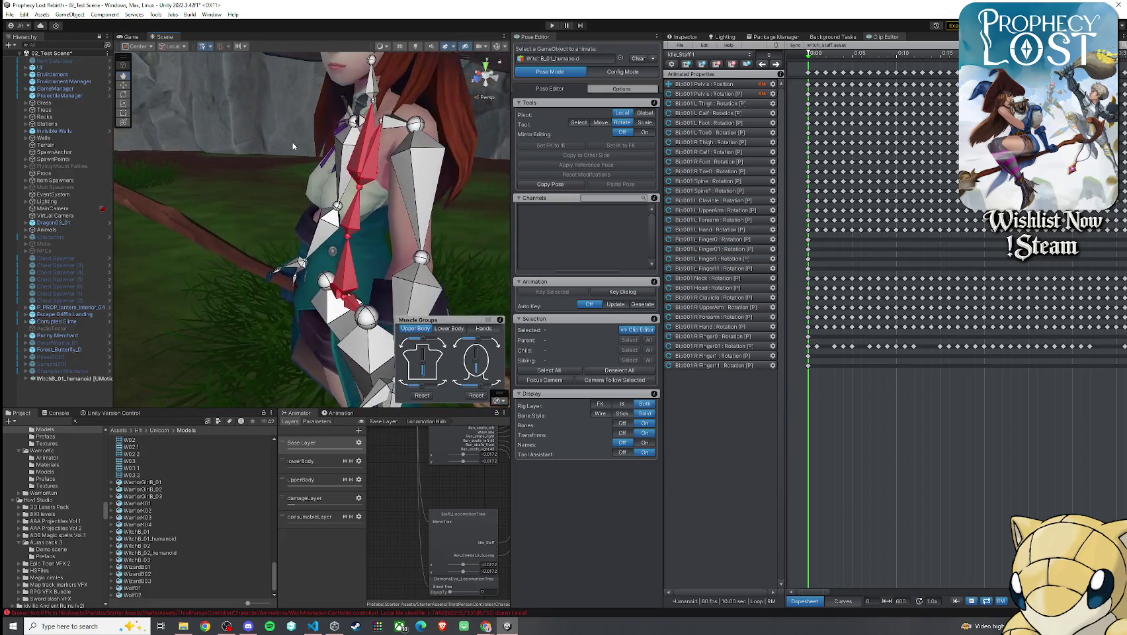
drag(443, 78, 417, 219)
click(418, 220)
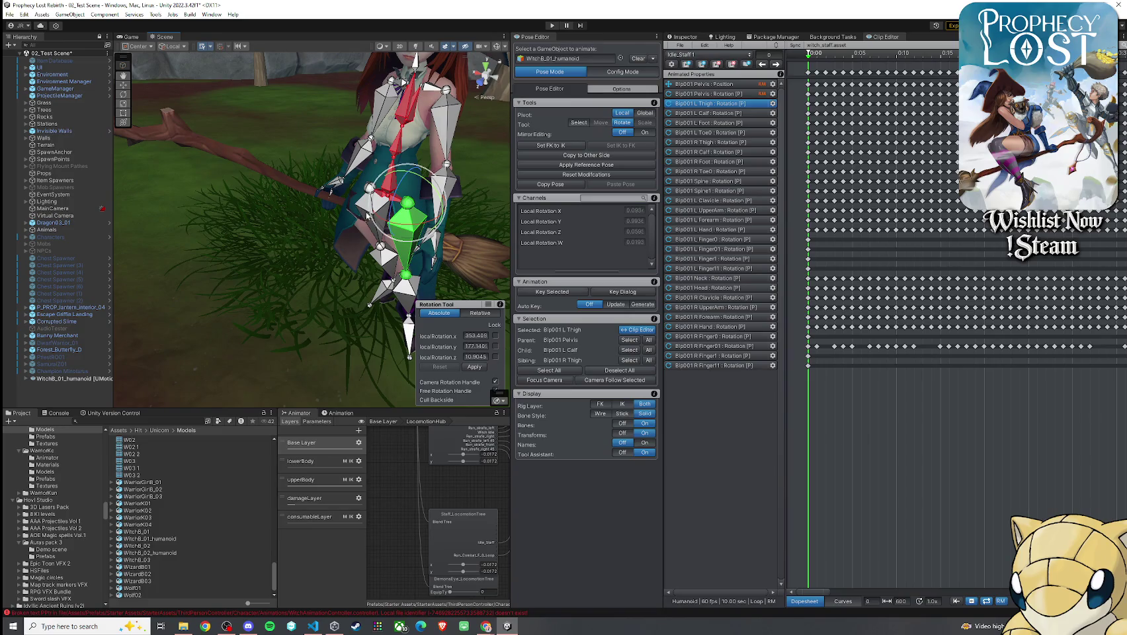
scroll(up, 3)
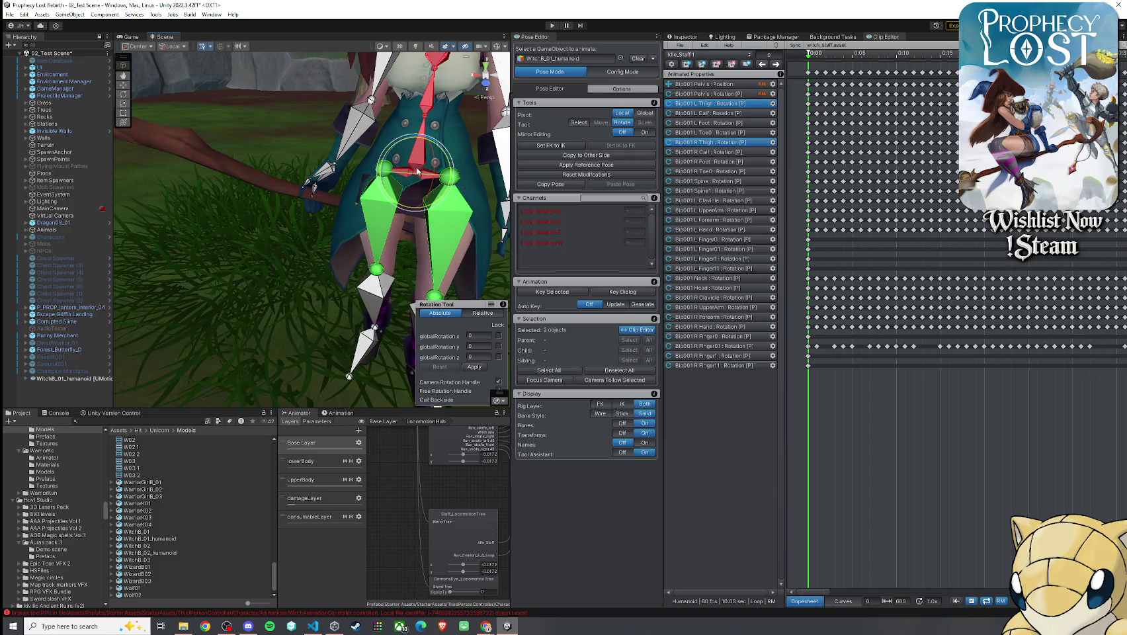
drag(418, 169, 271, 197)
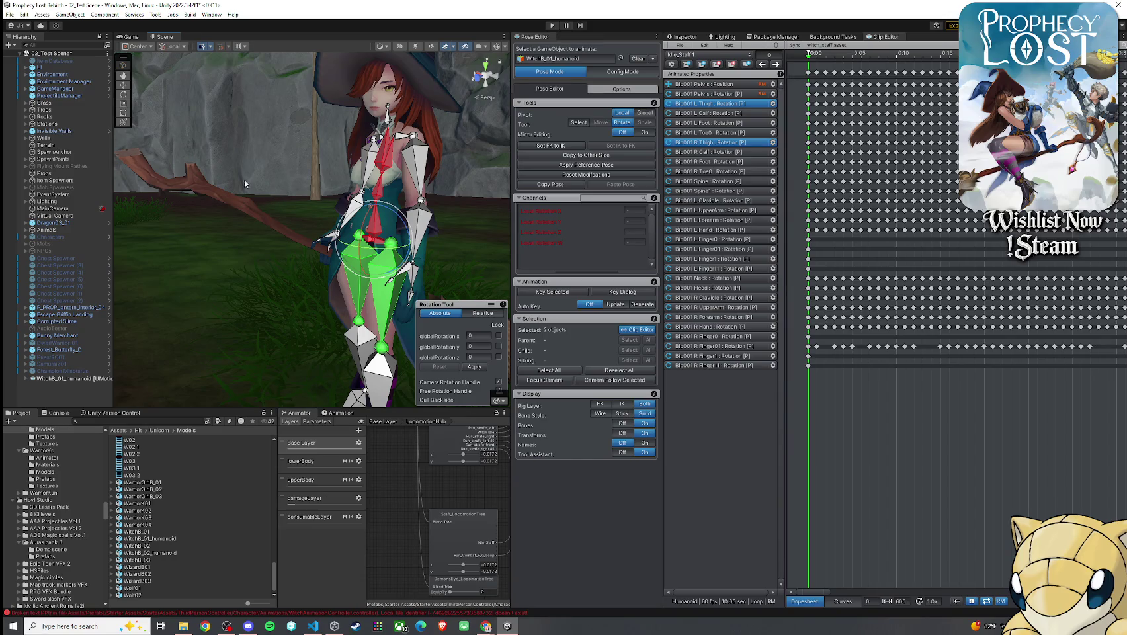
scroll(down, 3)
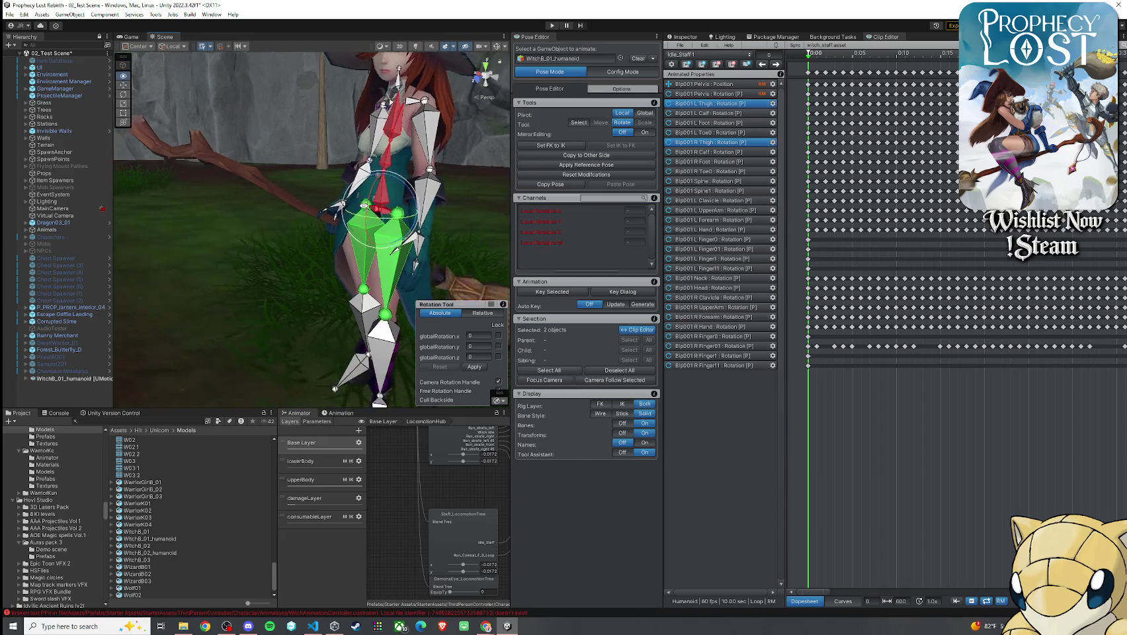
scroll(up, 3)
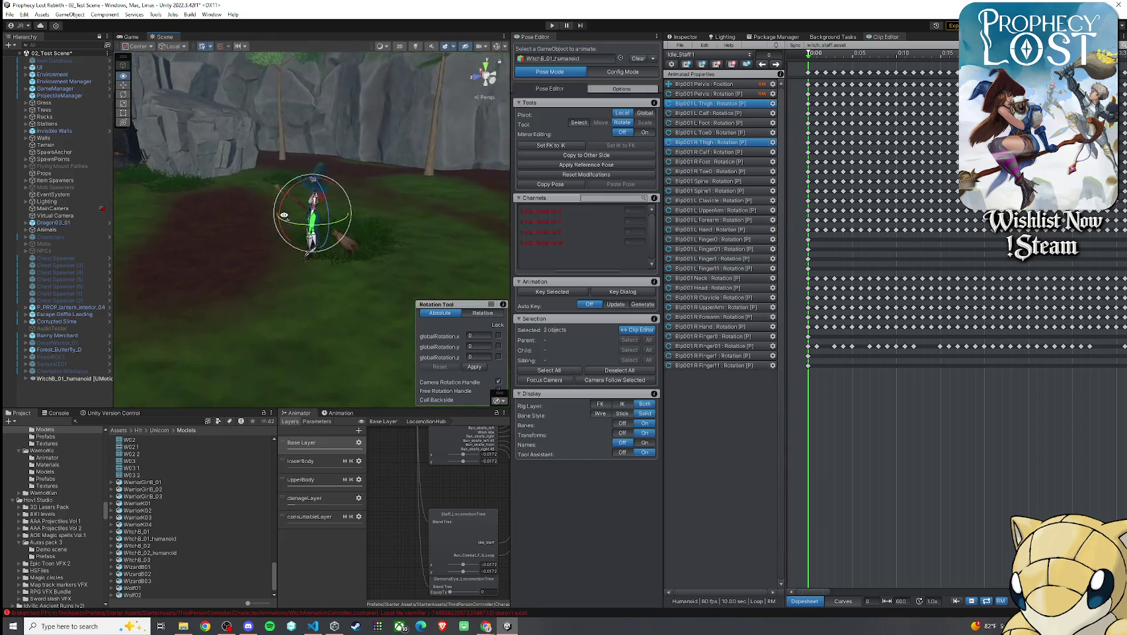
drag(274, 189, 558, 239)
click(366, 209)
drag(384, 212, 369, 144)
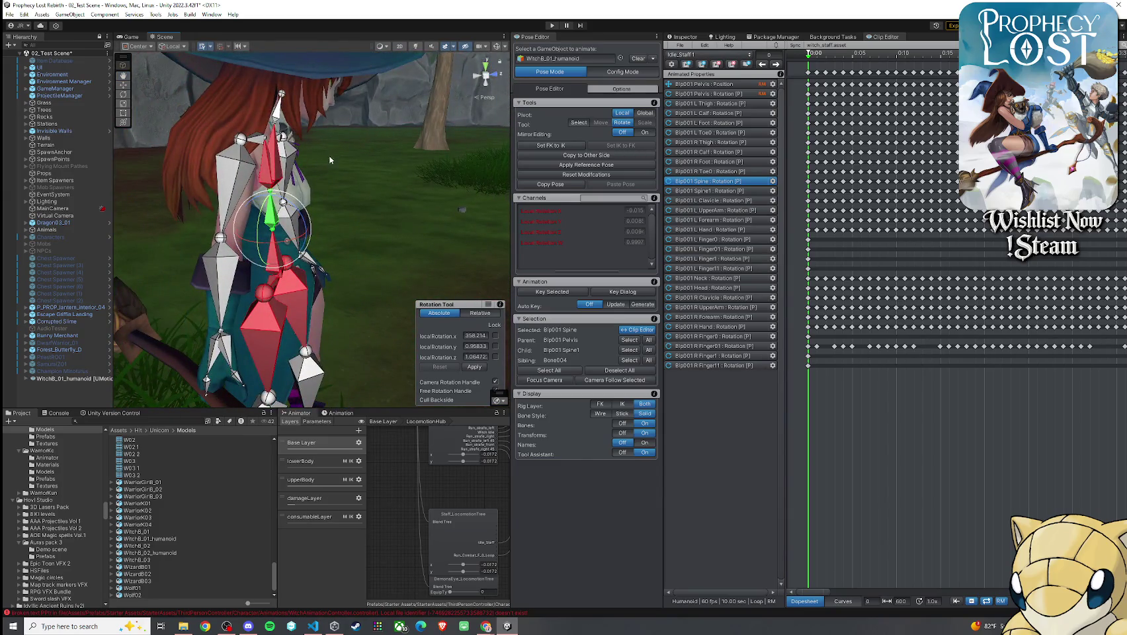
- Rotate Bip001 Spine1 to lean the upper body, then check the neck and side view
click(286, 166)
drag(295, 174, 289, 148)
click(254, 112)
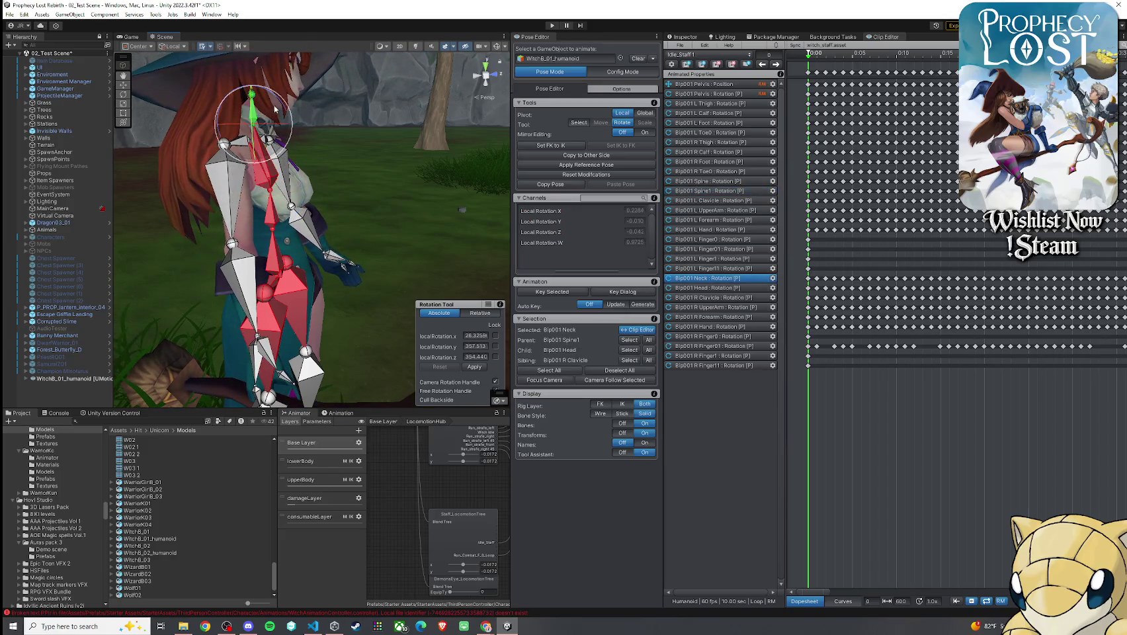
drag(284, 111, 285, 161)
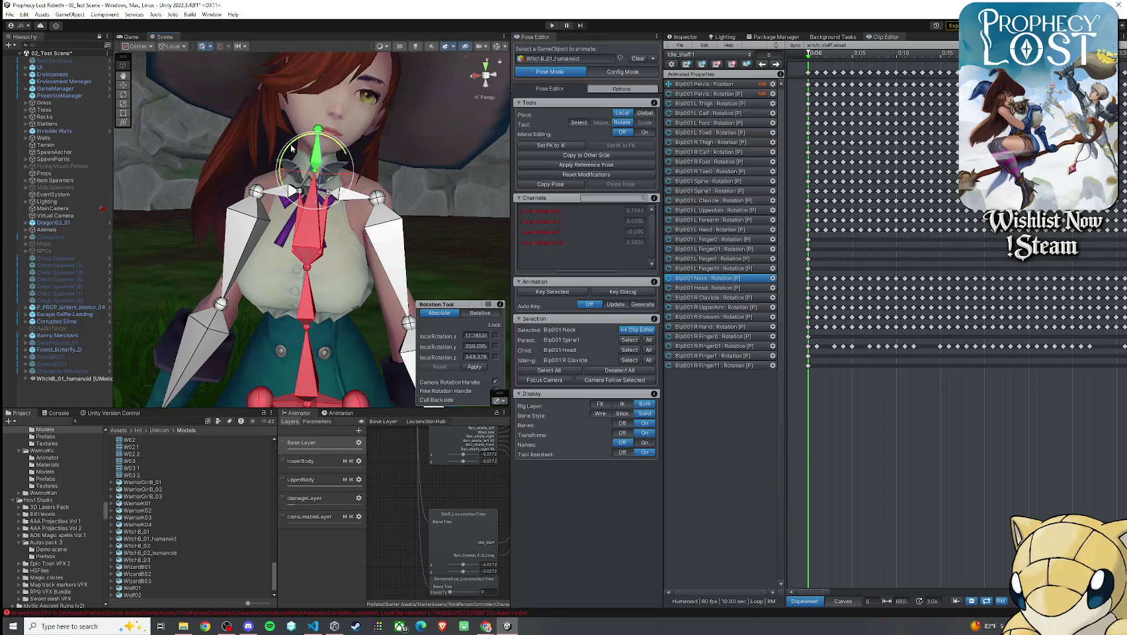
scroll(down, 3)
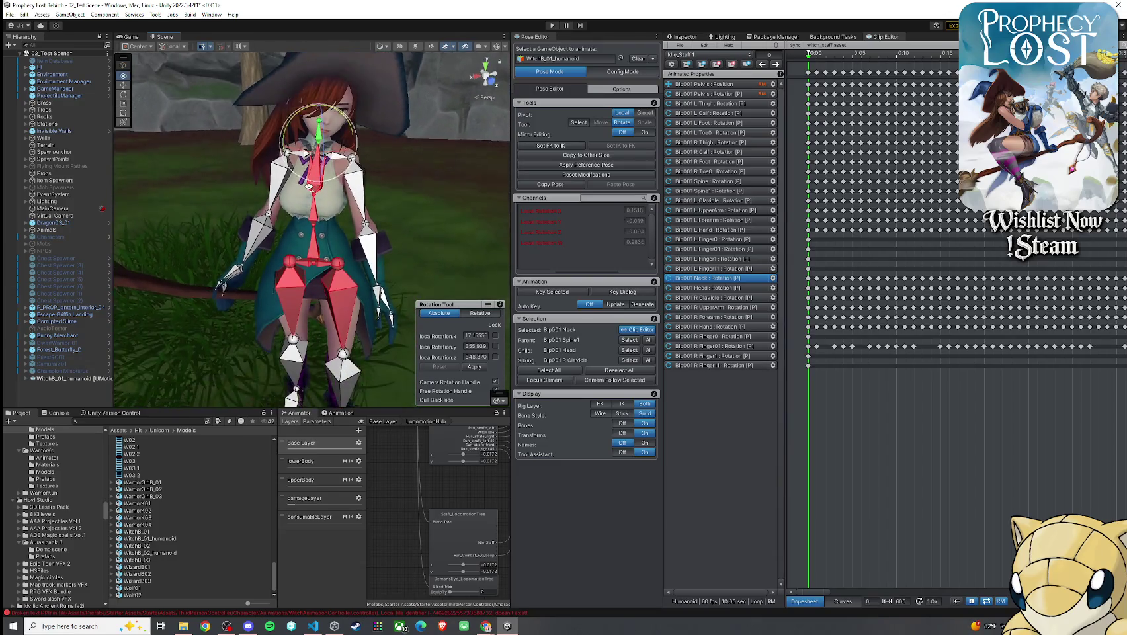
scroll(up, 3)
click(379, 156)
scroll(down, 3)
drag(379, 157, 463, 184)
scroll(up, 3)
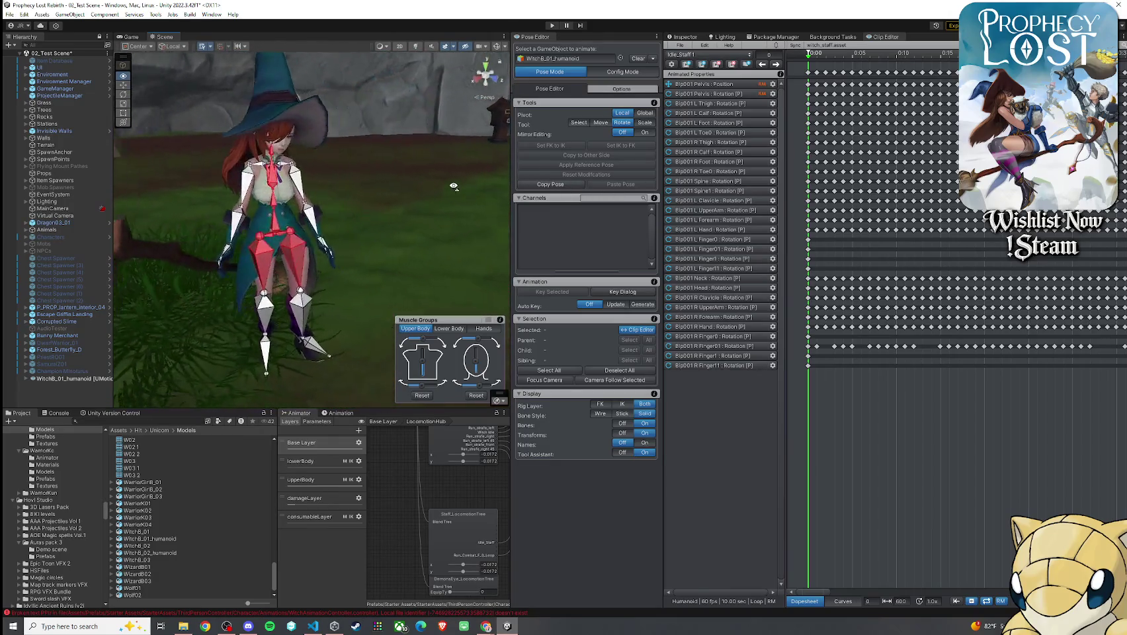
- Key all channels of every bone at frame 0 and preview the pose along the clip
key(ctrl+a)
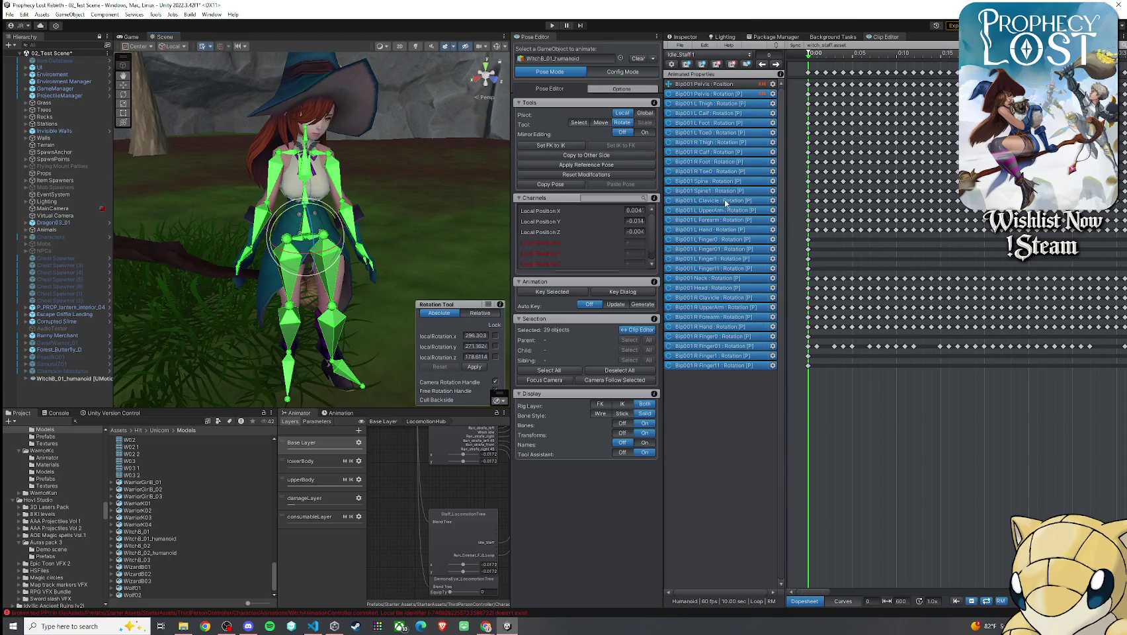
click(567, 293)
click(599, 308)
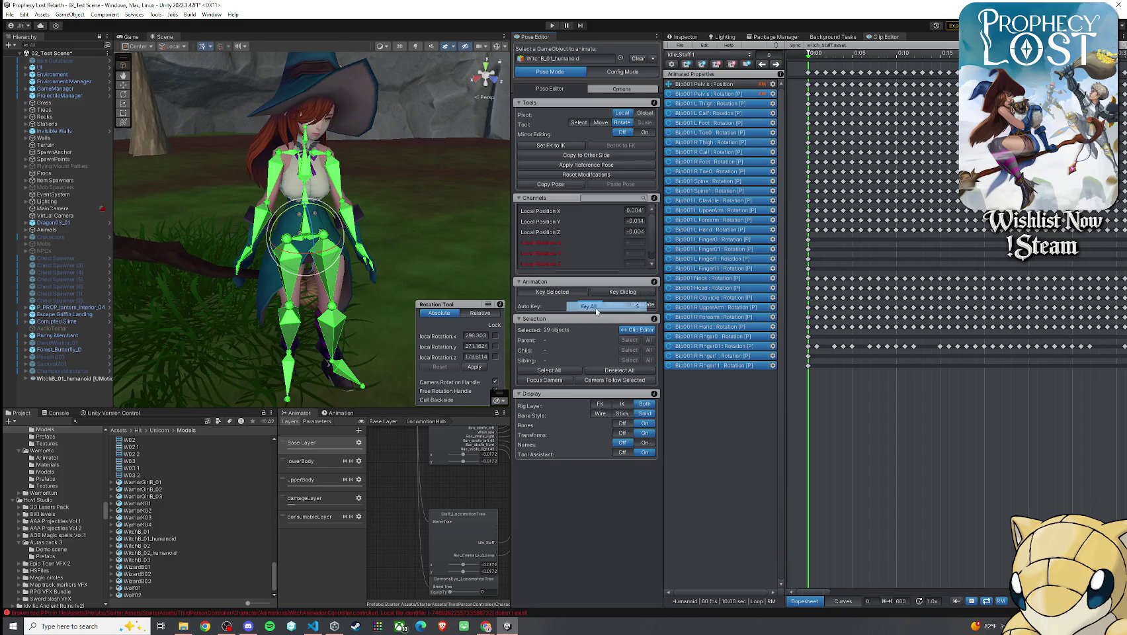
click(817, 54)
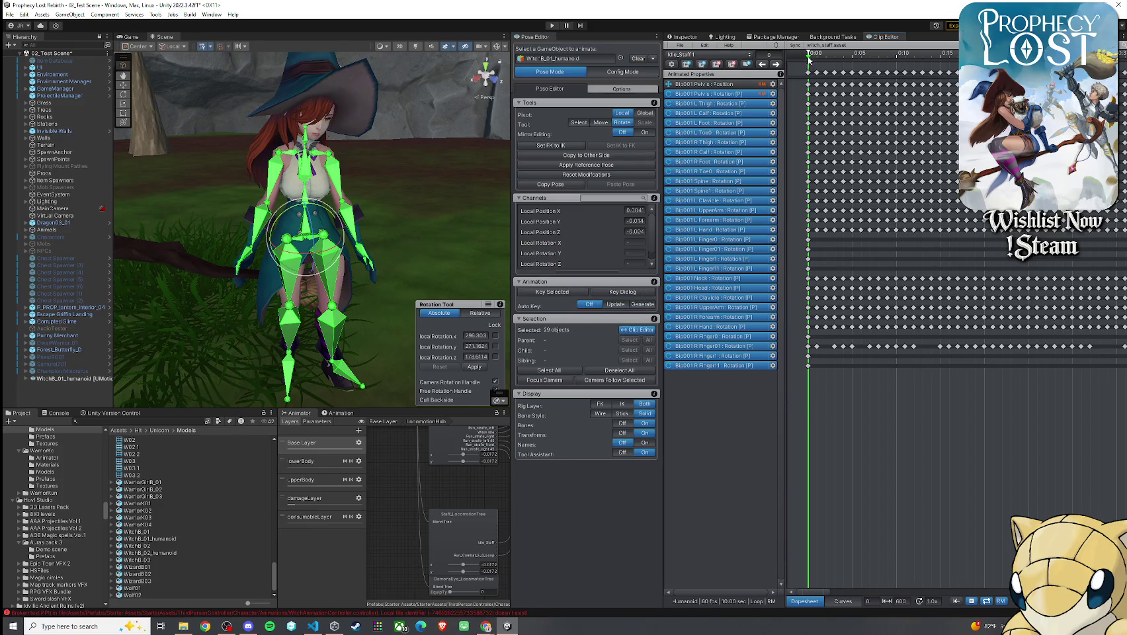
drag(816, 59, 848, 71)
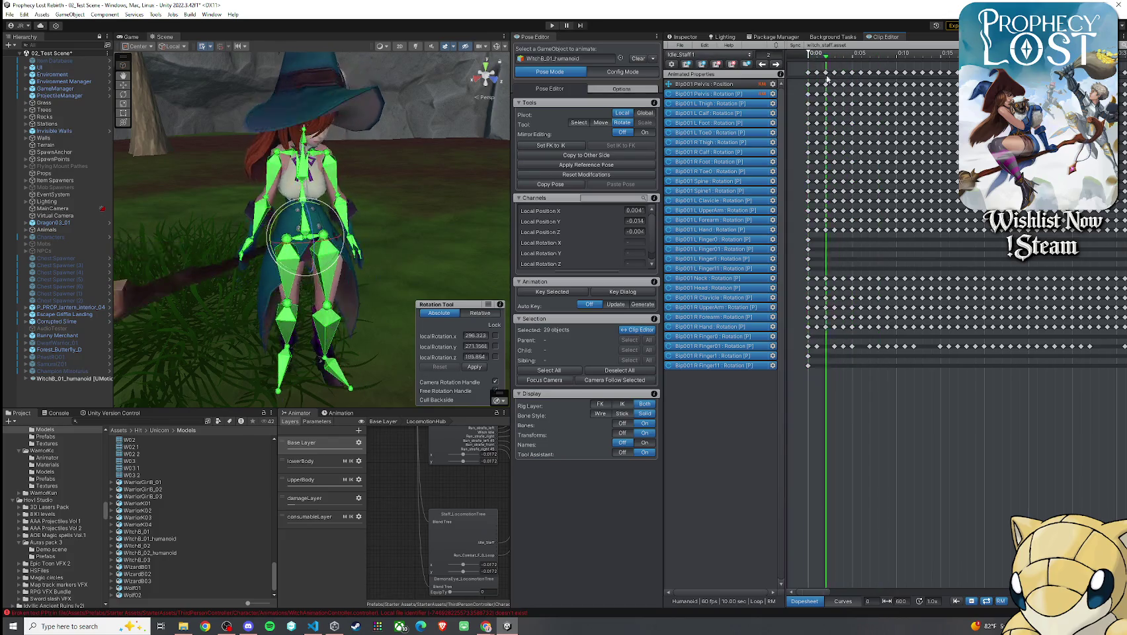
drag(374, 216, 723, 250)
key(f)
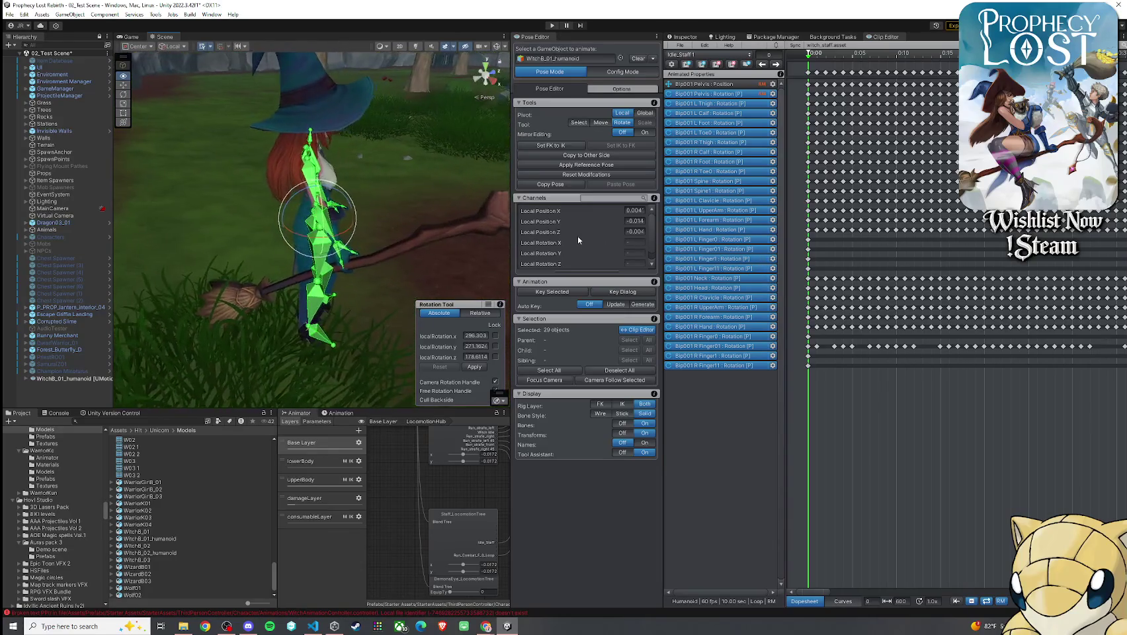
click(816, 59)
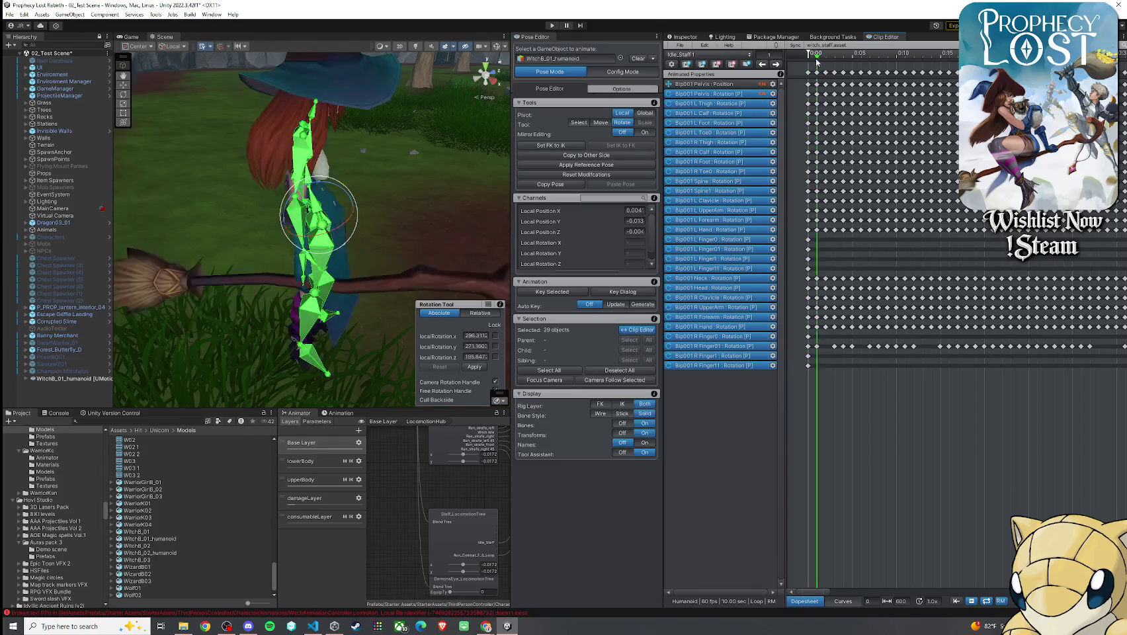
click(810, 60)
drag(408, 159, 284, 142)
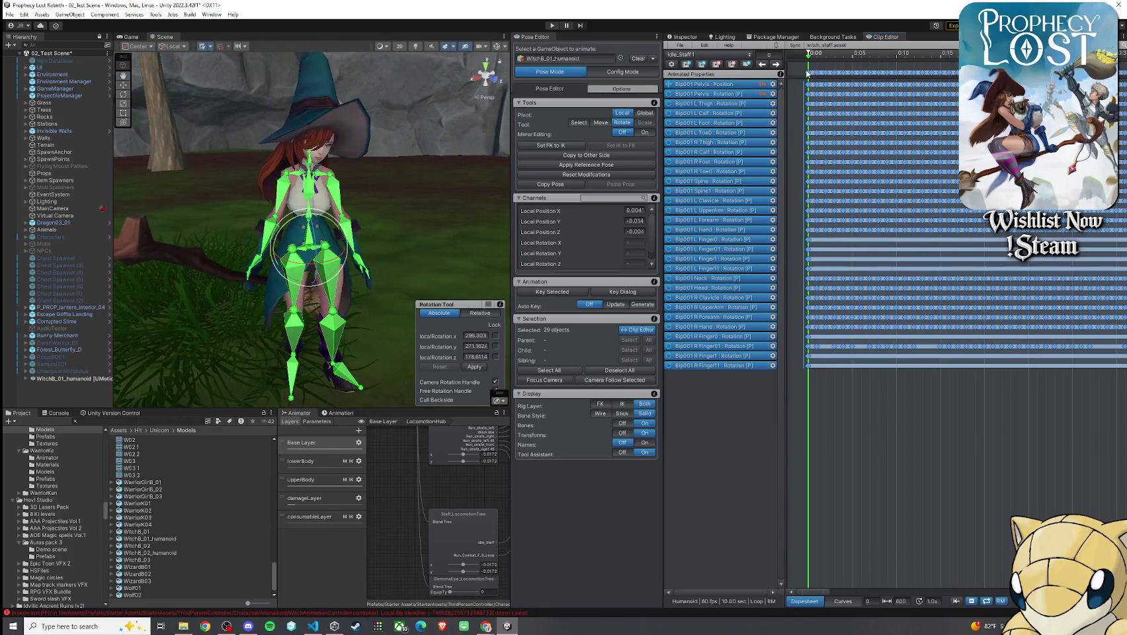
- Reselect all 29 bones, go to frame 600, and apply the starting pose there
click(854, 389)
click(807, 72)
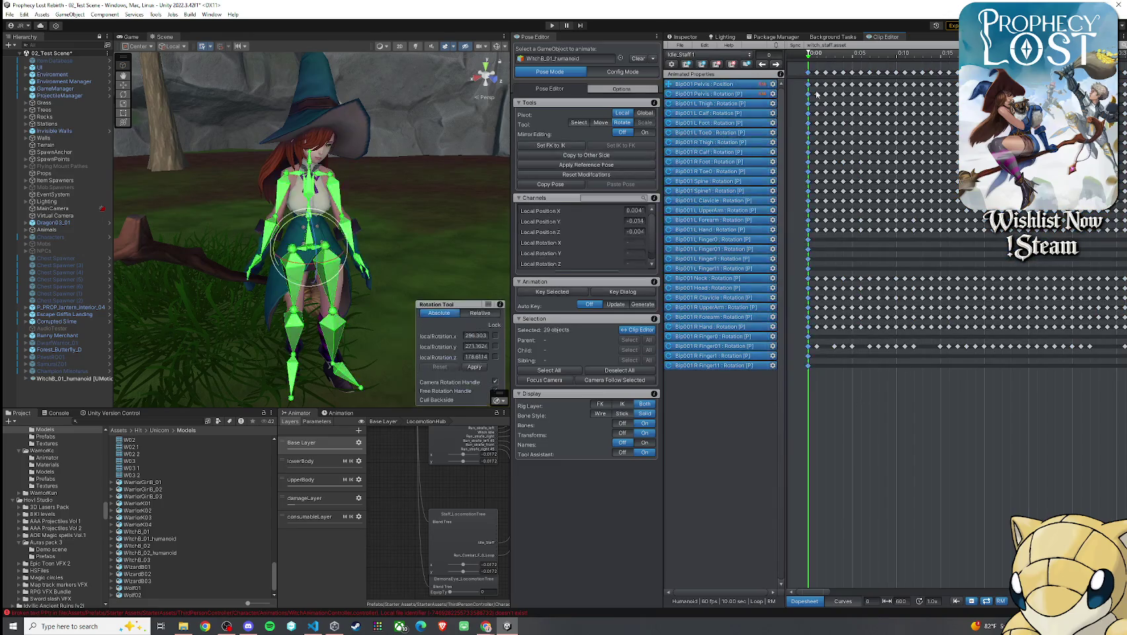
scroll(down, 3)
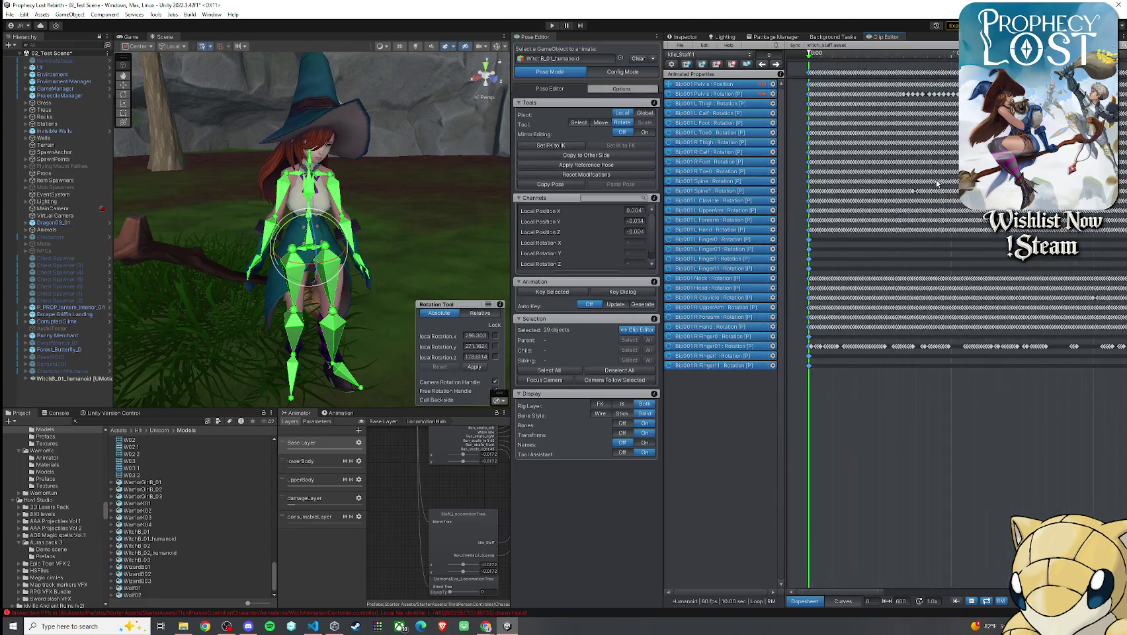
scroll(down, 3)
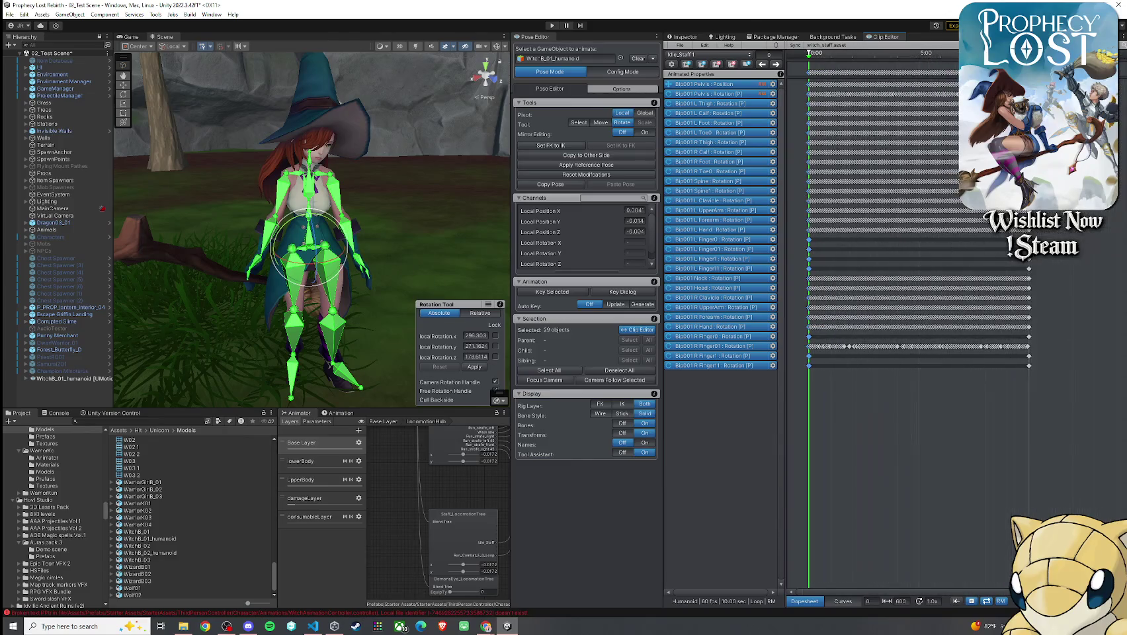
drag(812, 58, 1029, 57)
scroll(up, 3)
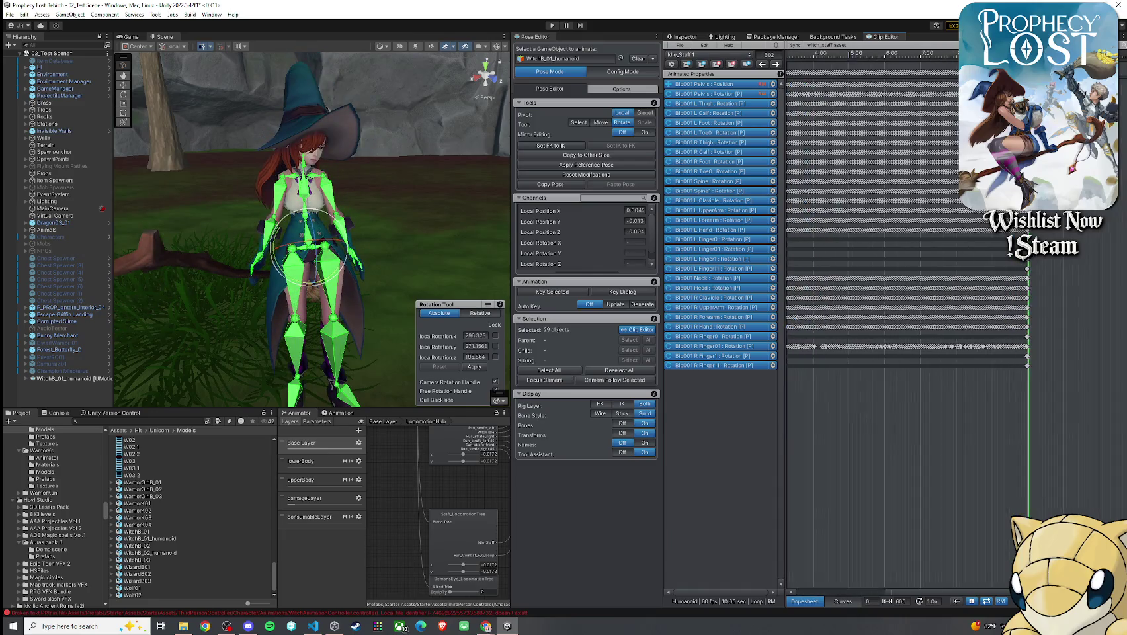
key(comma)
key(comma)
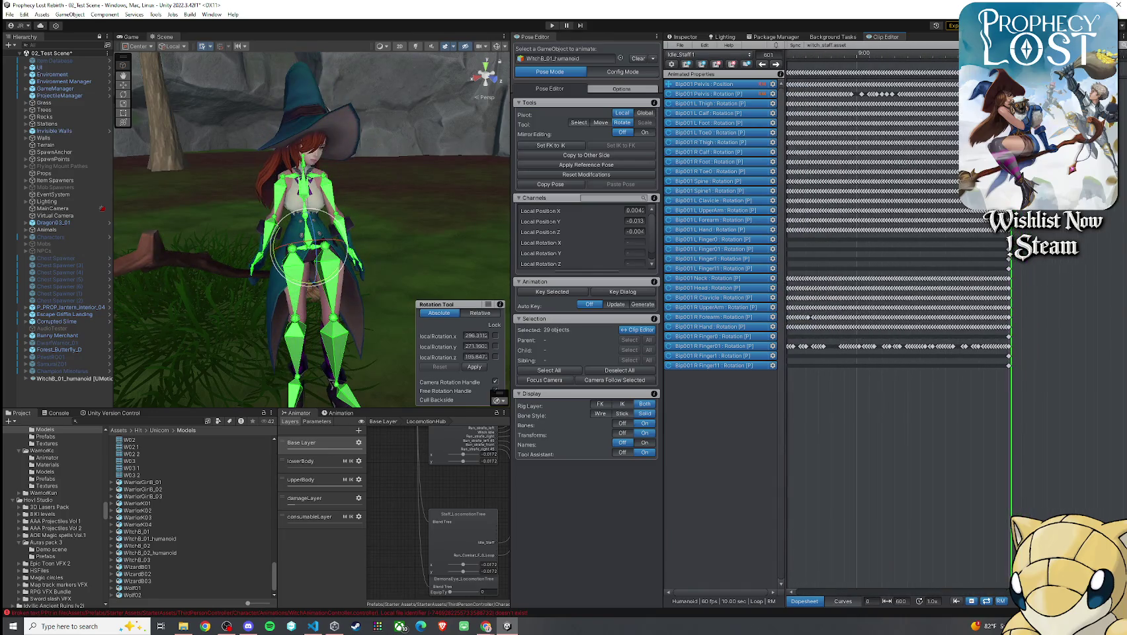
key(ctrl+z)
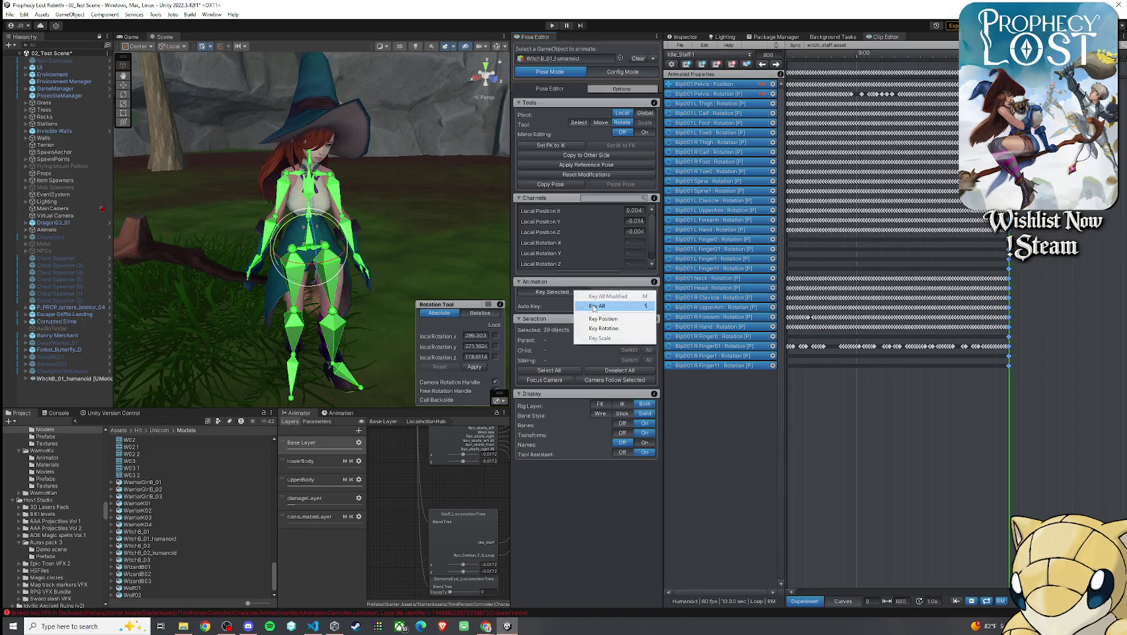
- Switch to the Move tool and bring the playhead back to frame 583
key(w)
scroll(down, 3)
scroll(up, 3)
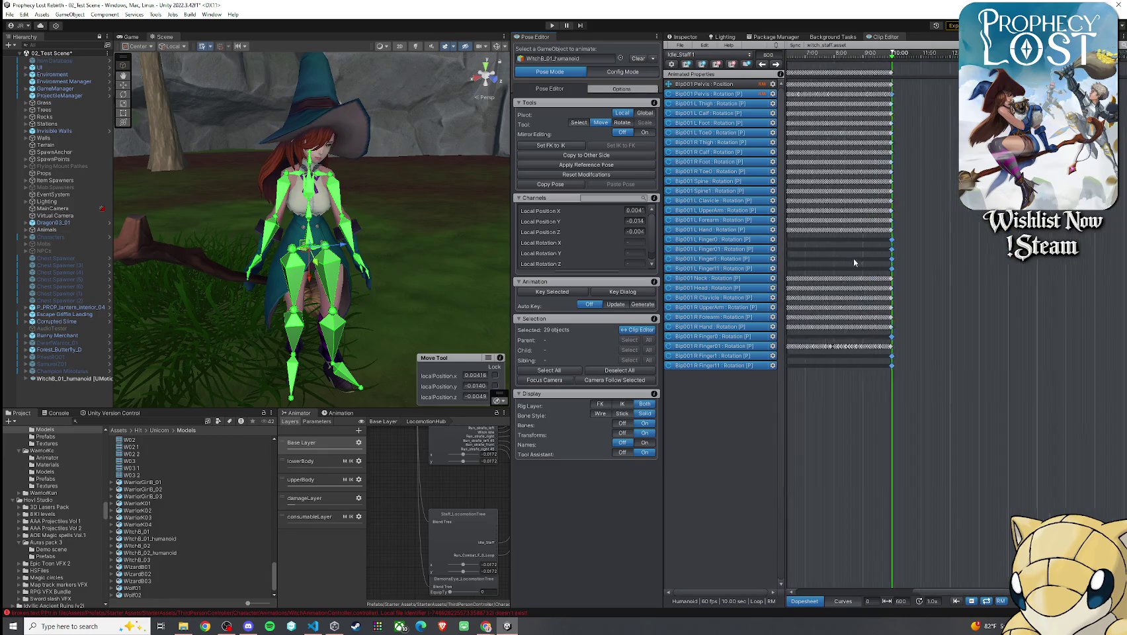
scroll(down, 3)
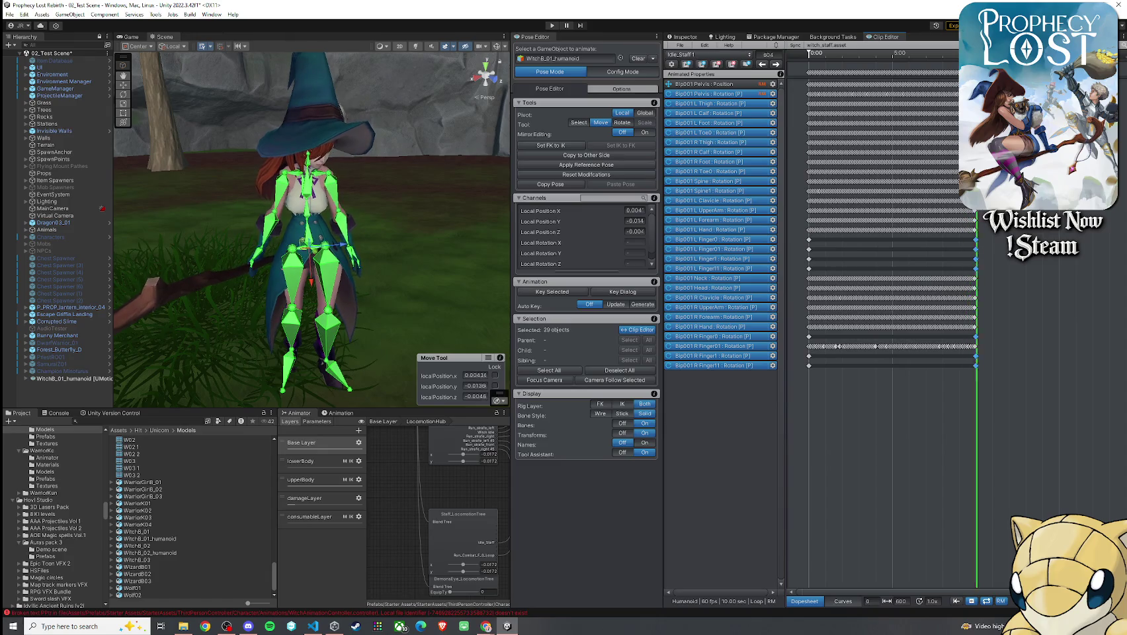
scroll(up, 3)
scroll(up, 3)
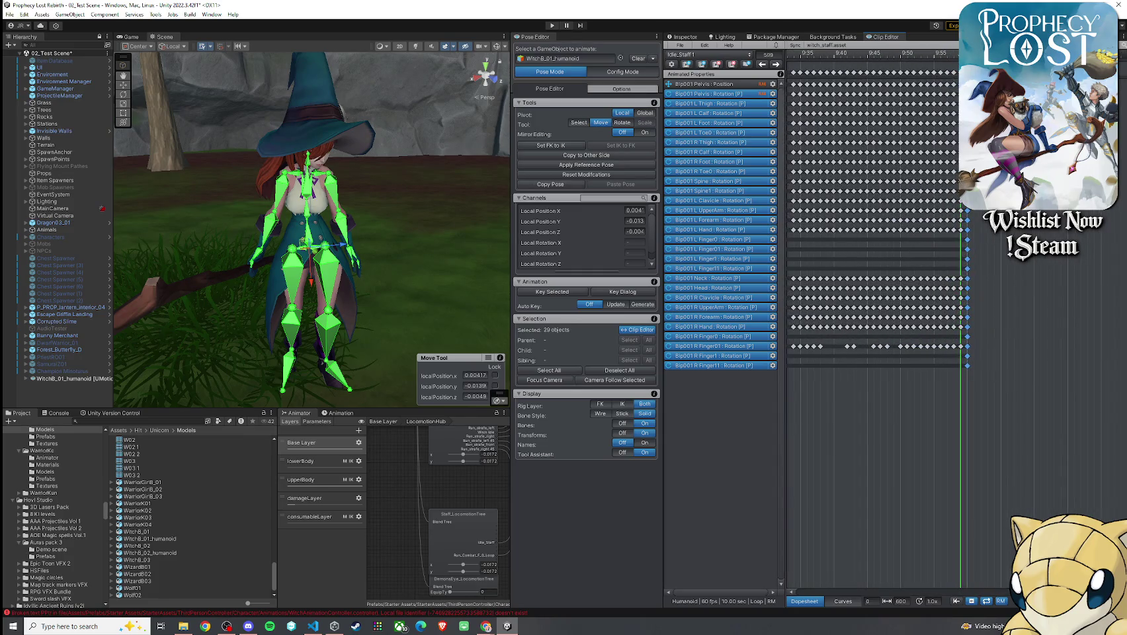
drag(961, 56, 850, 102)
scroll(down, 3)
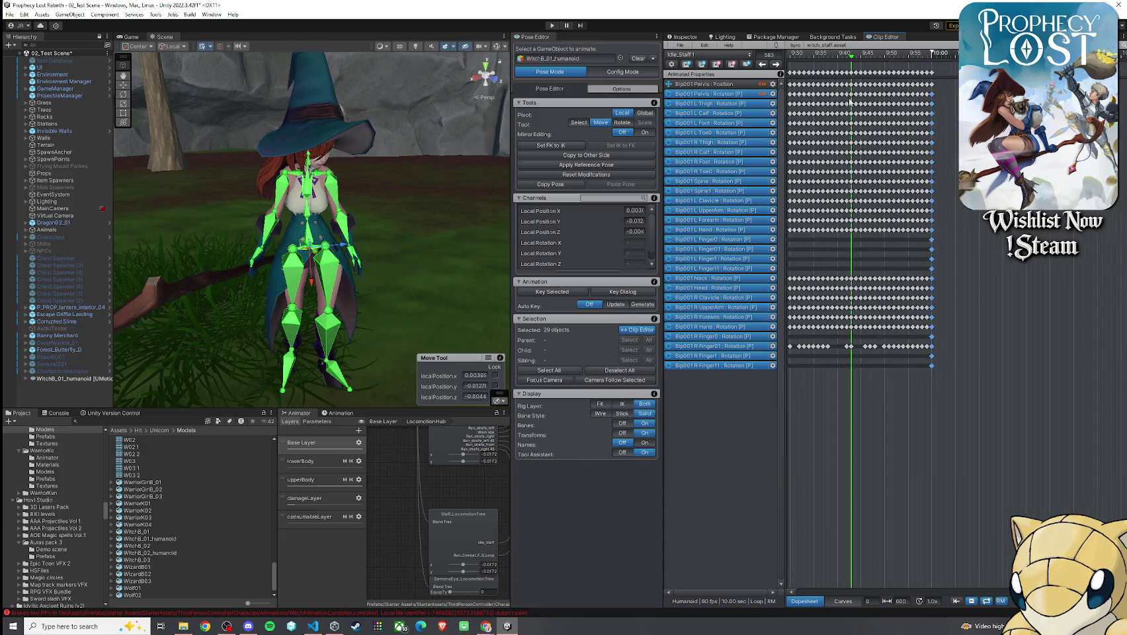
scroll(down, 3)
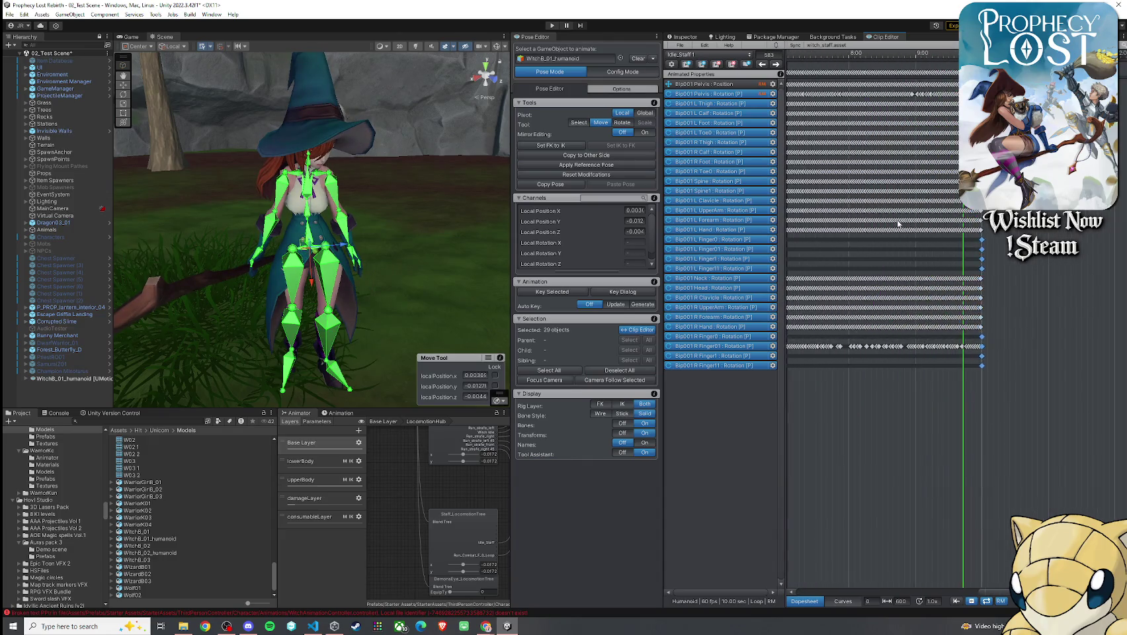
scroll(down, 3)
scroll(down, 3)
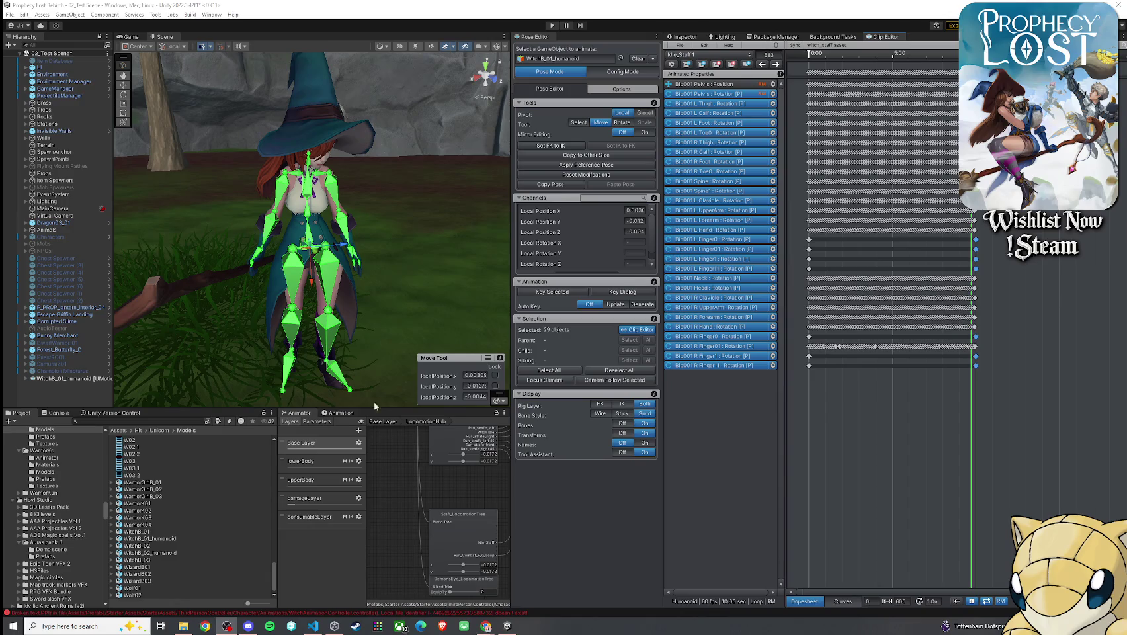
- Preview the pose up to frame 54, return to frame 0, and view from behind
drag(271, 370, 596, 340)
drag(975, 71, 824, 73)
drag(396, 159, 397, 165)
drag(825, 63, 811, 64)
drag(423, 165, 69, 184)
scroll(up, 3)
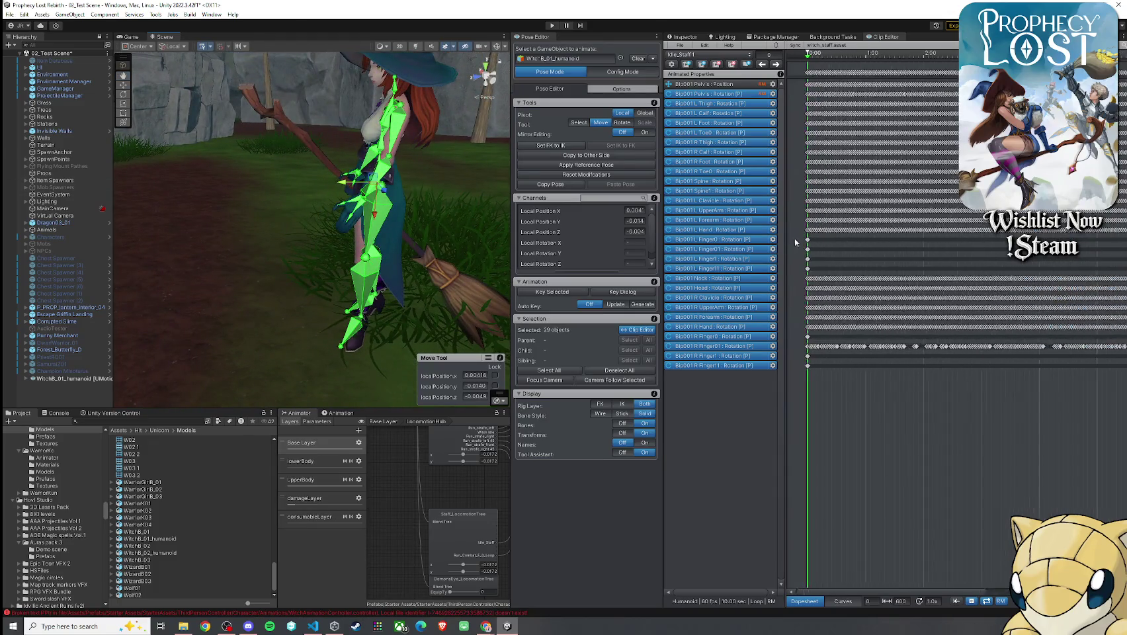
- Select the left thigh with the Rotate tool and add the right thigh to the selection
click(387, 226)
key(e)
drag(386, 227, 720, 217)
click(426, 216)
drag(377, 210, 357, 232)
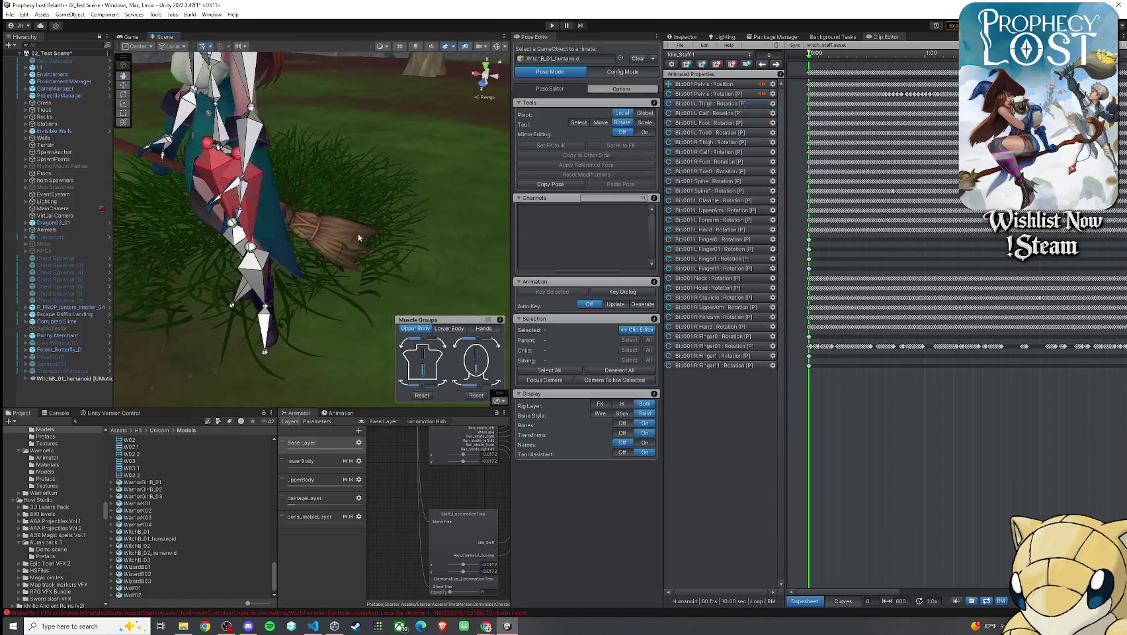
- Key the rotation channels of all 29 selected bones
drag(330, 277, 291, 262)
scroll(up, 3)
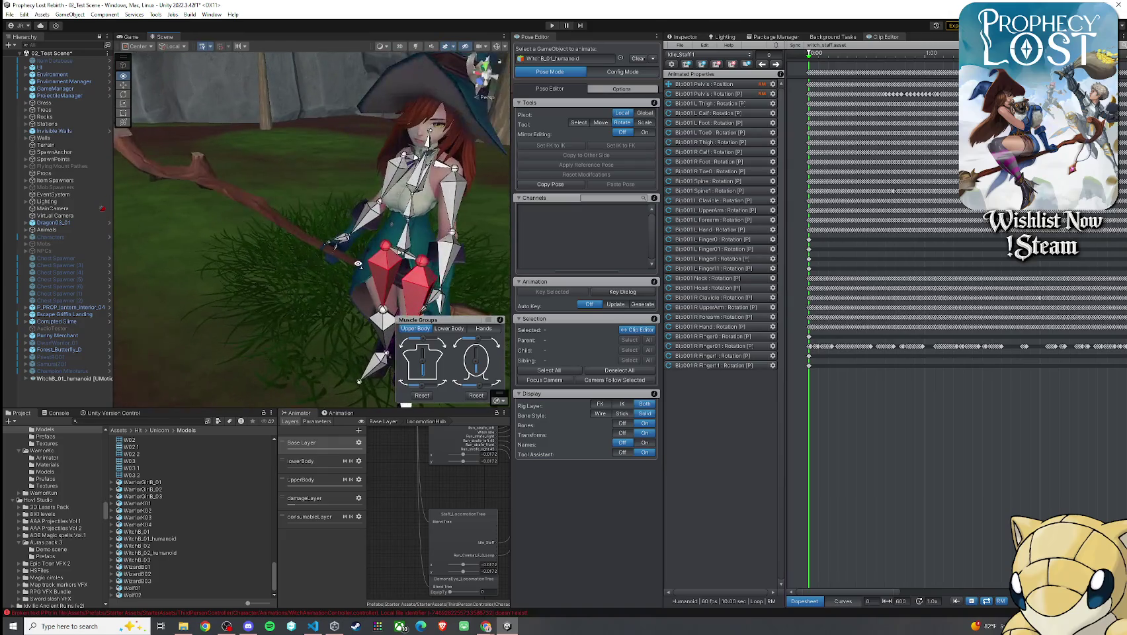
scroll(down, 3)
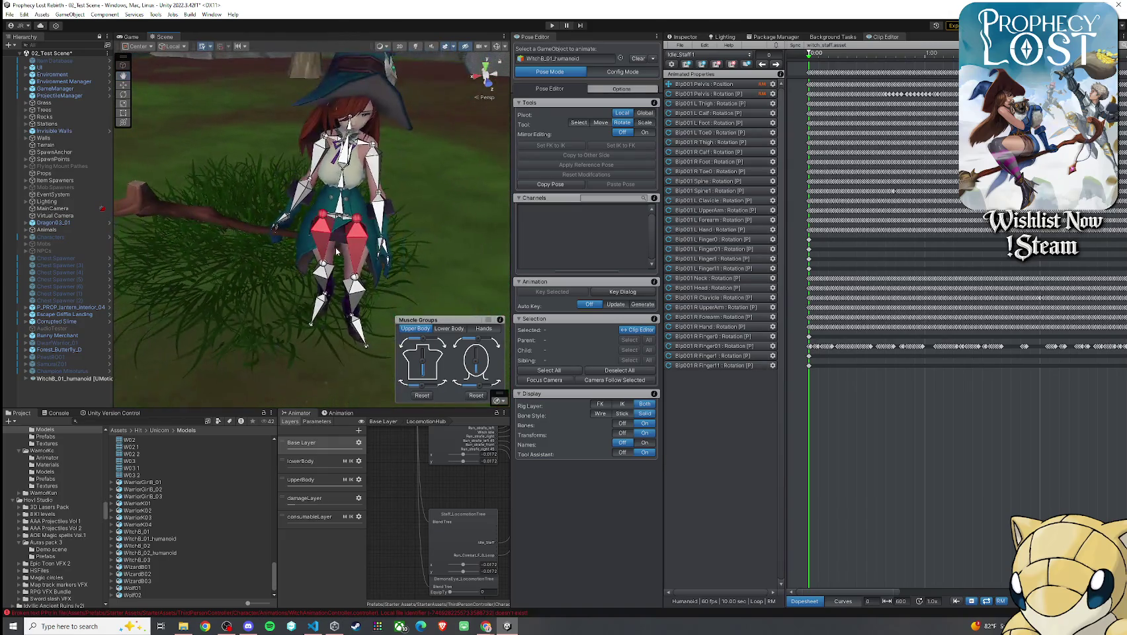
key(ctrl+a)
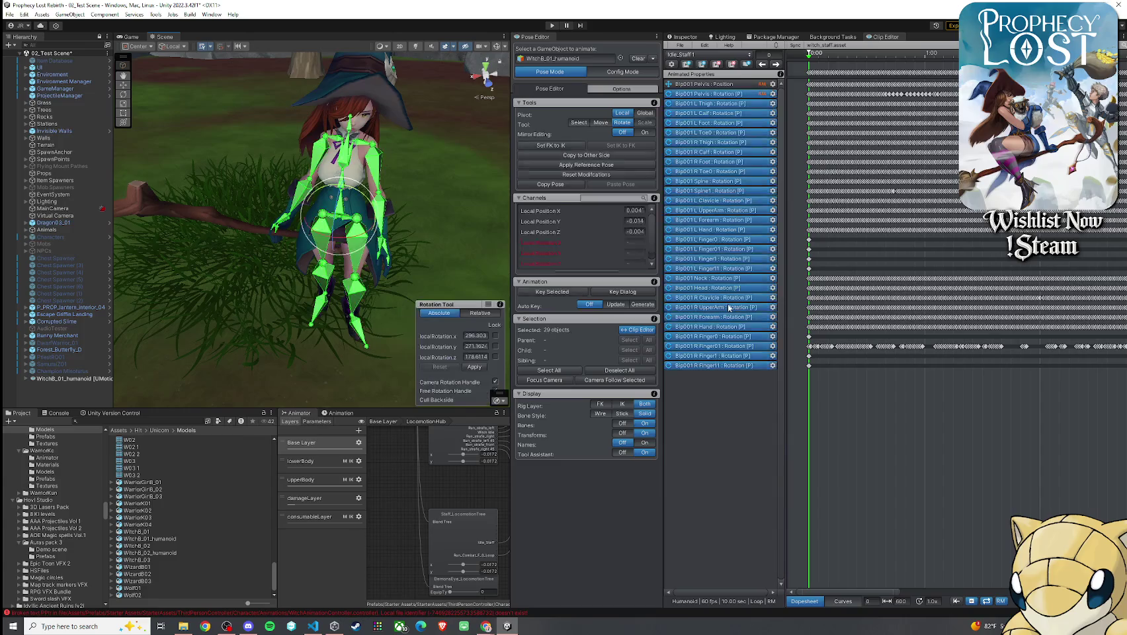
click(589, 305)
click(605, 318)
- Jump to the last frame, 600, switch to Move, and step to 599 and back
scroll(up, 3)
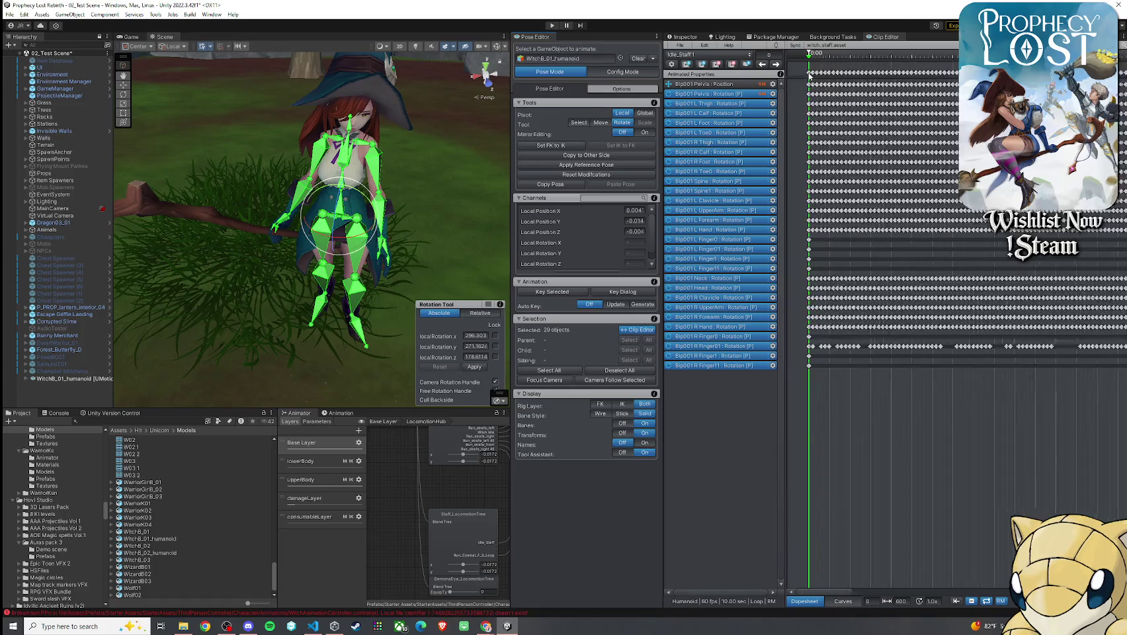
scroll(down, 3)
scroll(up, 3)
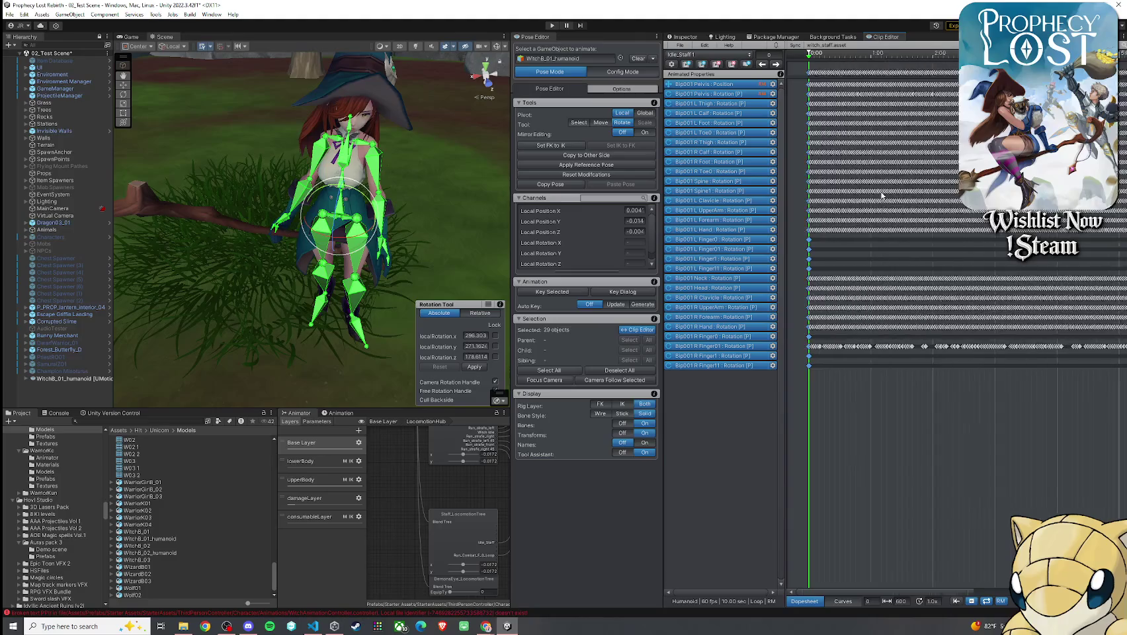
scroll(up, 3)
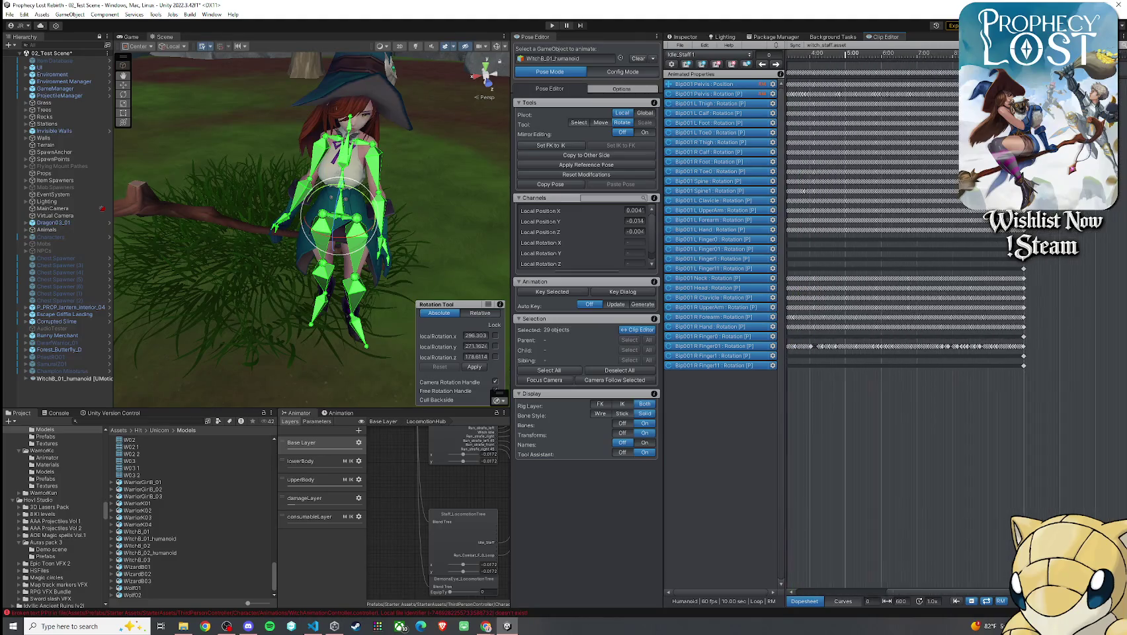
scroll(up, 3)
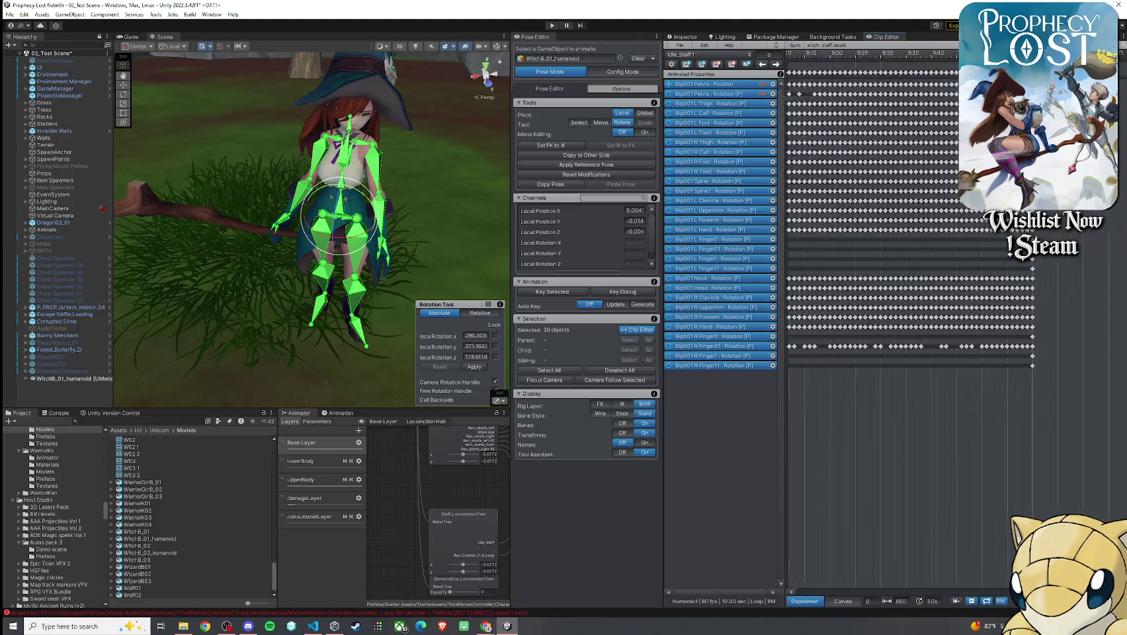
click(1034, 53)
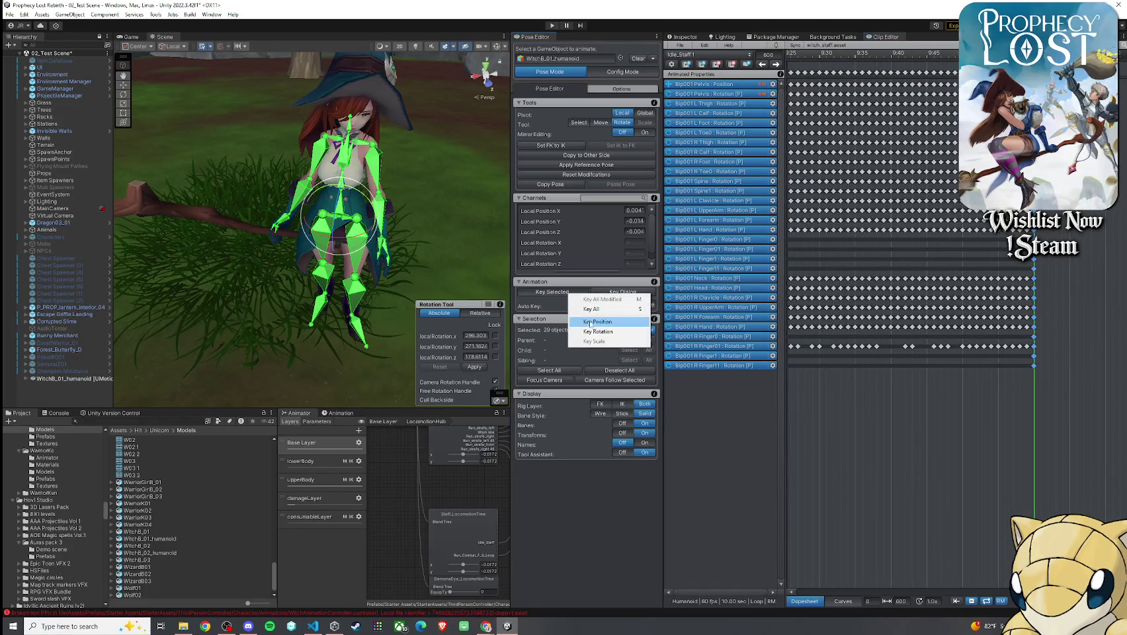
key(w)
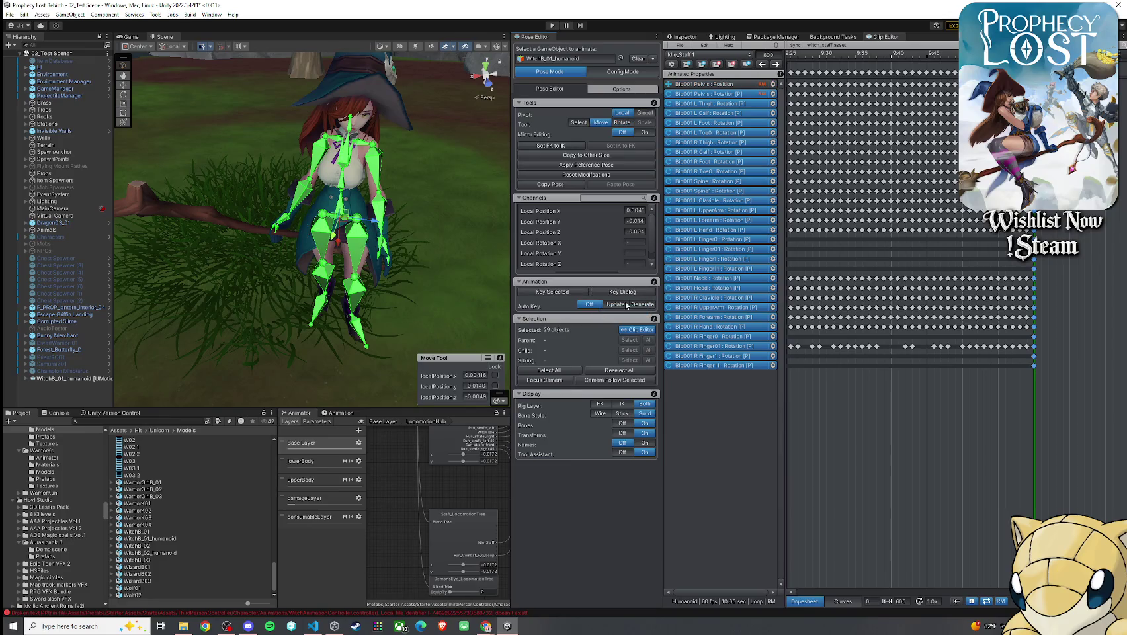
key(comma)
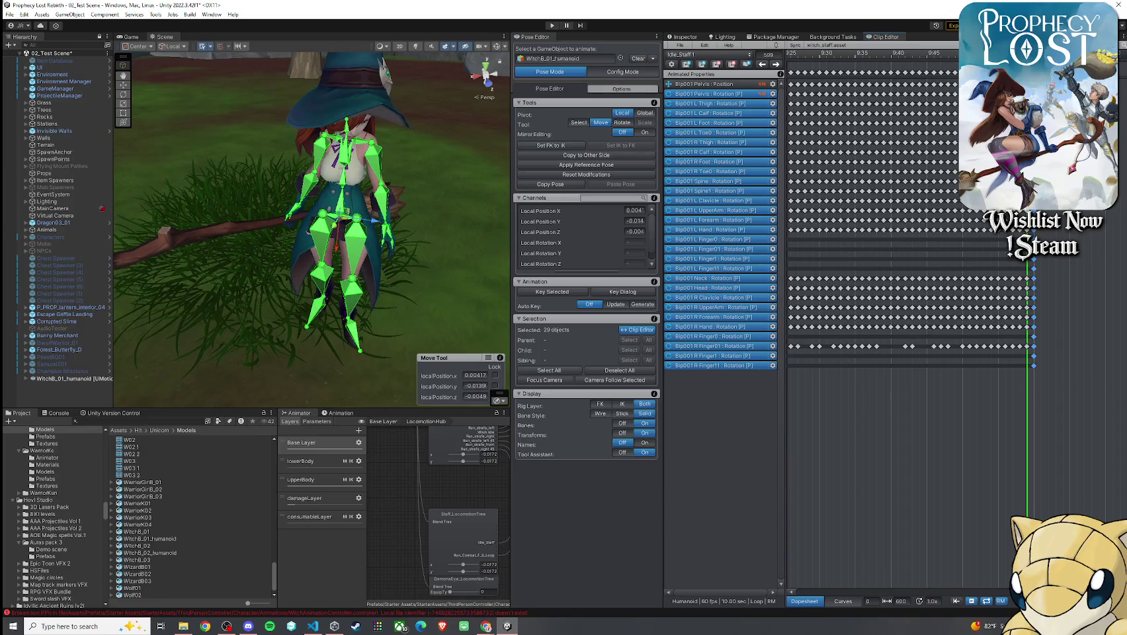
key(period)
drag(380, 149, 350, 119)
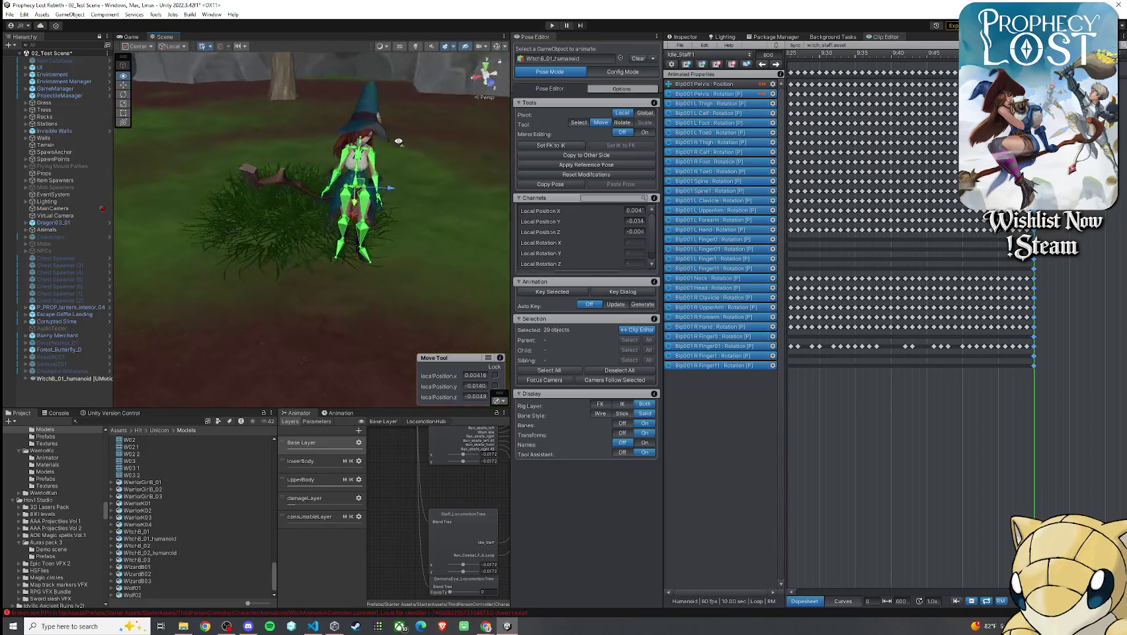
- Zoom out the dopesheet and play back the Idle_Staff1 clip, then move in close on the witch
scroll(up, 3)
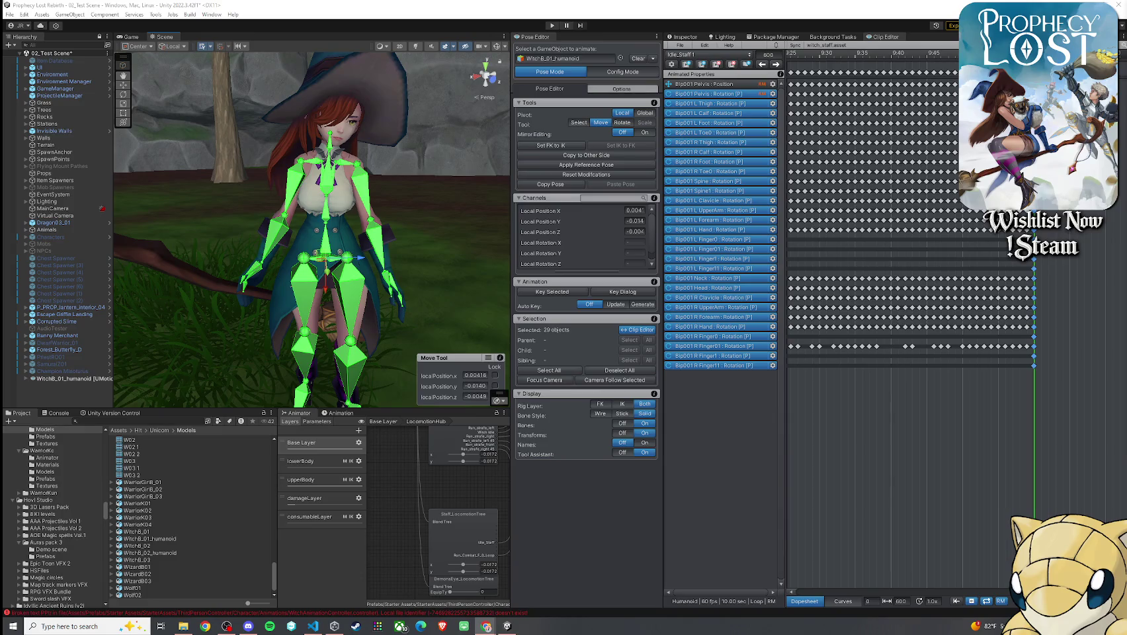
scroll(down, 3)
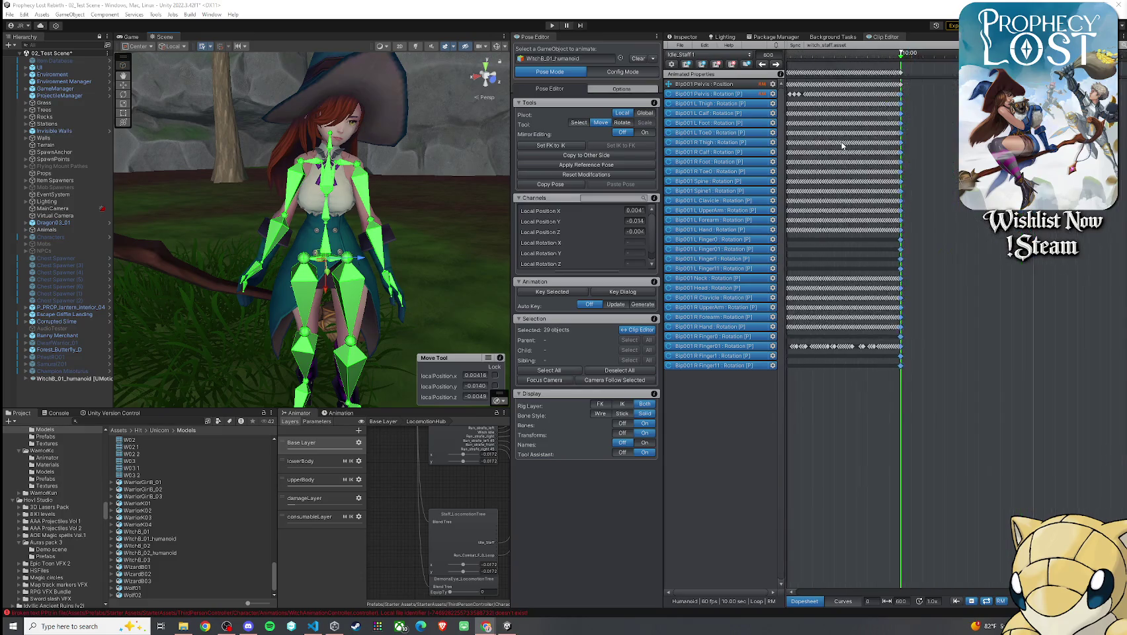
scroll(down, 3)
scroll(down, 3)
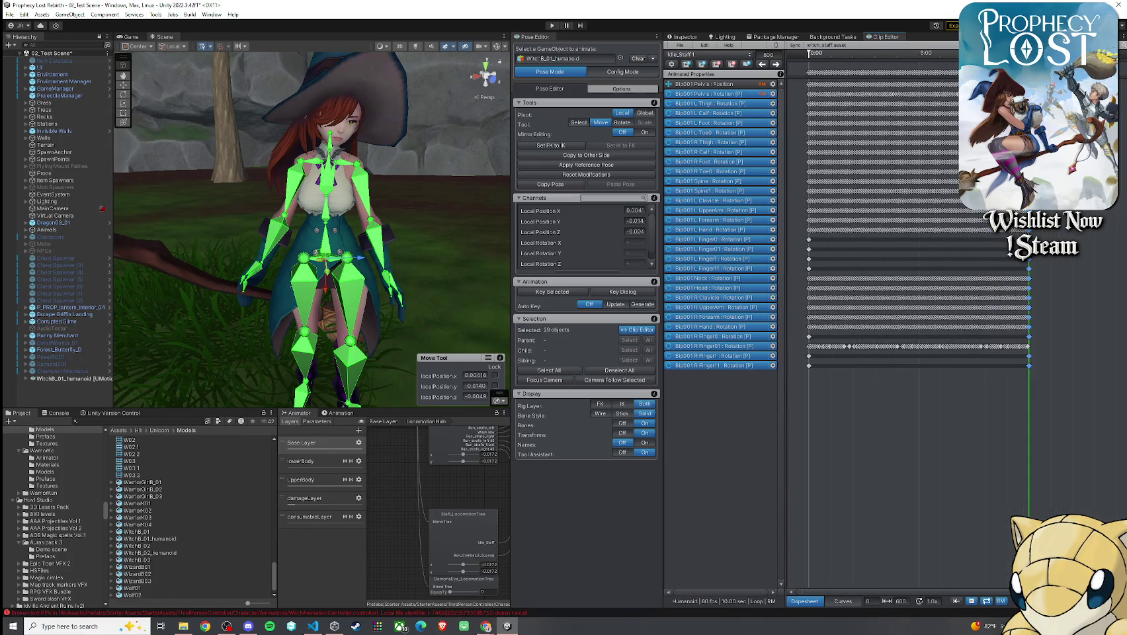
scroll(up, 3)
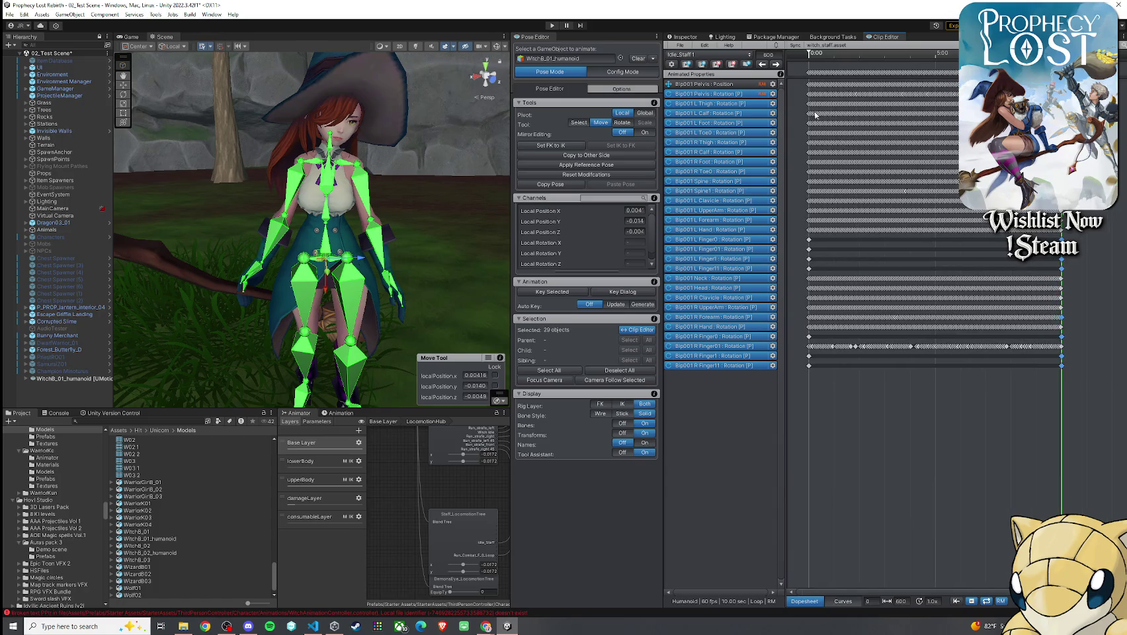
click(486, 627)
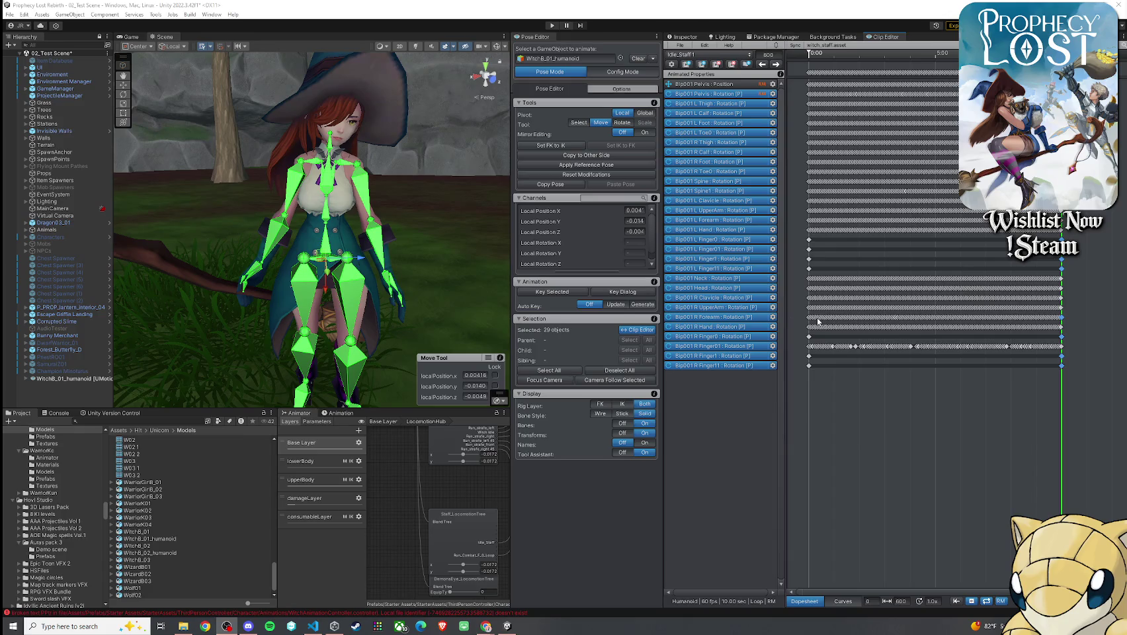
key(space)
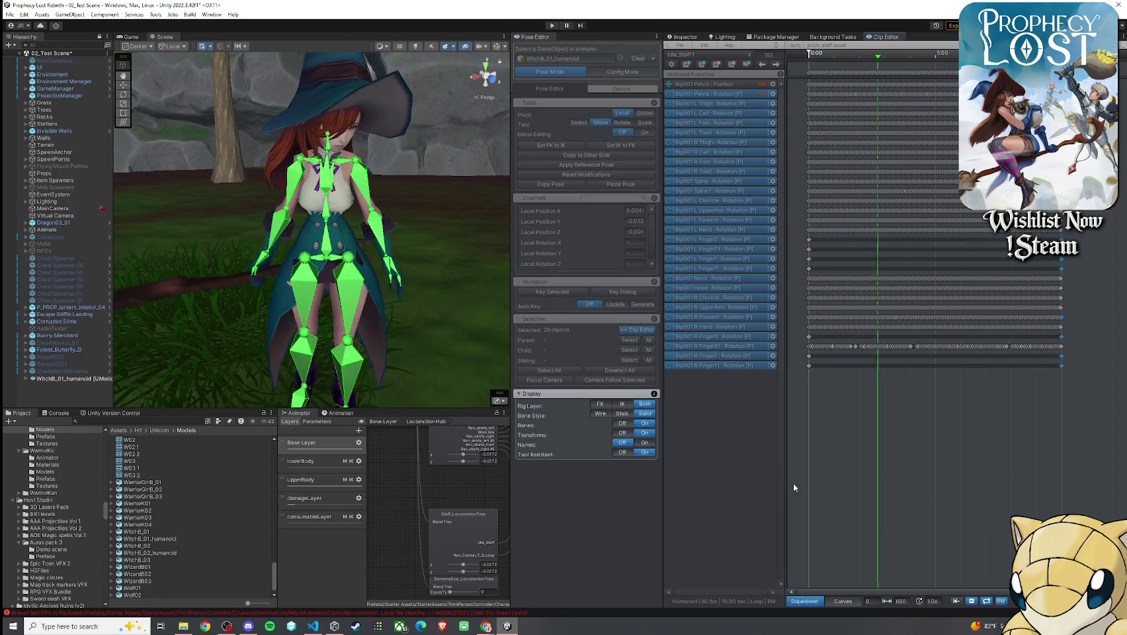
drag(445, 341, 265, 313)
scroll(up, 3)
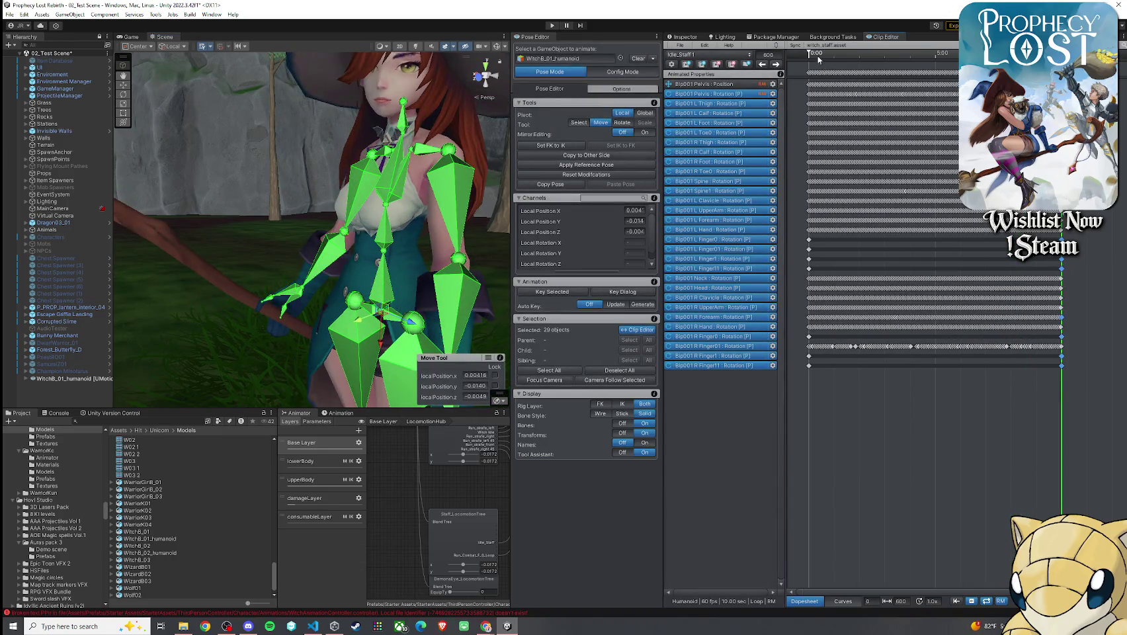
- At about frame 21, rotate the Spine1 bone to twist the upper body
click(819, 59)
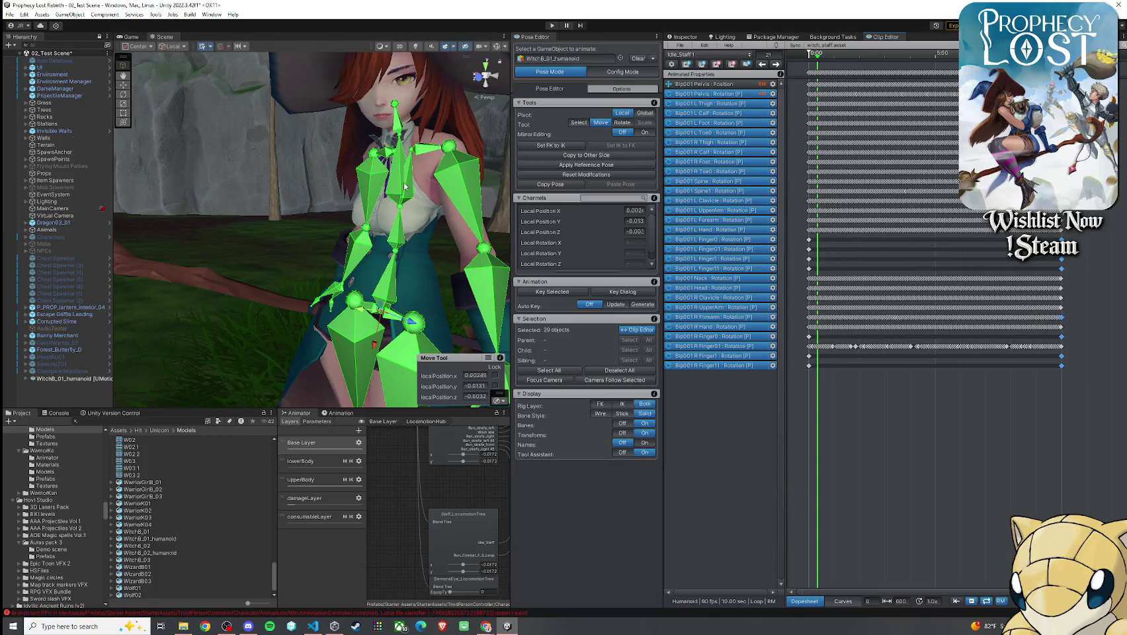
key(e)
click(398, 183)
drag(401, 193, 395, 200)
- Revert the Spine bone's rotation, then reselect Spine1 and adjust its bend
click(375, 213)
key(ctrl+z)
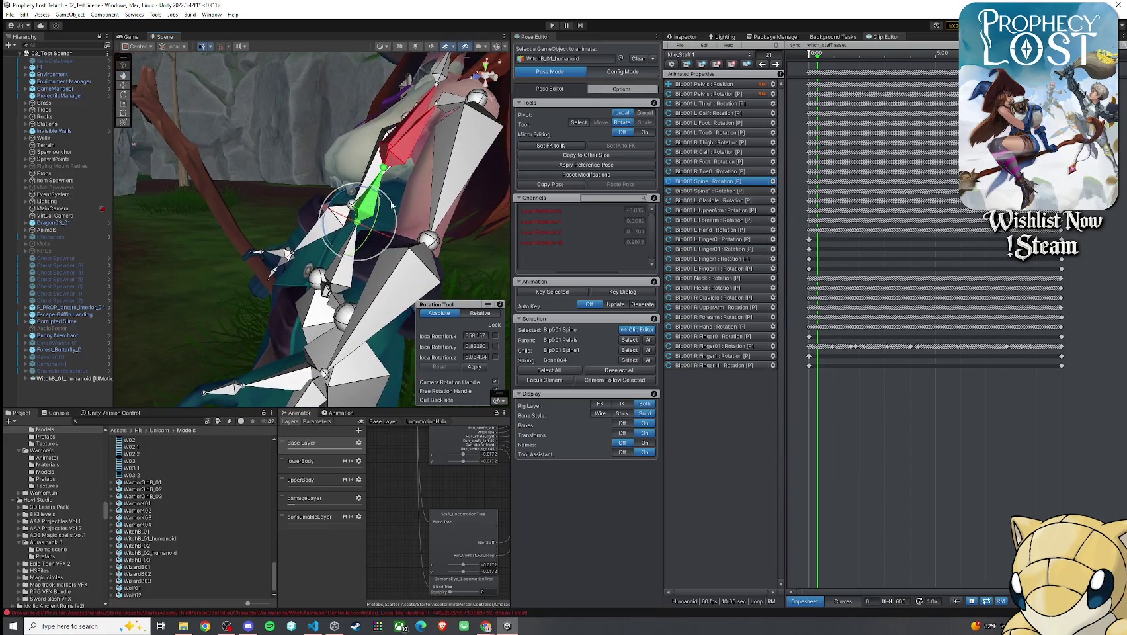
drag(374, 174, 311, 159)
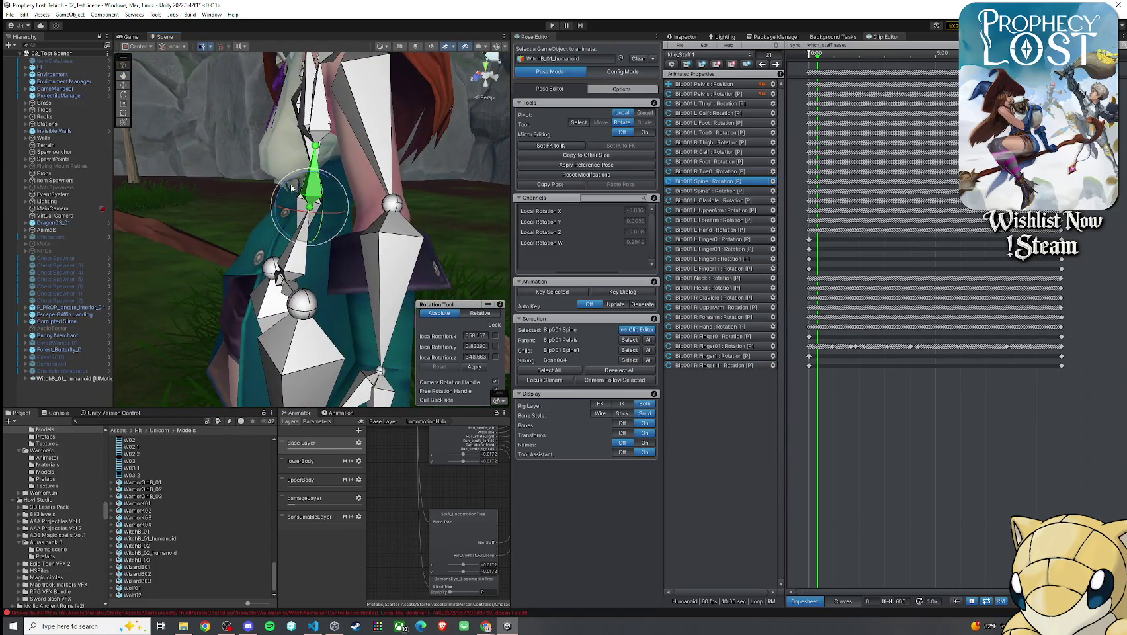
click(303, 105)
drag(302, 106, 316, 121)
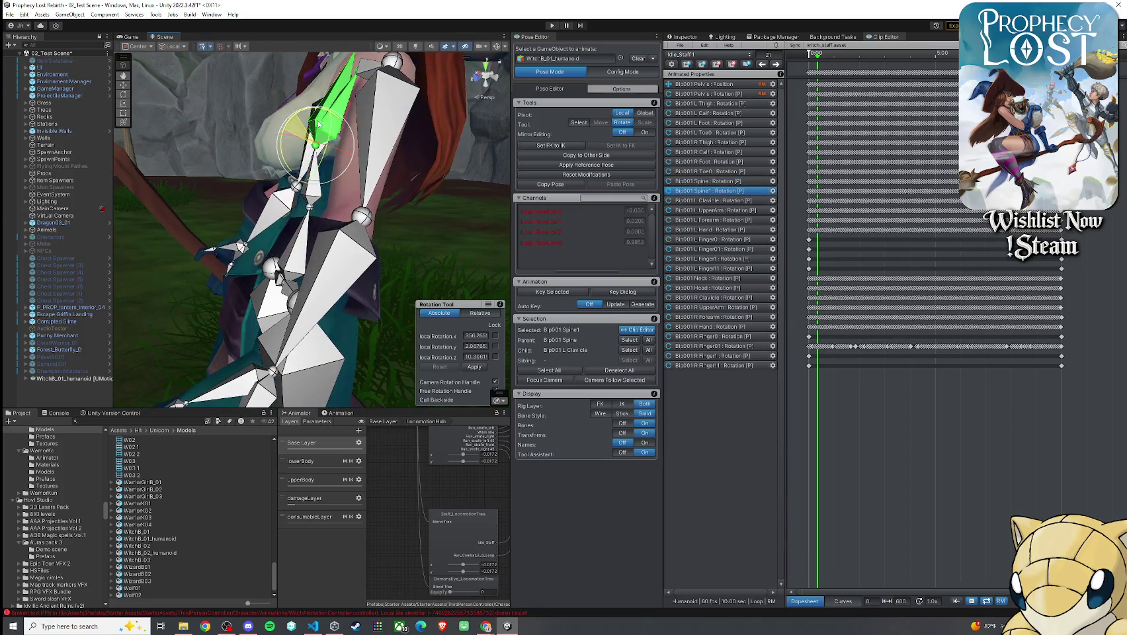
scroll(down, 3)
scroll(up, 3)
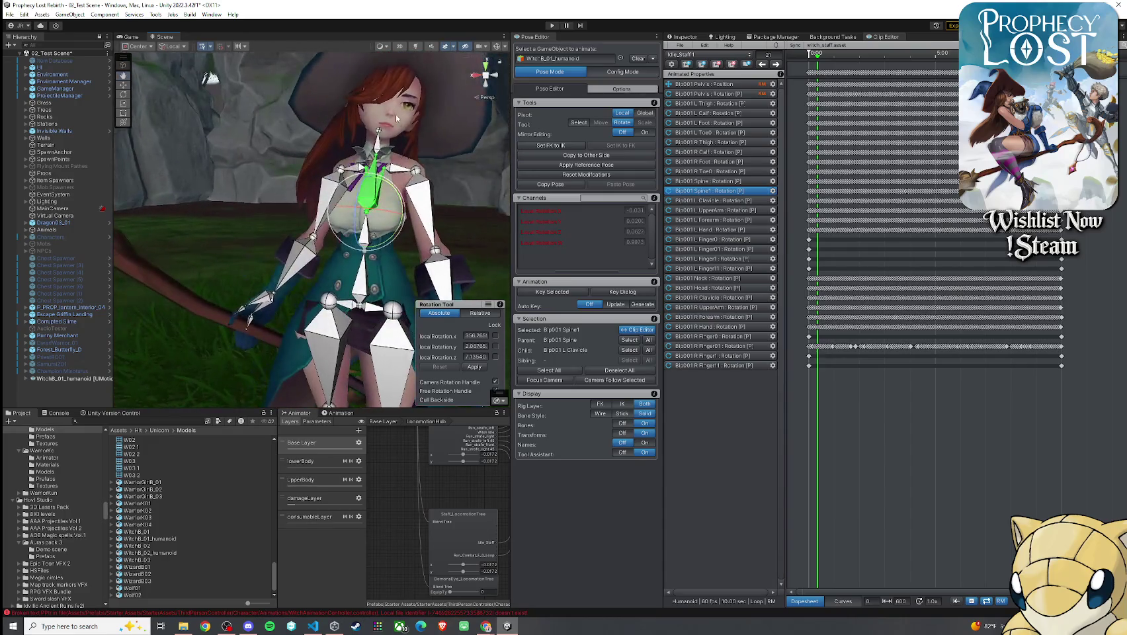
- Rotate the Neck bone to tilt the head, checking from a front three-quarter view
click(376, 141)
drag(378, 145, 351, 175)
drag(140, 179, 480, 147)
scroll(up, 3)
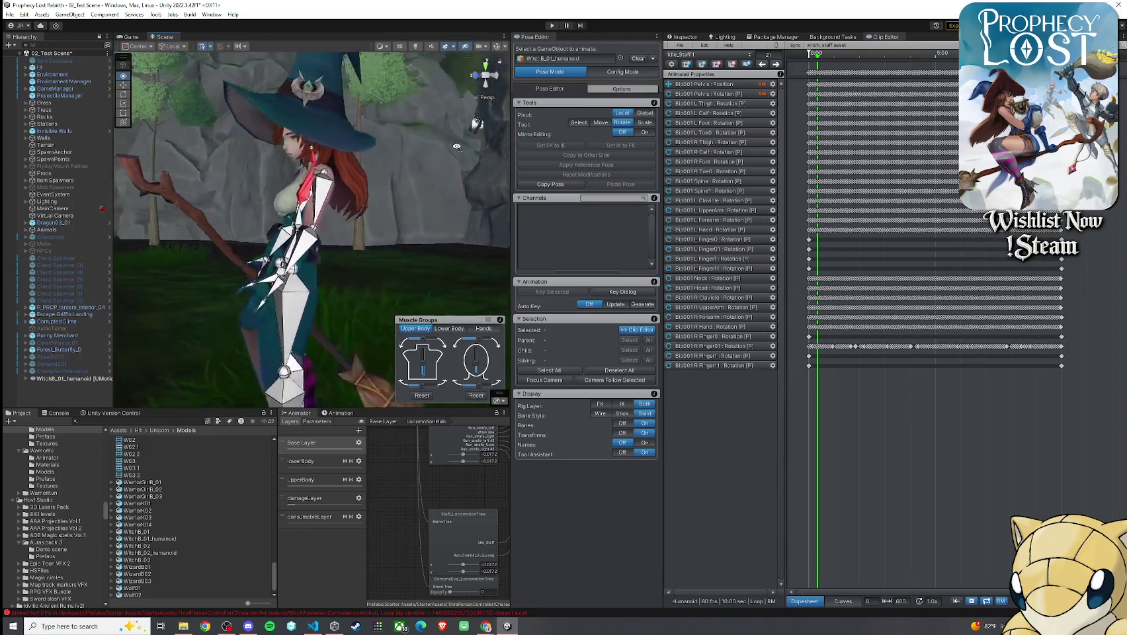
scroll(down, 3)
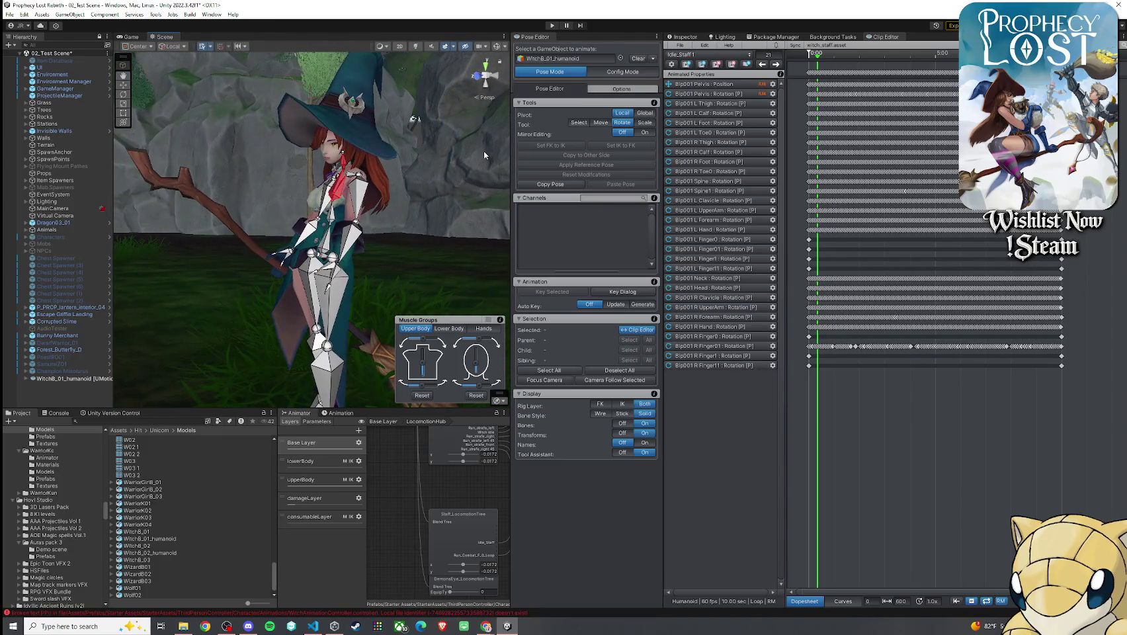
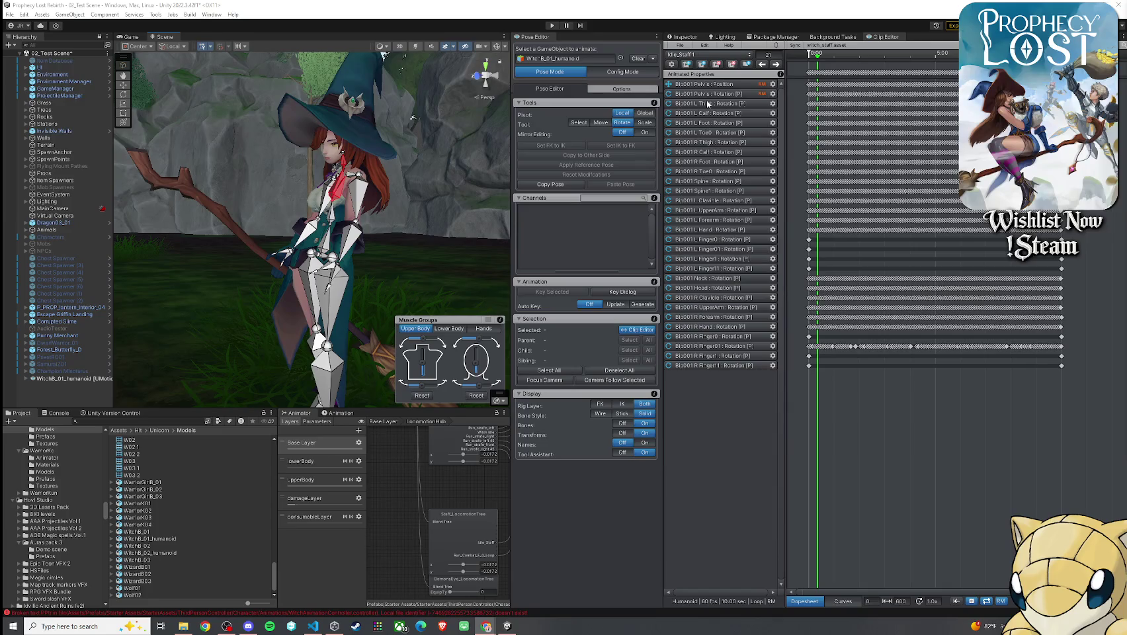
- Select the Bip001 Pelvis rotation, trial-tilt the pelvis with the gizmo, then undo it
click(706, 85)
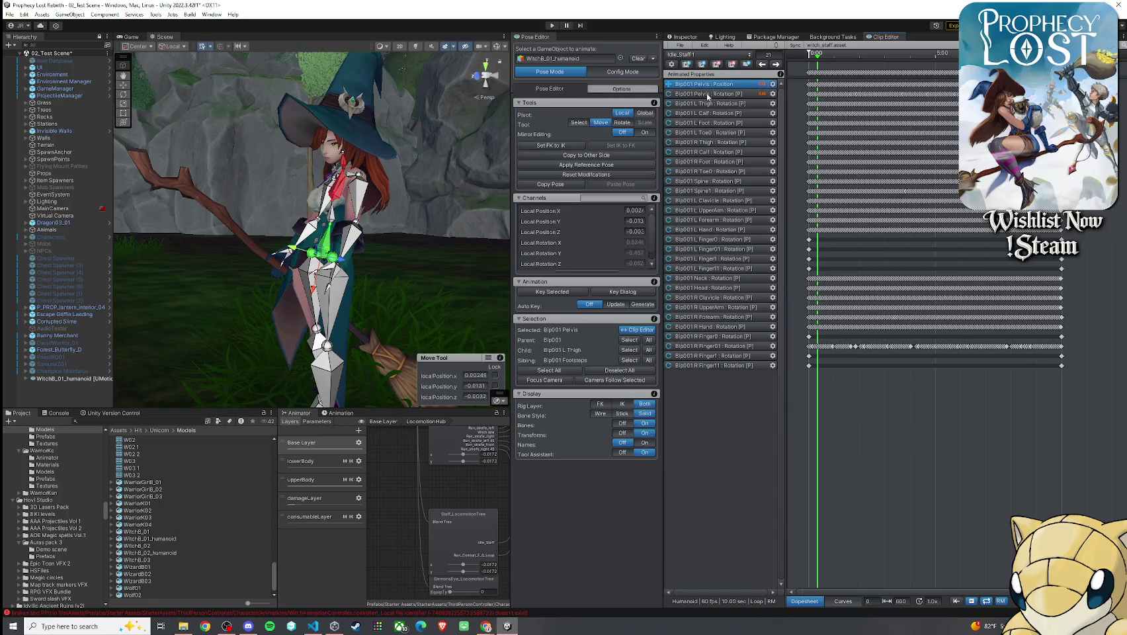
click(708, 94)
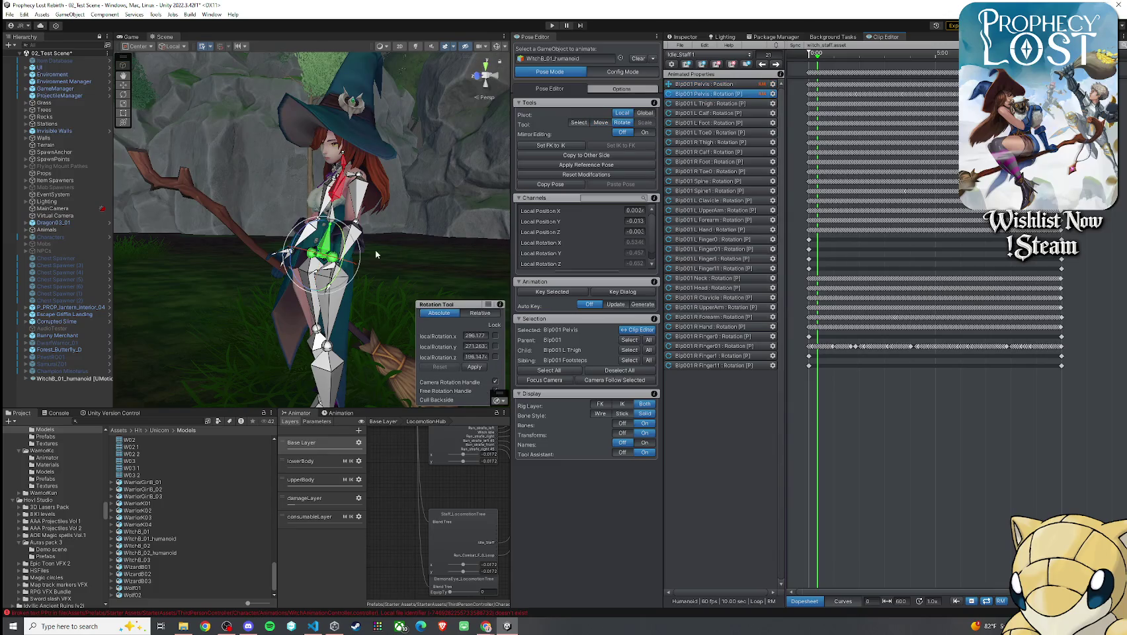
drag(294, 252, 373, 239)
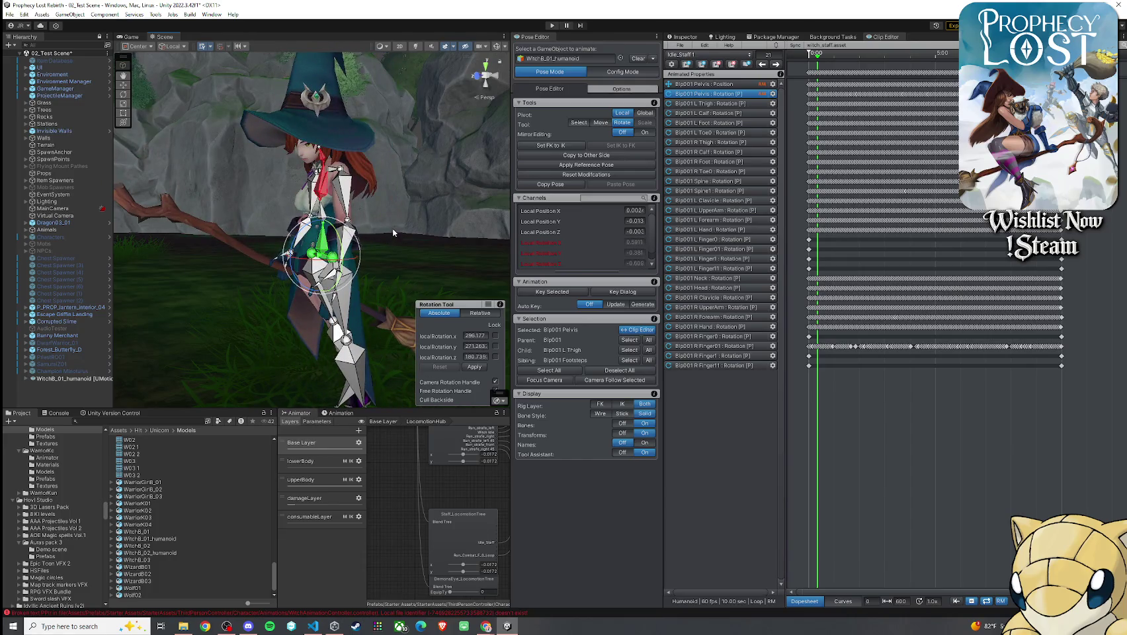
key(ctrl+z)
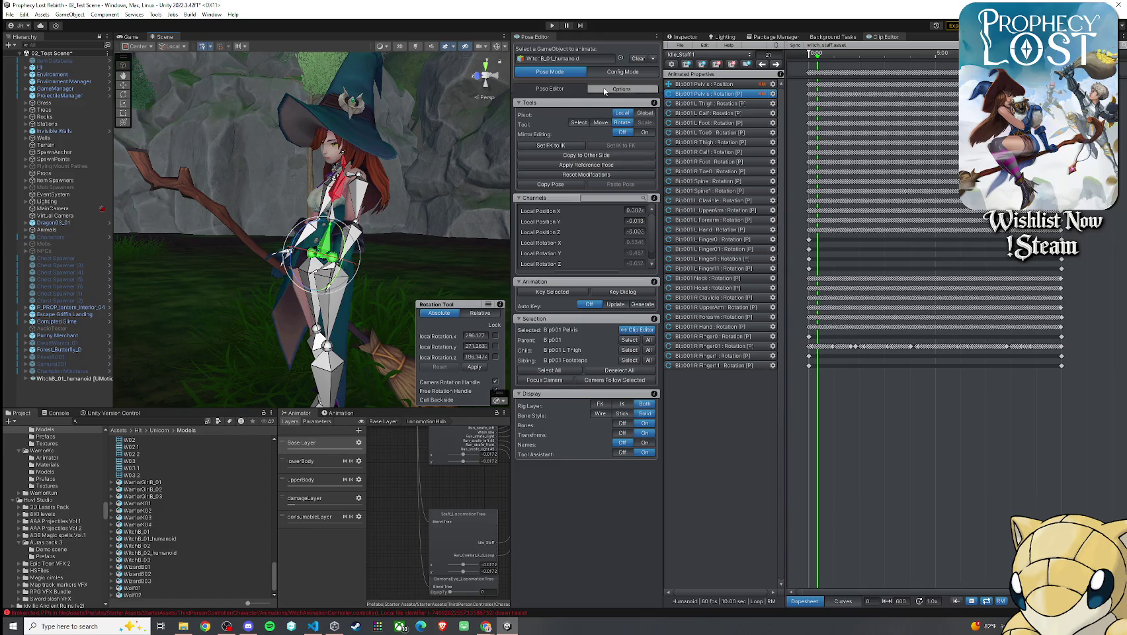
- Peek at the Pose Editor display options, return to the main page, and jump the playhead ahead
click(605, 90)
click(567, 91)
scroll(up, 3)
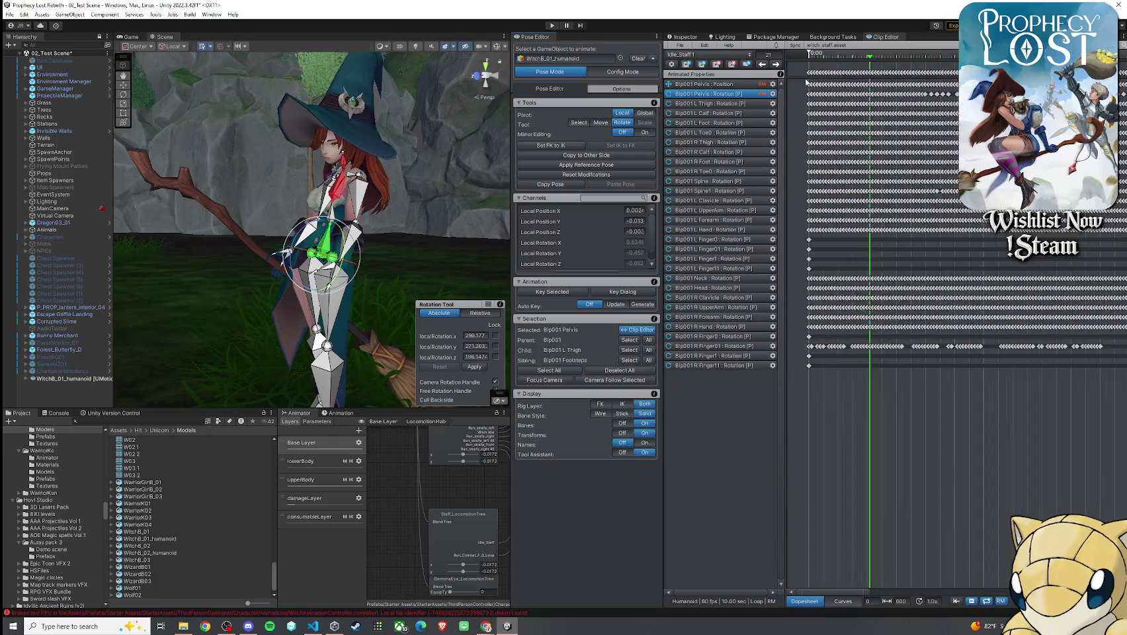
click(895, 69)
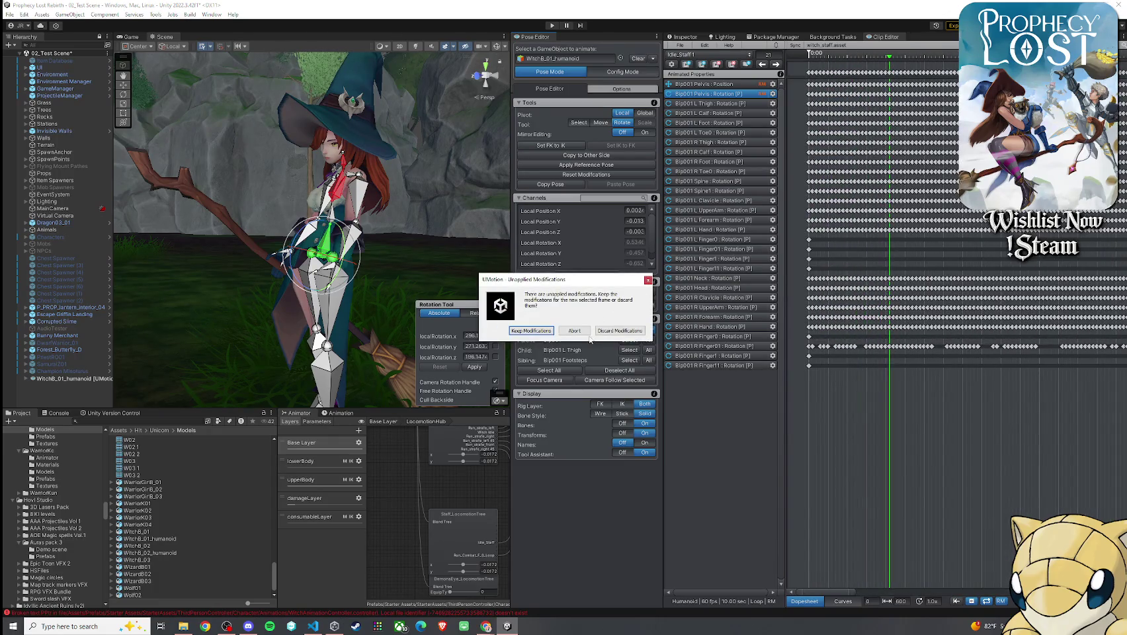
- Discard the unapplied pose changes, scrub back to frame 0, and orbit around the witch
click(620, 330)
drag(884, 58, 809, 66)
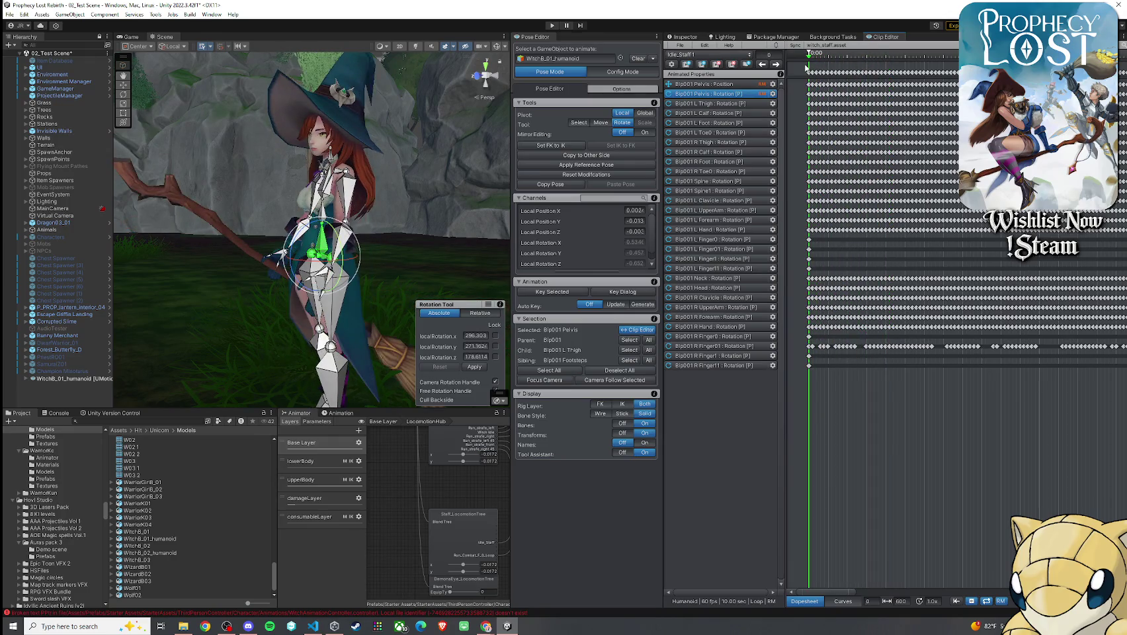
drag(405, 186, 620, 214)
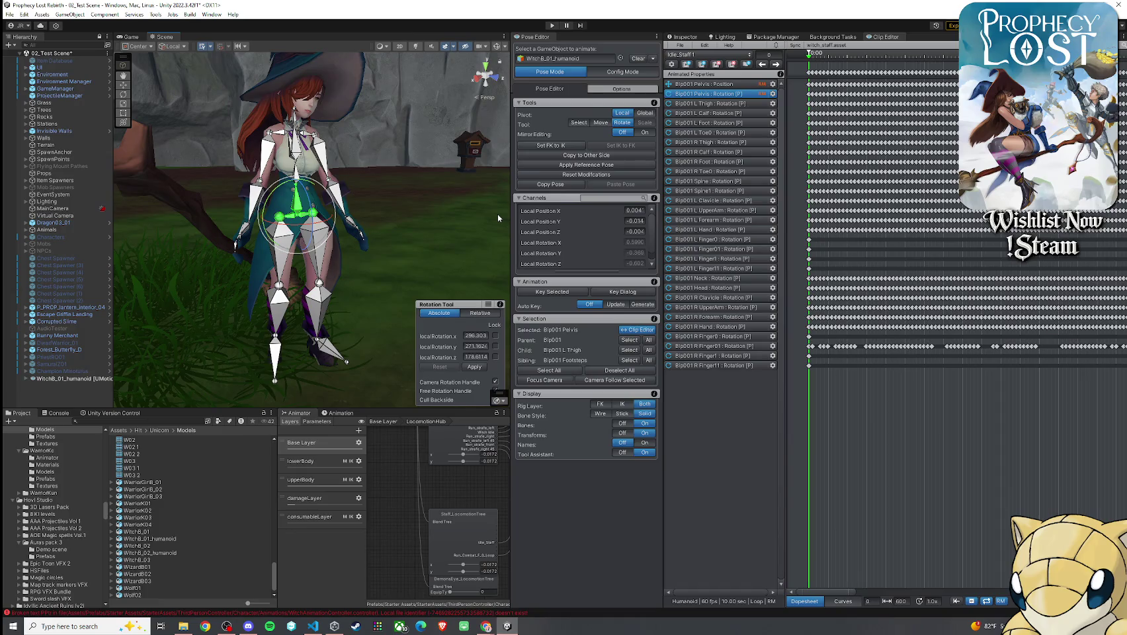
- Zoom the dopesheet and scrub the idle staff clip forward to frame 15
scroll(down, 3)
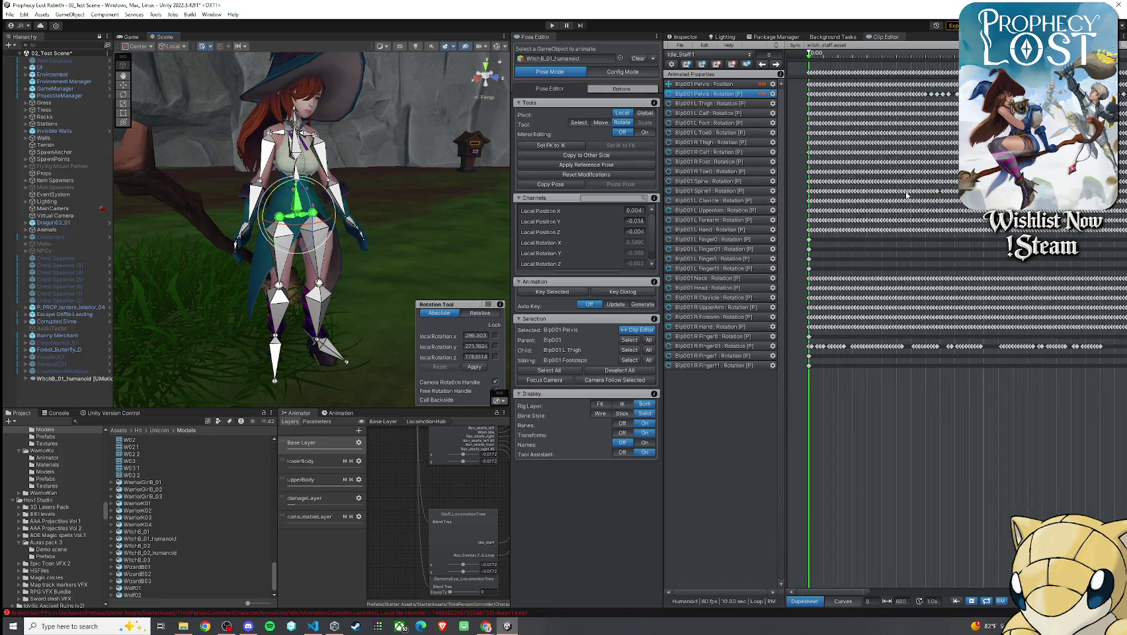
scroll(down, 3)
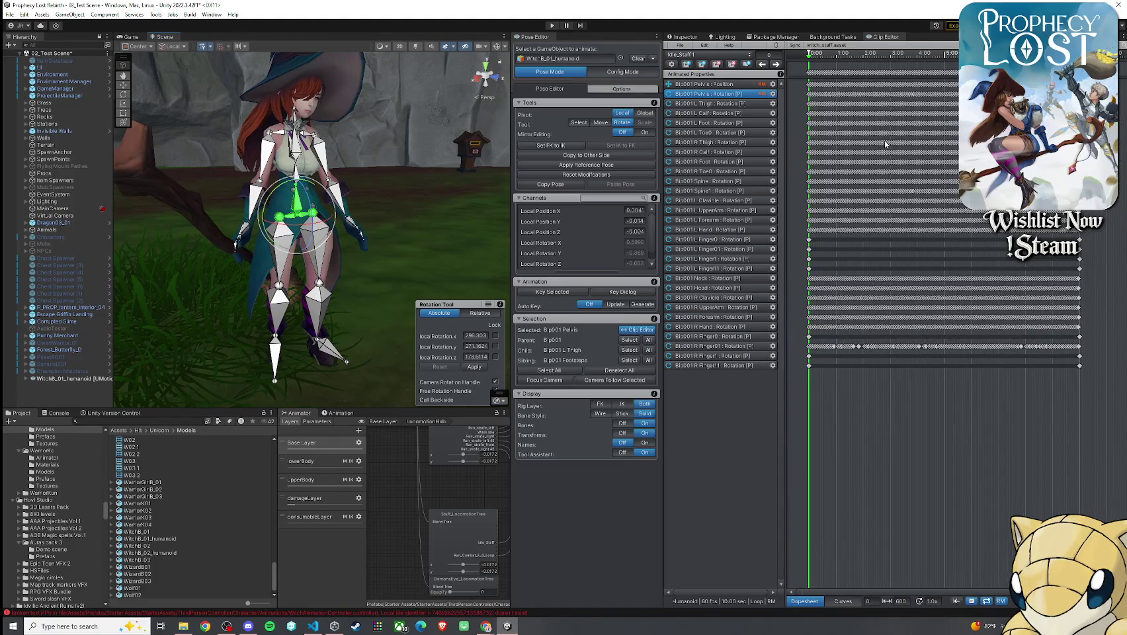
scroll(up, 3)
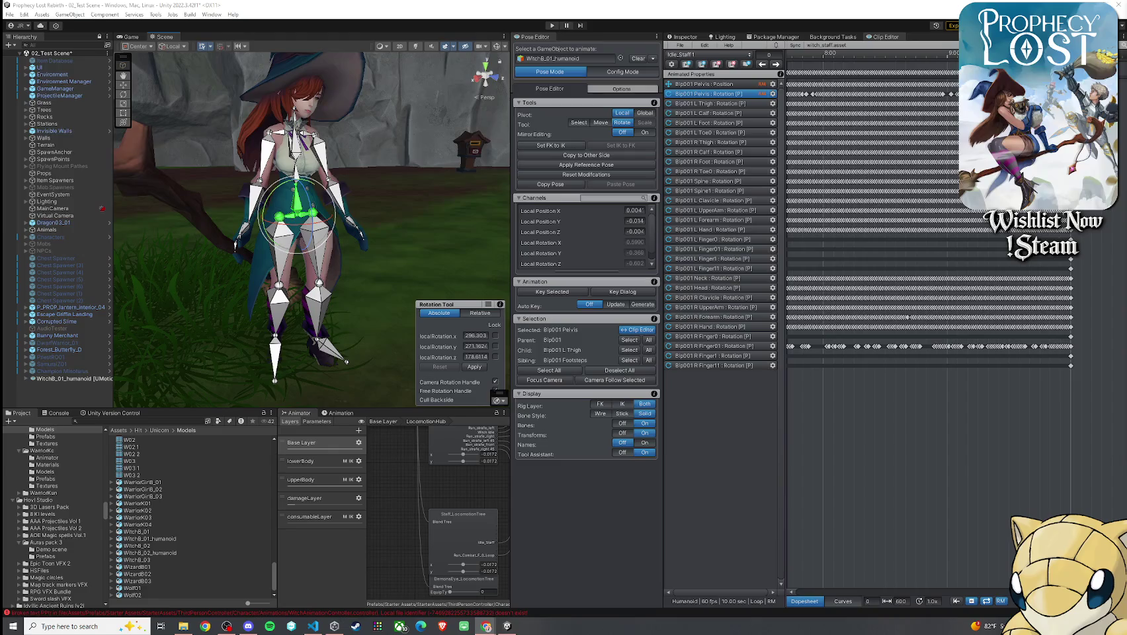
scroll(down, 3)
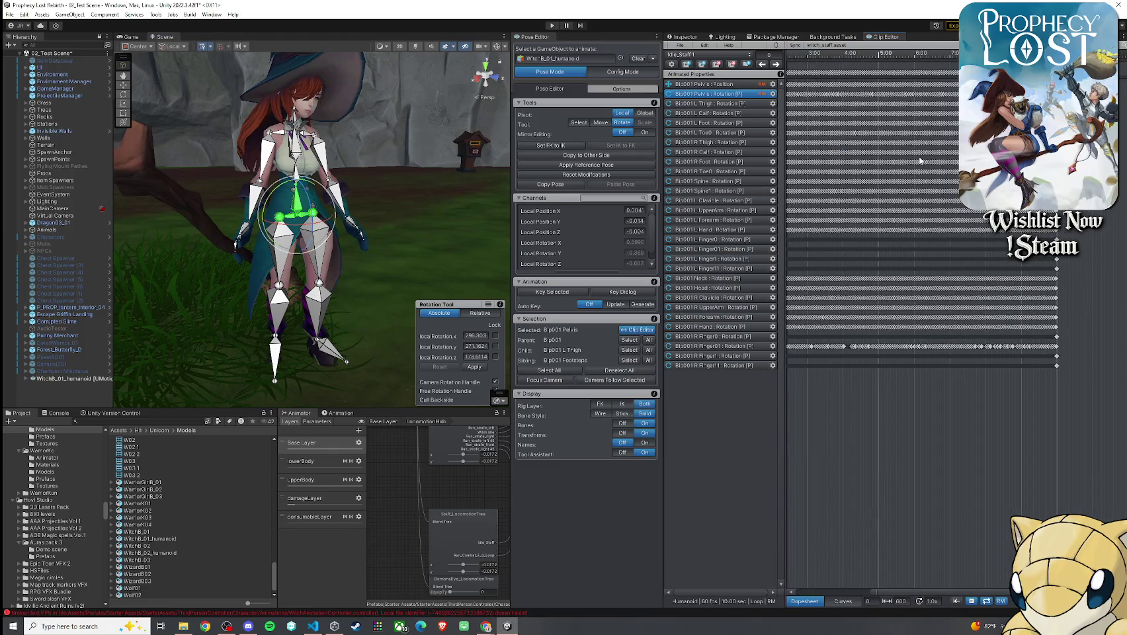
scroll(down, 3)
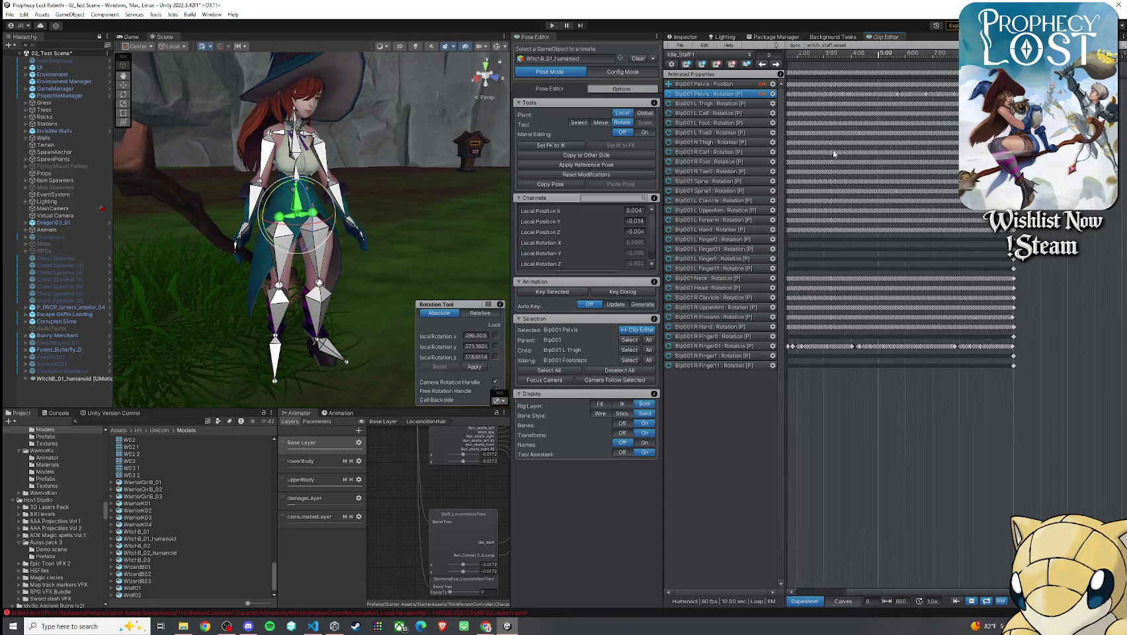
drag(812, 63, 815, 69)
drag(473, 131, 848, 106)
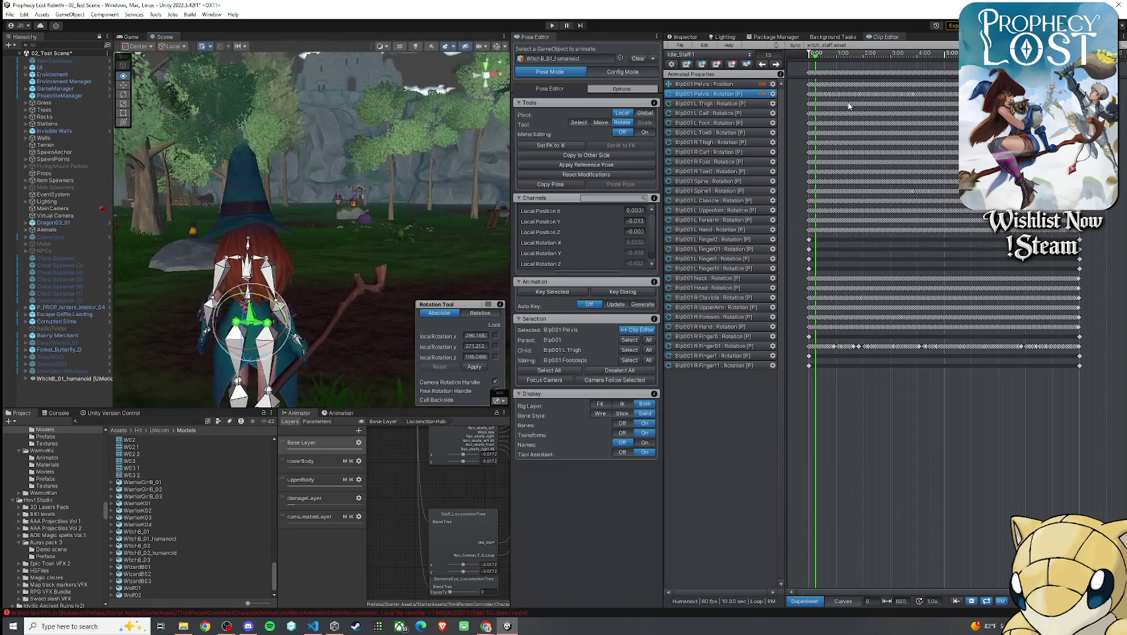
- Return the playhead to frame 0 and orbit to a front view of the pelvis
drag(816, 55, 810, 61)
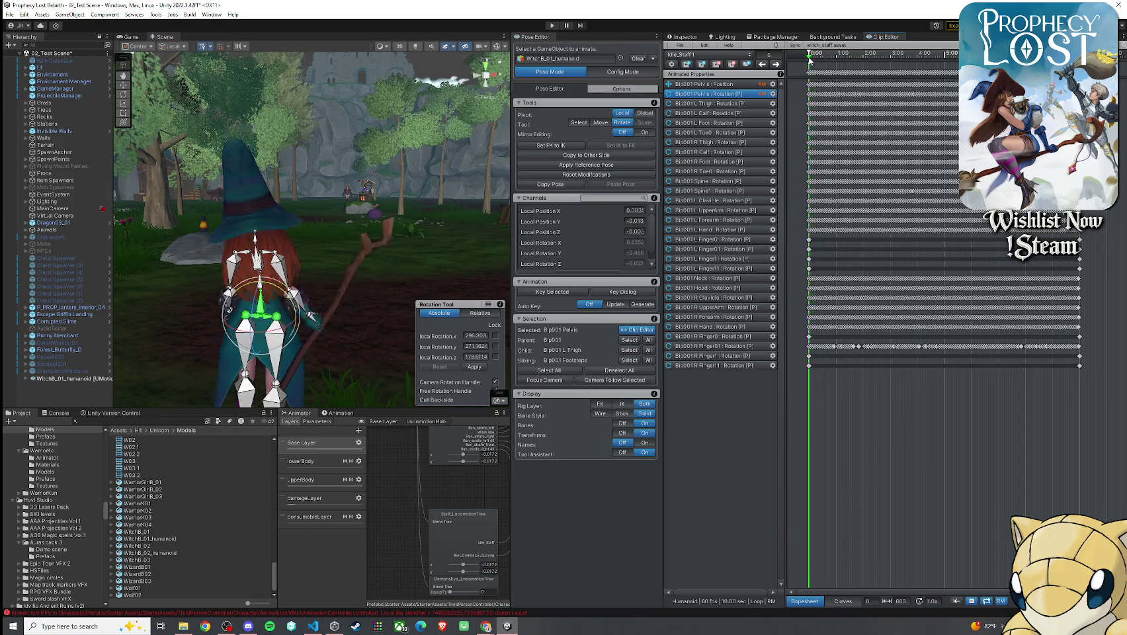
drag(423, 198, 278, 201)
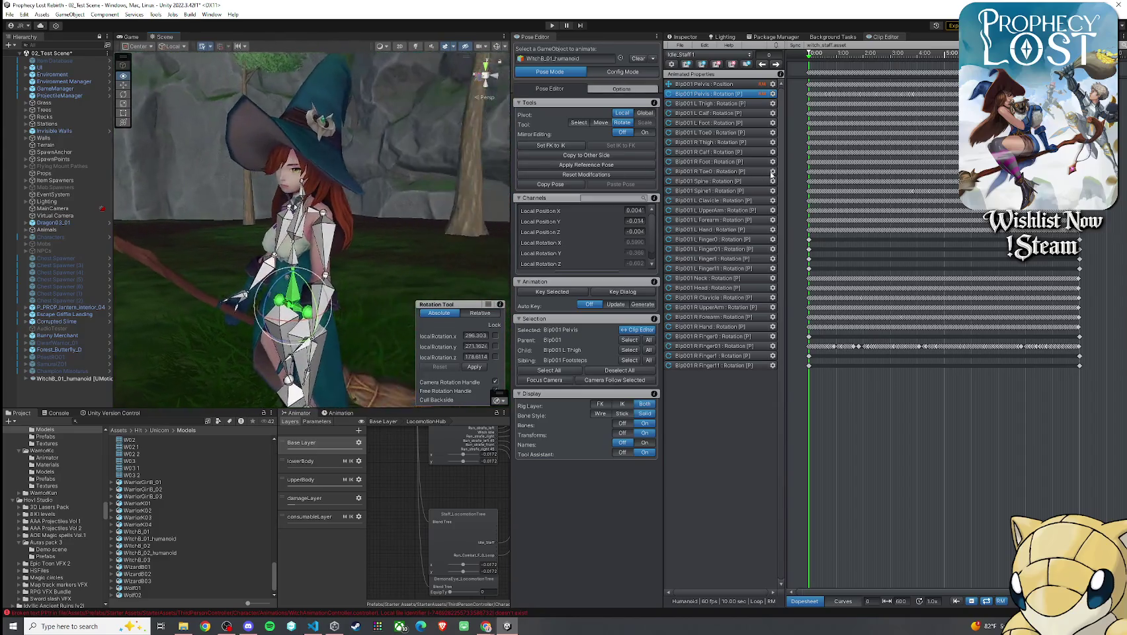
scroll(up, 3)
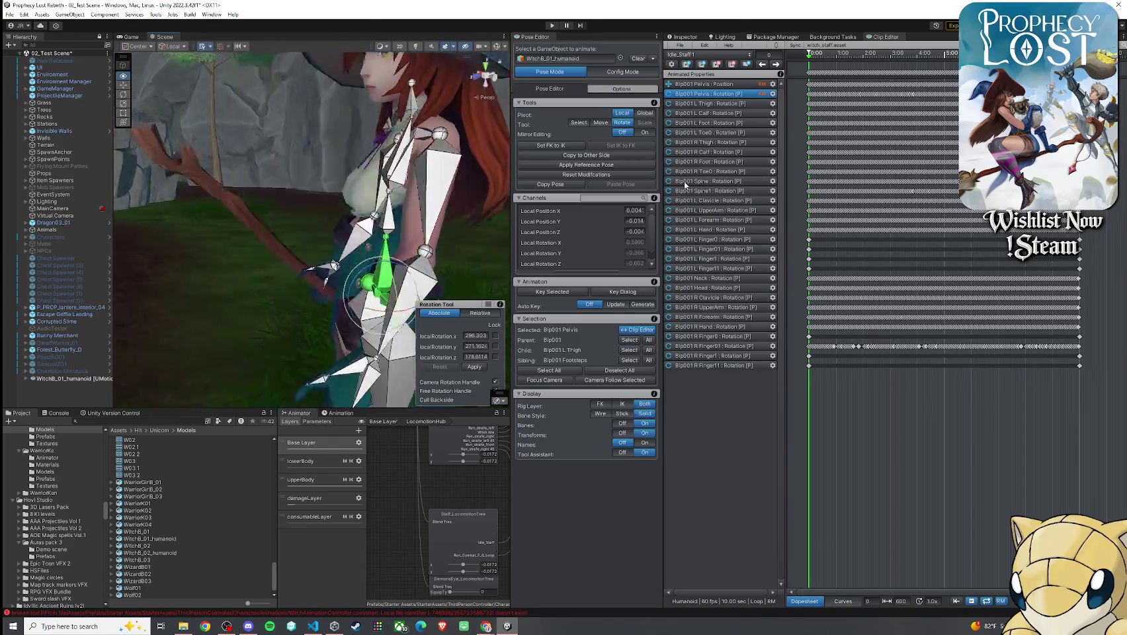
drag(463, 212, 504, 214)
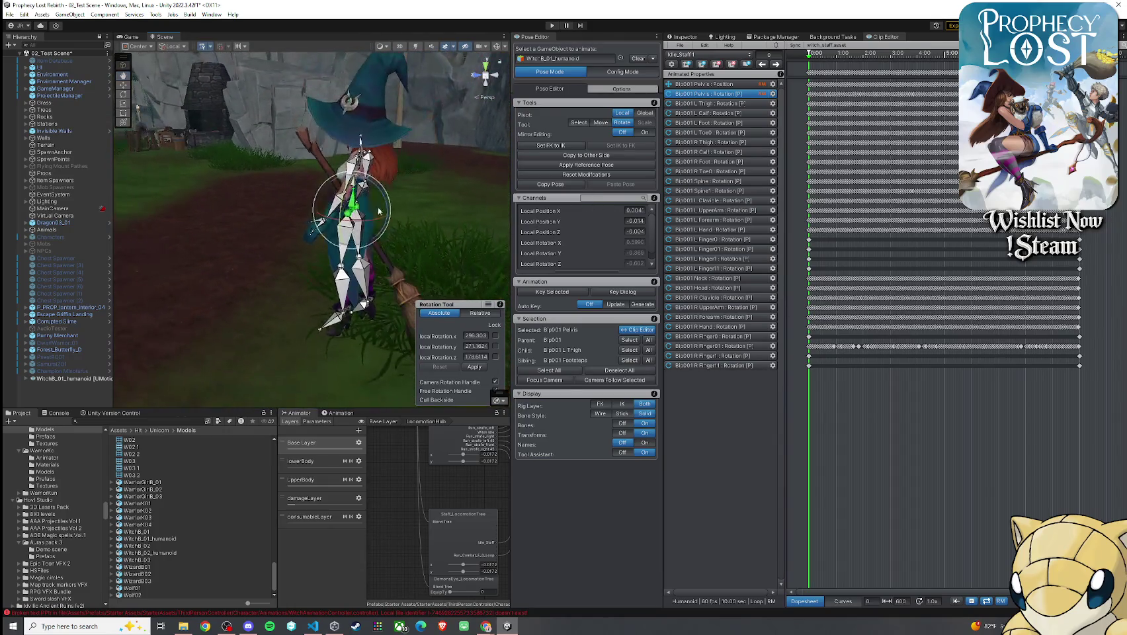
- With the Move tool, shift the pelvis along Z as a trial, undo it, and orbit closer
click(601, 122)
drag(352, 230, 346, 233)
key(ctrl+z)
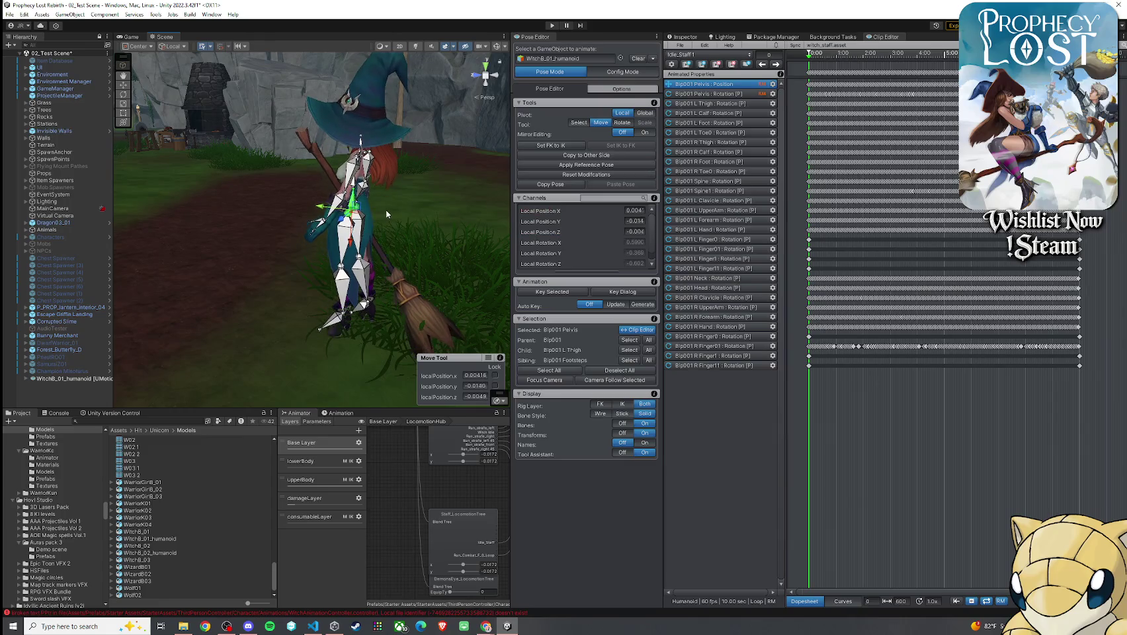
drag(423, 219, 516, 167)
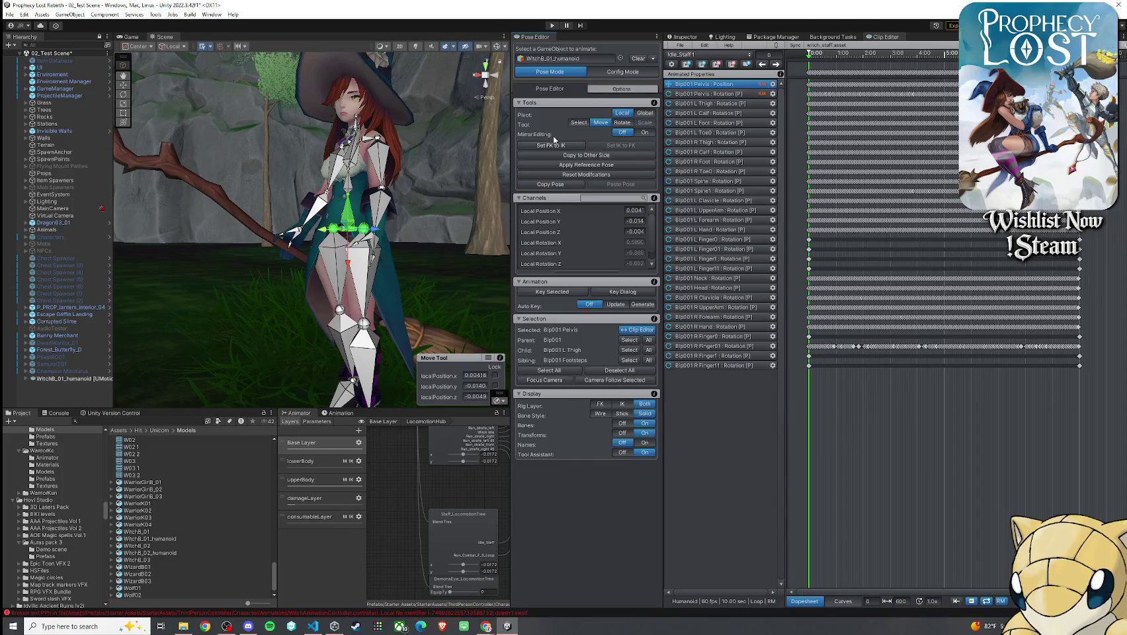
- Clear the pelvis selection and select all 29 bones with Ctrl+A, checking the Key Selected options
key(e)
click(725, 437)
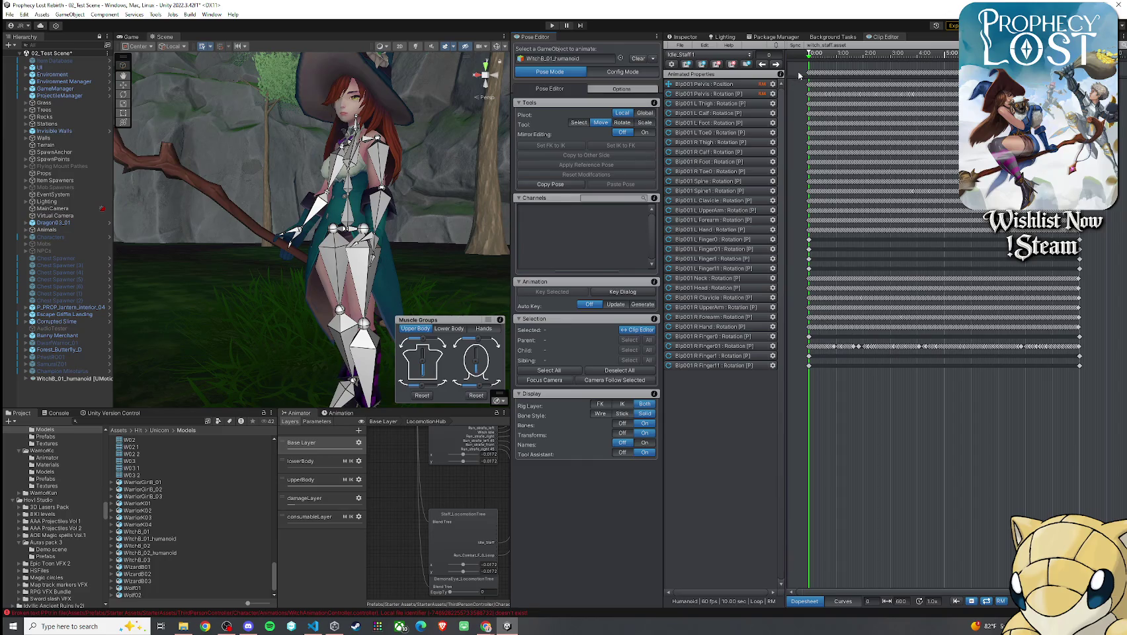
key(ctrl+a)
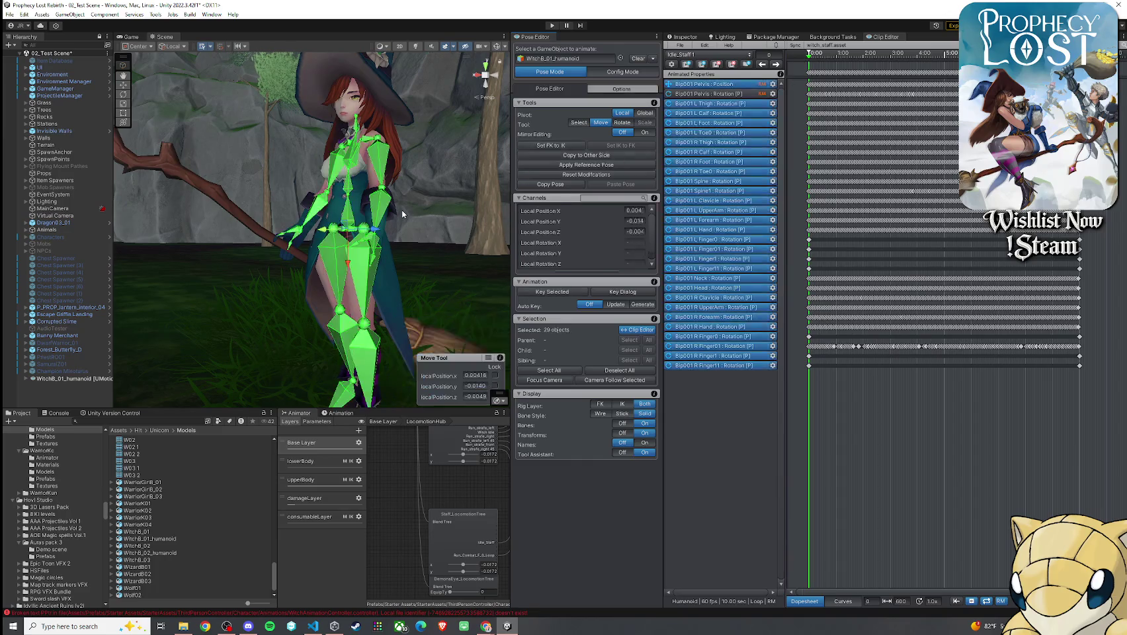
right_click(577, 295)
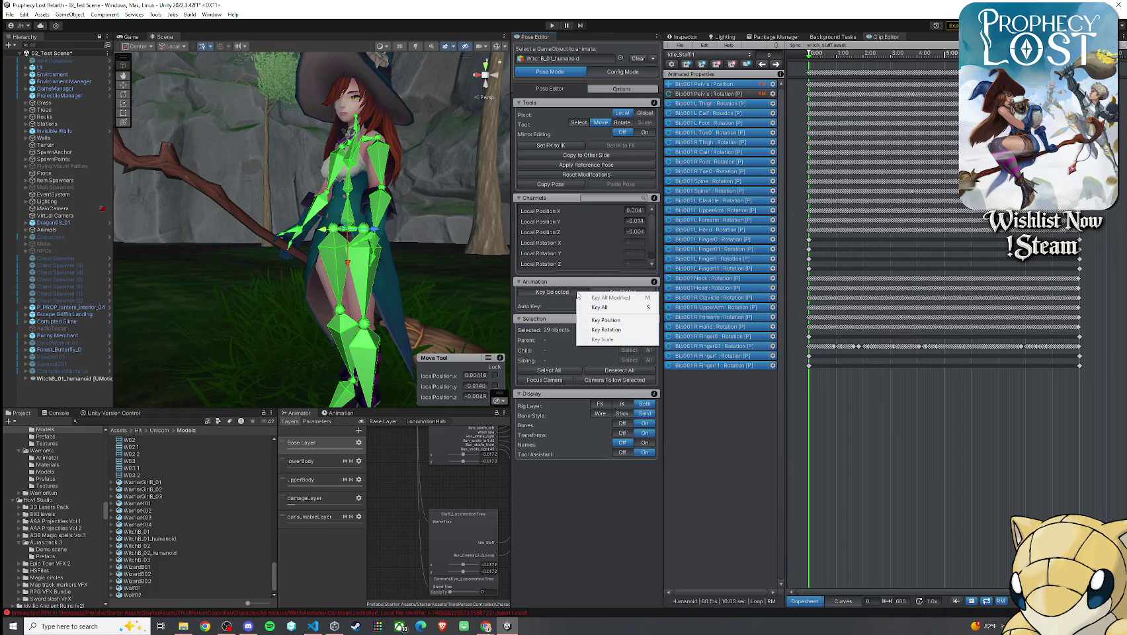
click(629, 475)
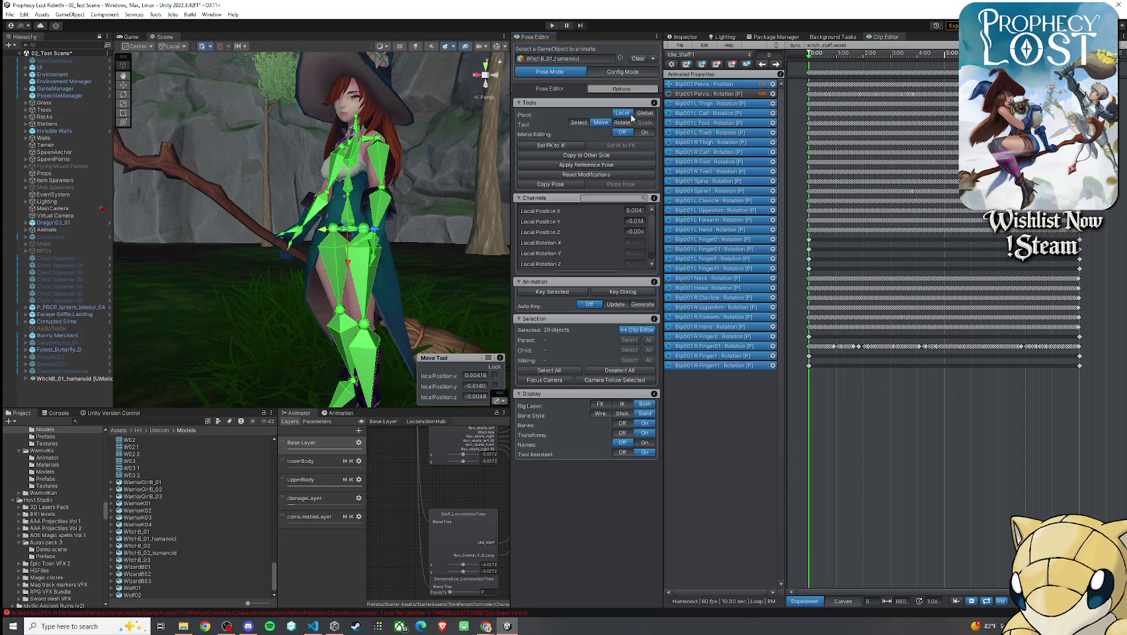
- Browse the Clip Editor's Edit and File menus and the Pose Editor display options
click(704, 45)
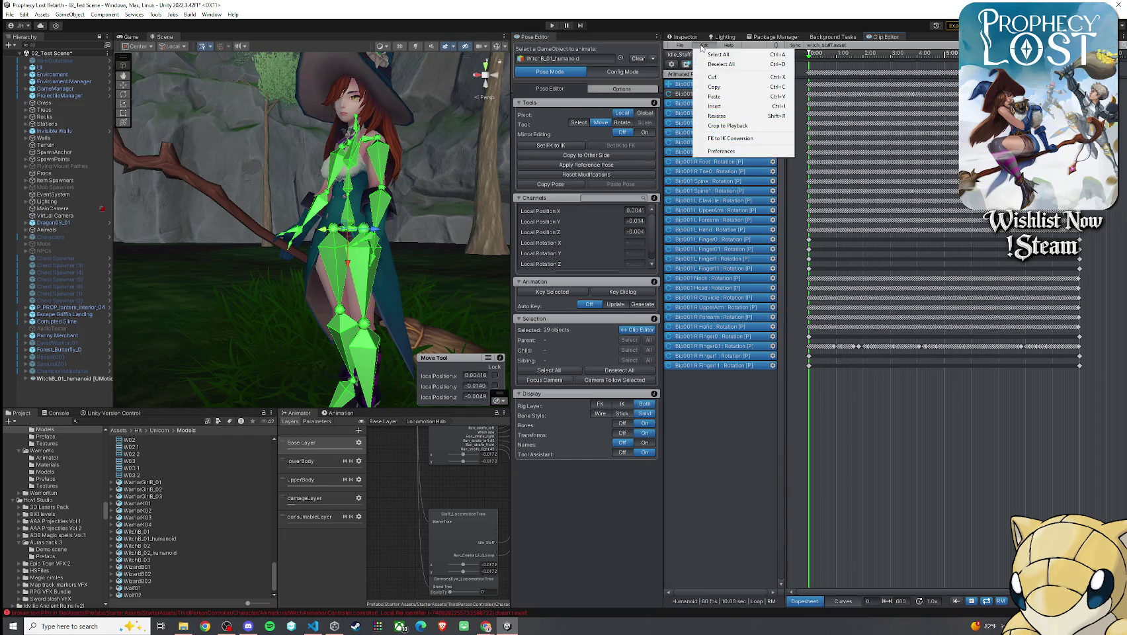
click(681, 45)
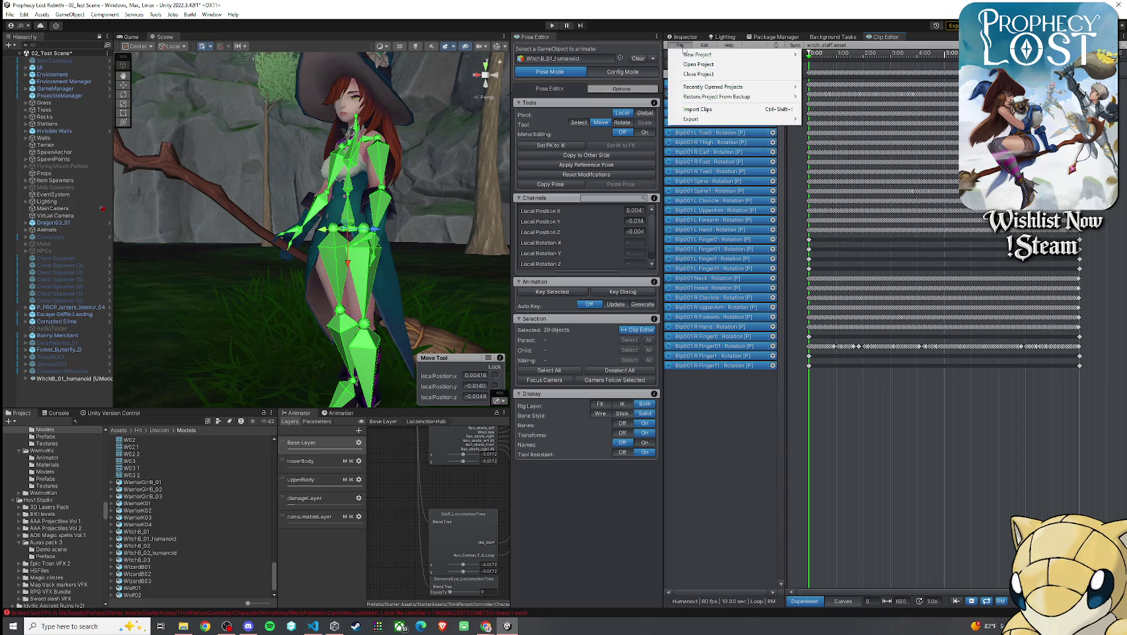
click(681, 46)
click(681, 46)
click(585, 78)
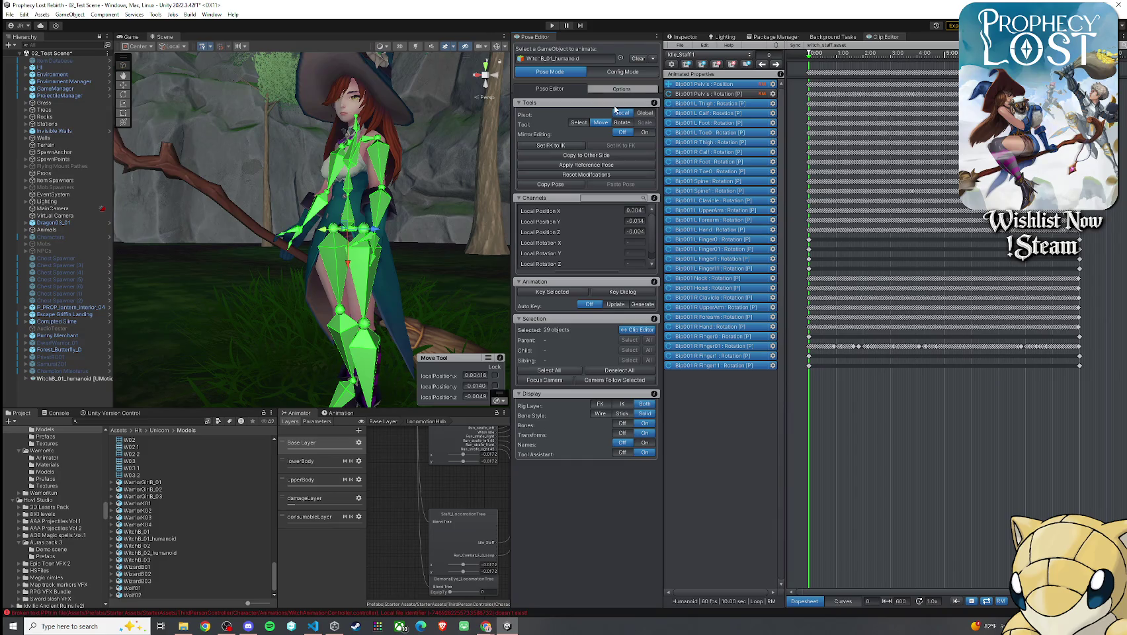
click(617, 91)
click(570, 91)
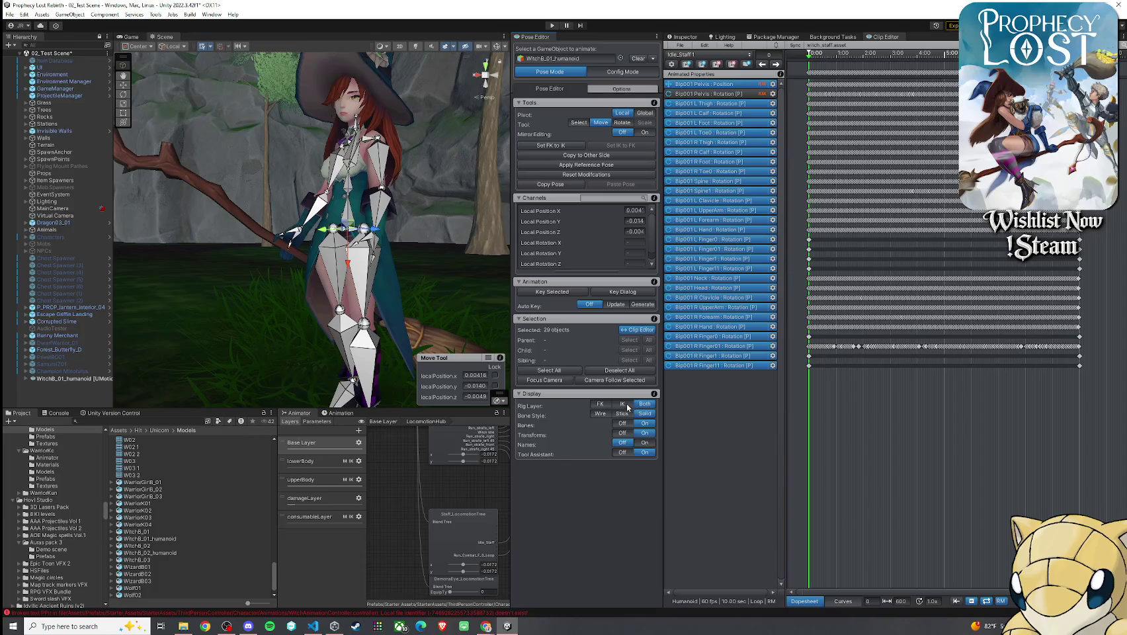
- Show only the IK rig layer, then both rig layers again
click(625, 404)
click(644, 404)
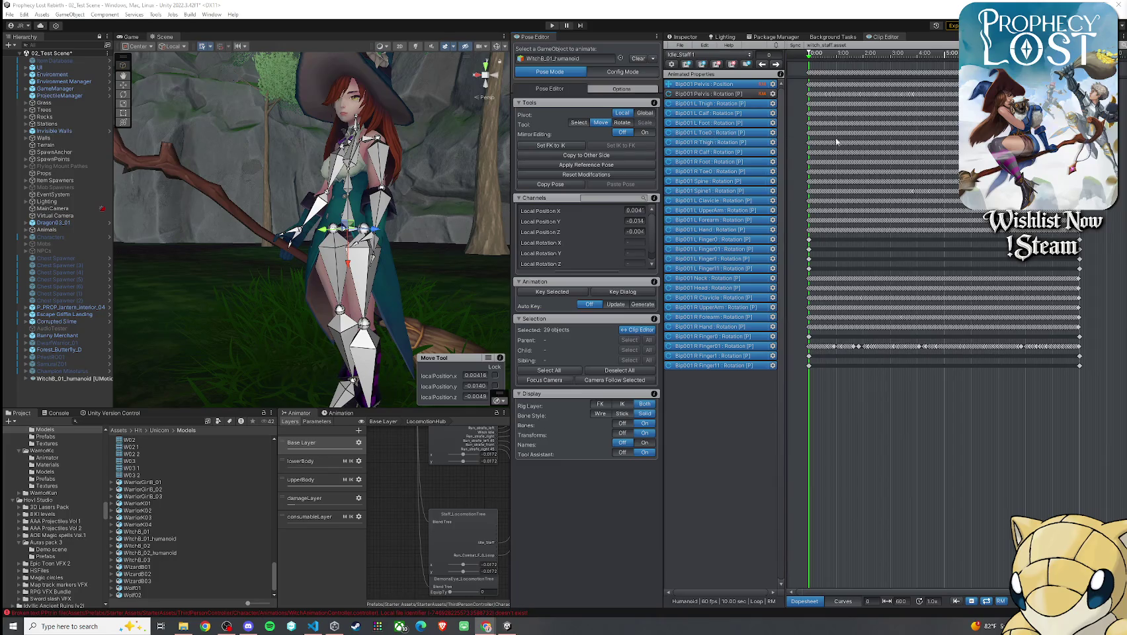
scroll(up, 3)
scroll(up, 3)
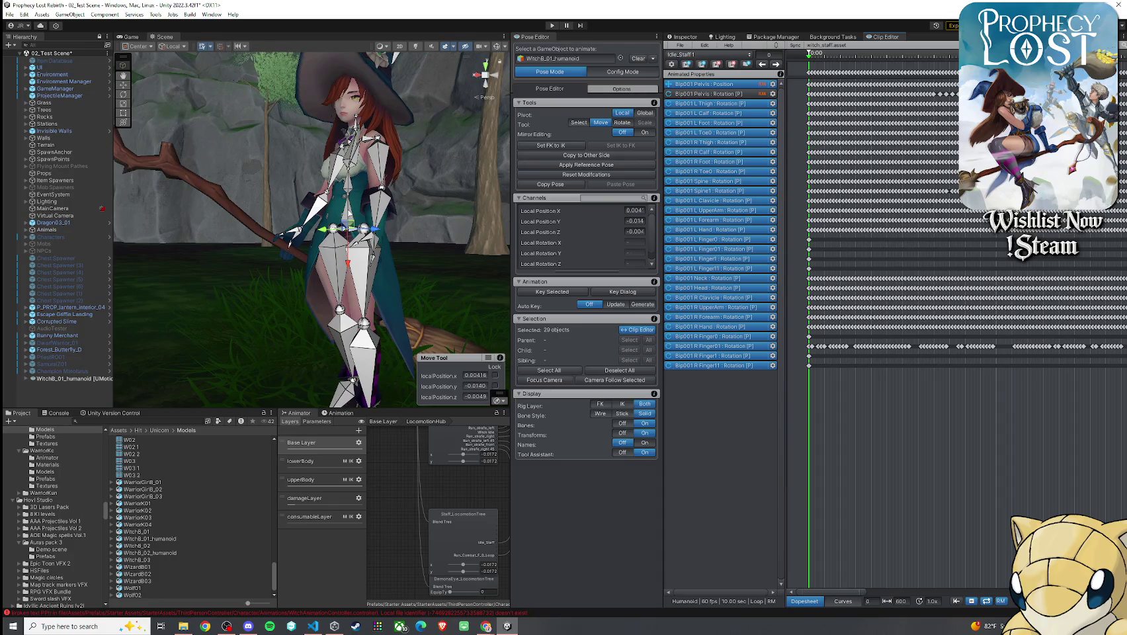
- With the Rotate tool, select the pelvis, Spine, Spine1 and Neck bones
click(350, 211)
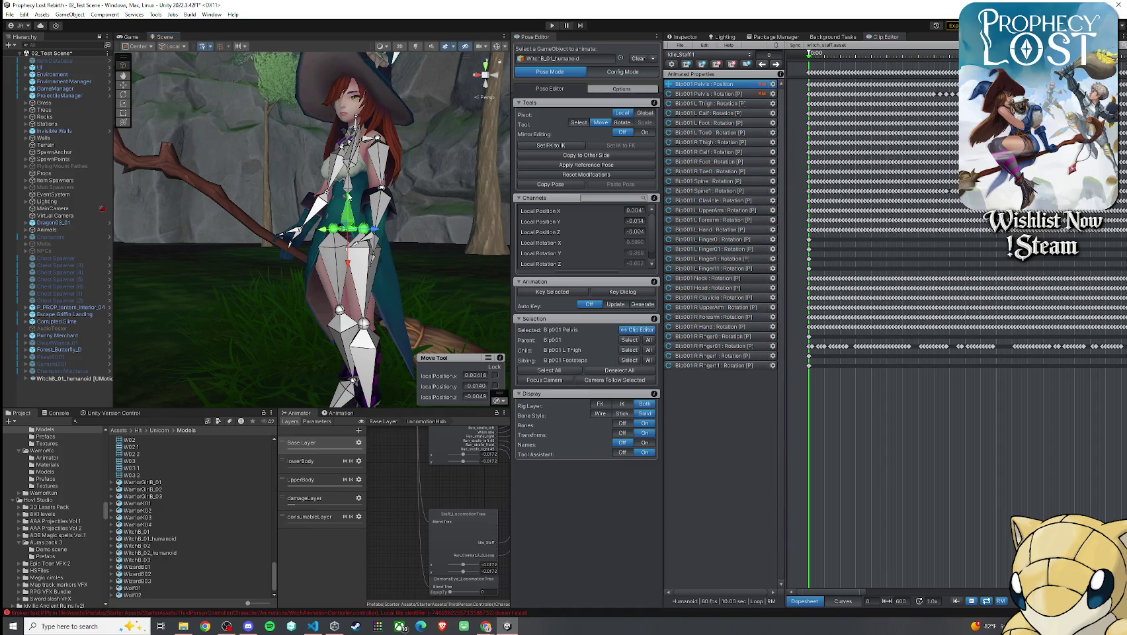
double_click(350, 190)
key(e)
click(349, 211)
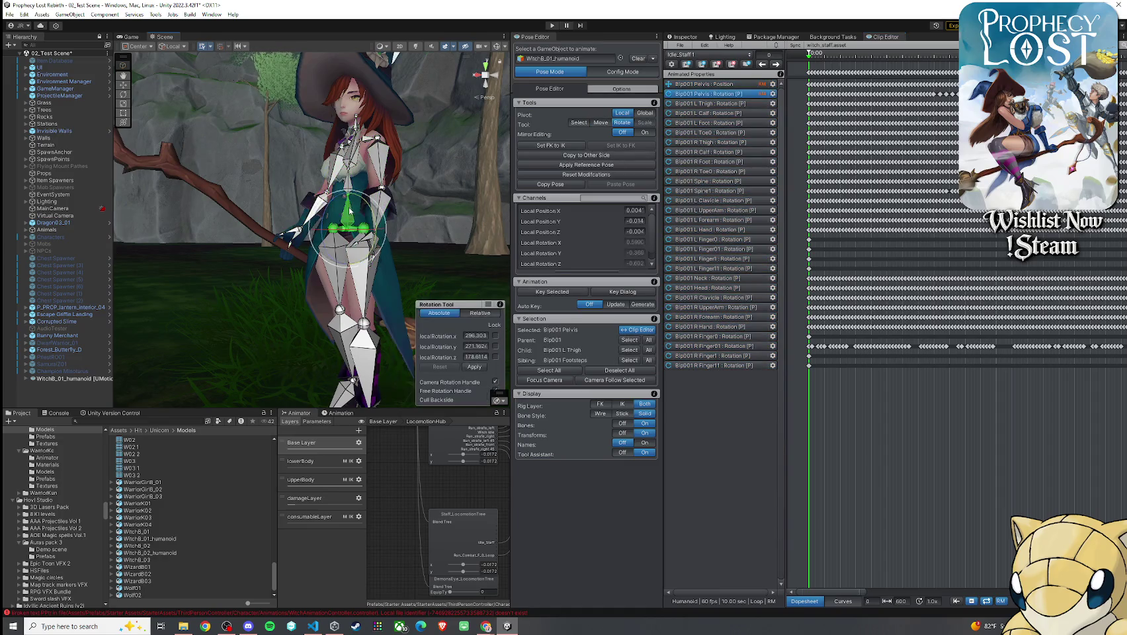
click(351, 180)
click(350, 156)
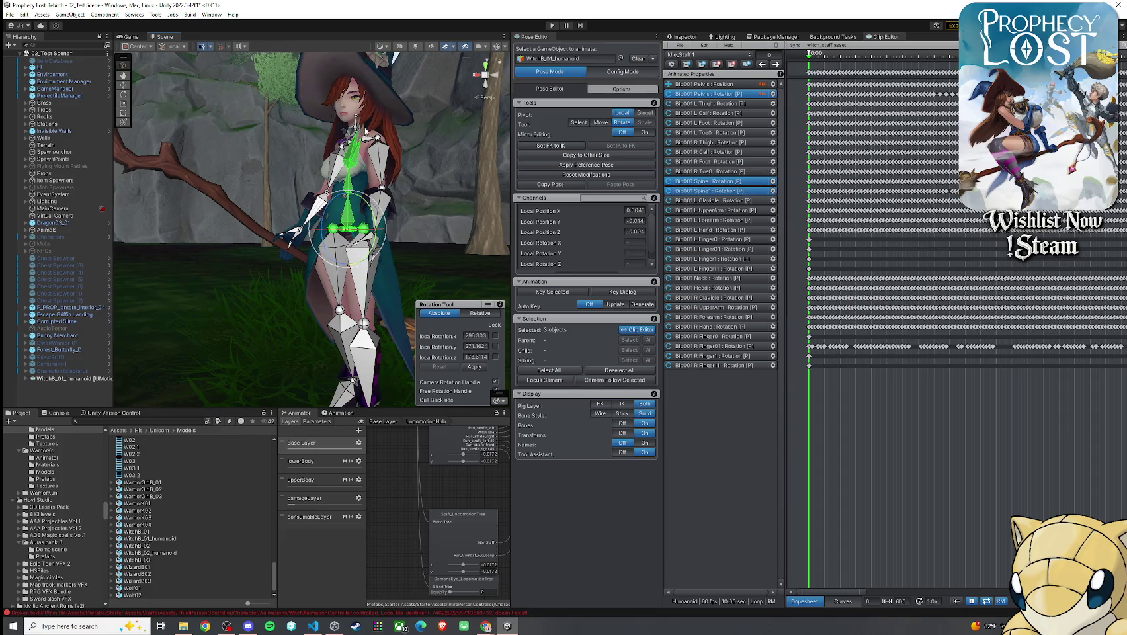
click(358, 130)
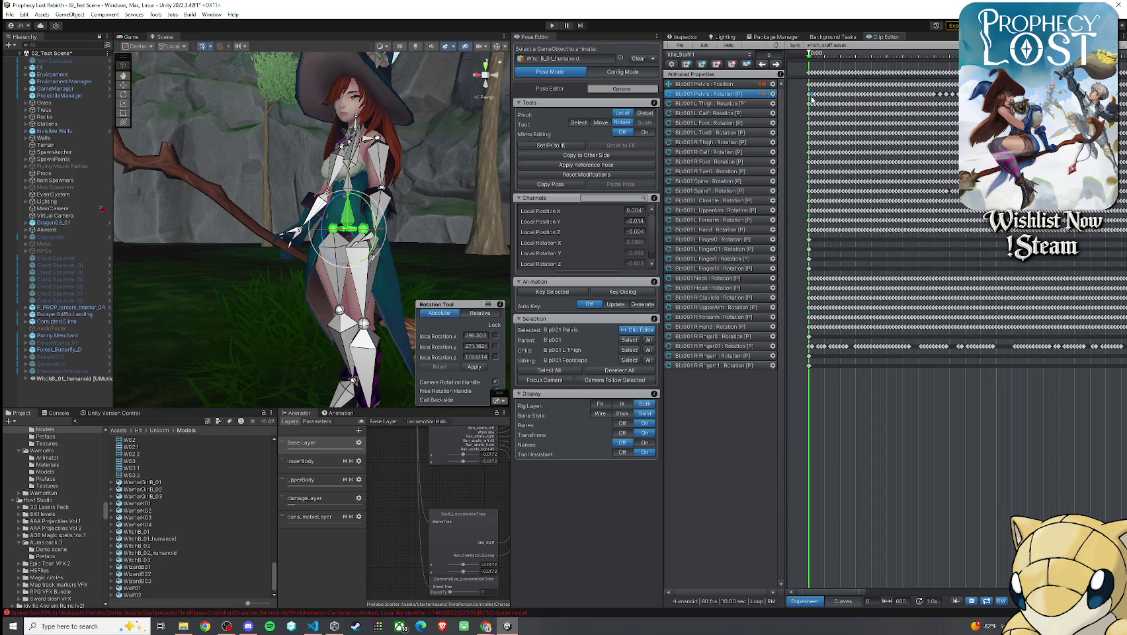
- Scroll the dopesheet to check keyframes through the clip's end, then select Bip001 Spine
scroll(down, 3)
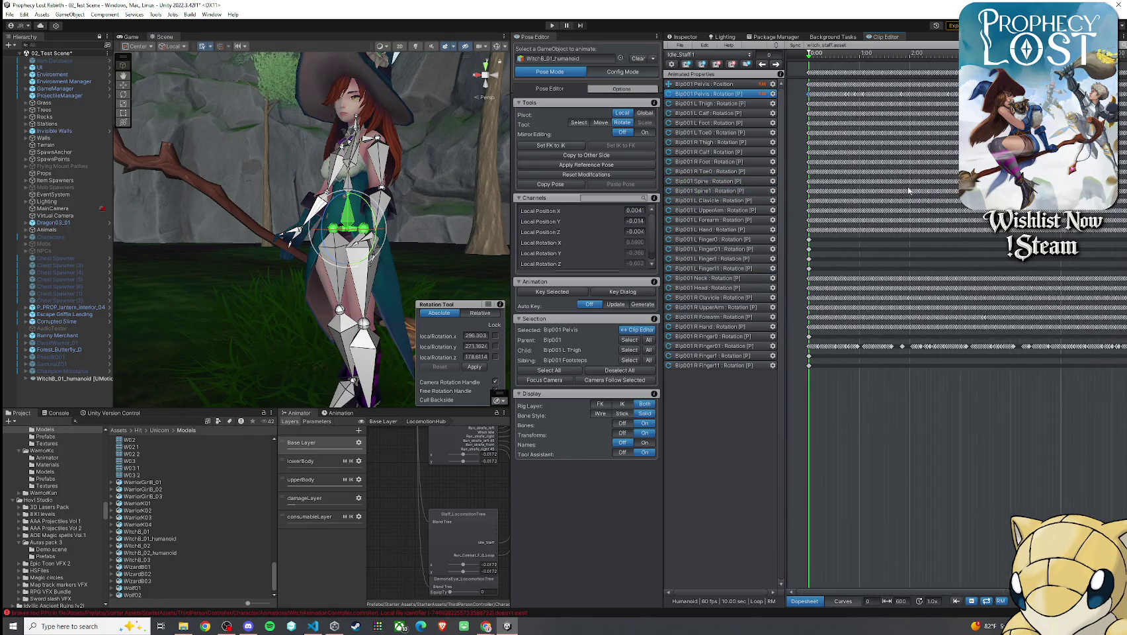
scroll(up, 3)
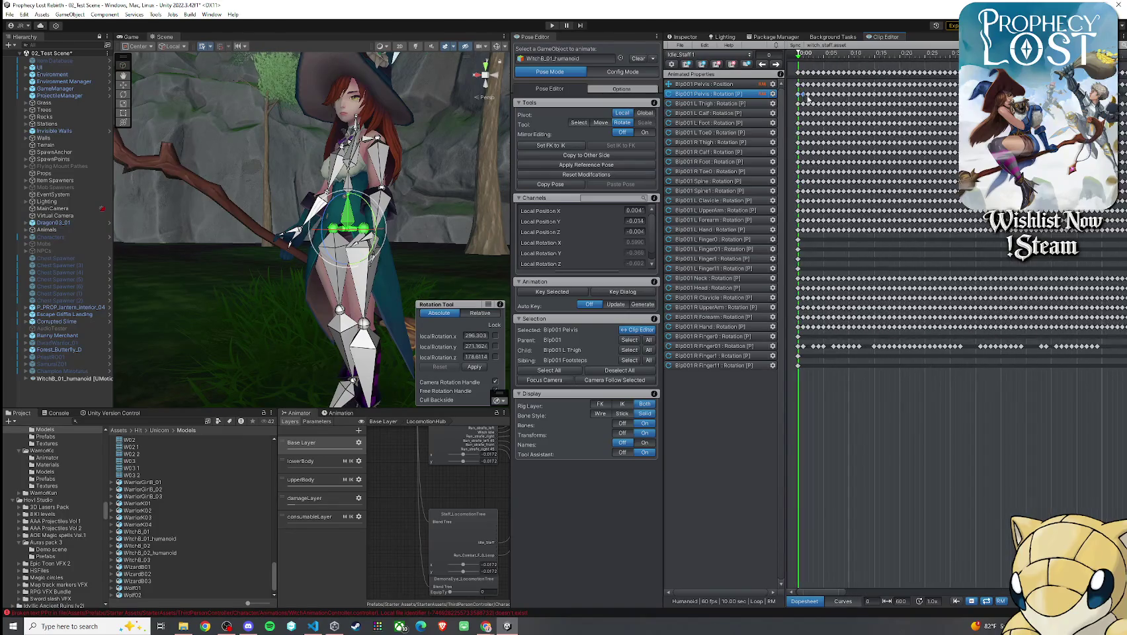
scroll(down, 3)
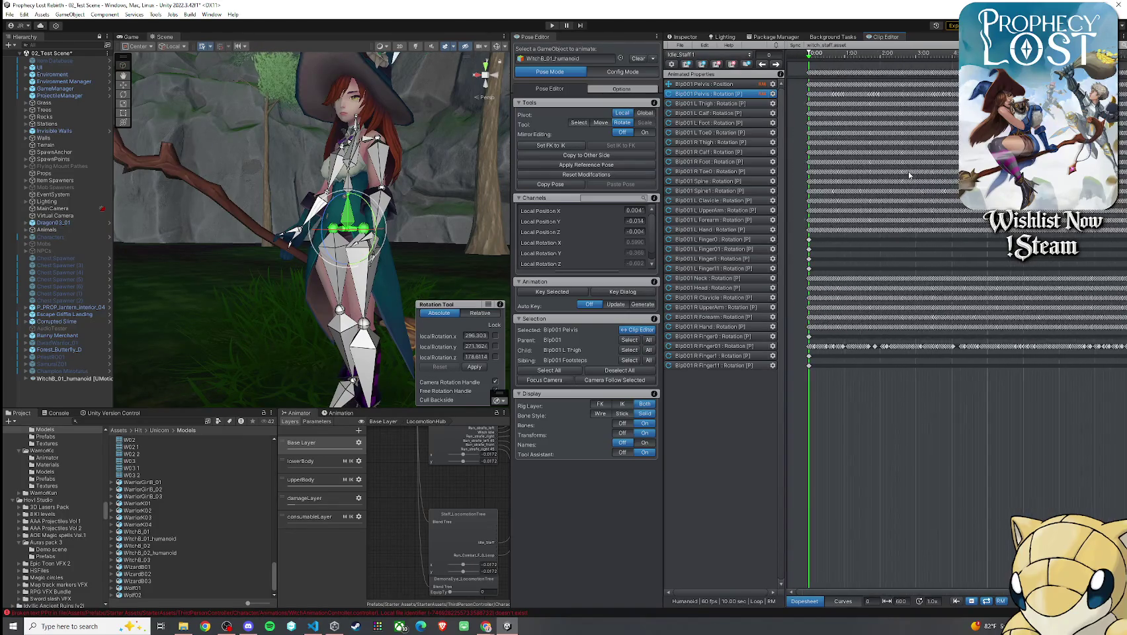
scroll(up, 3)
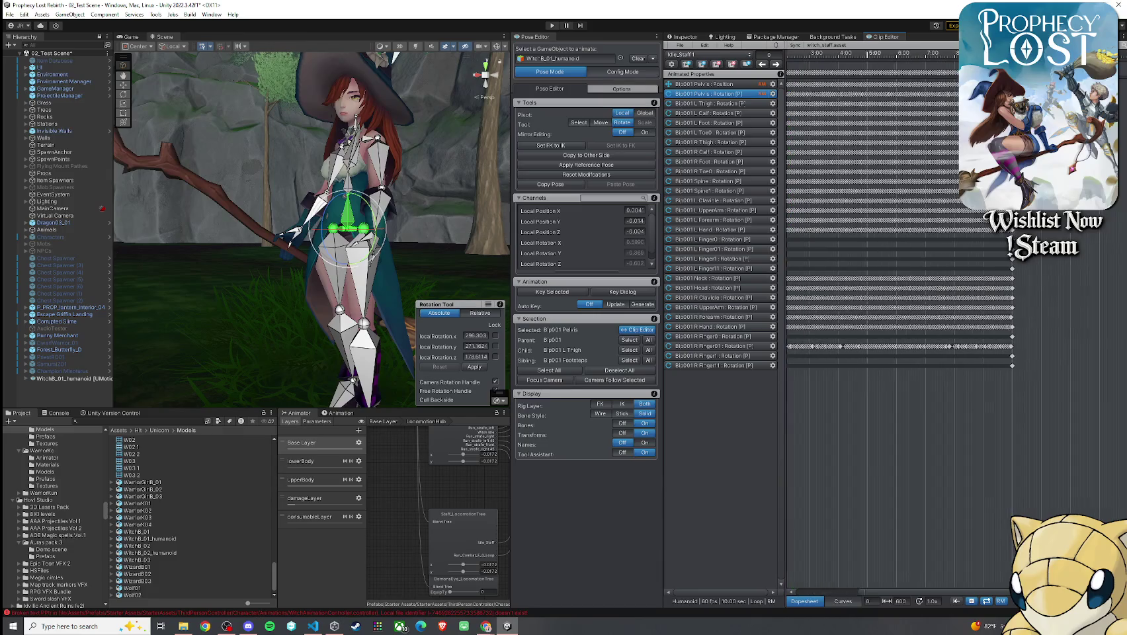
scroll(up, 3)
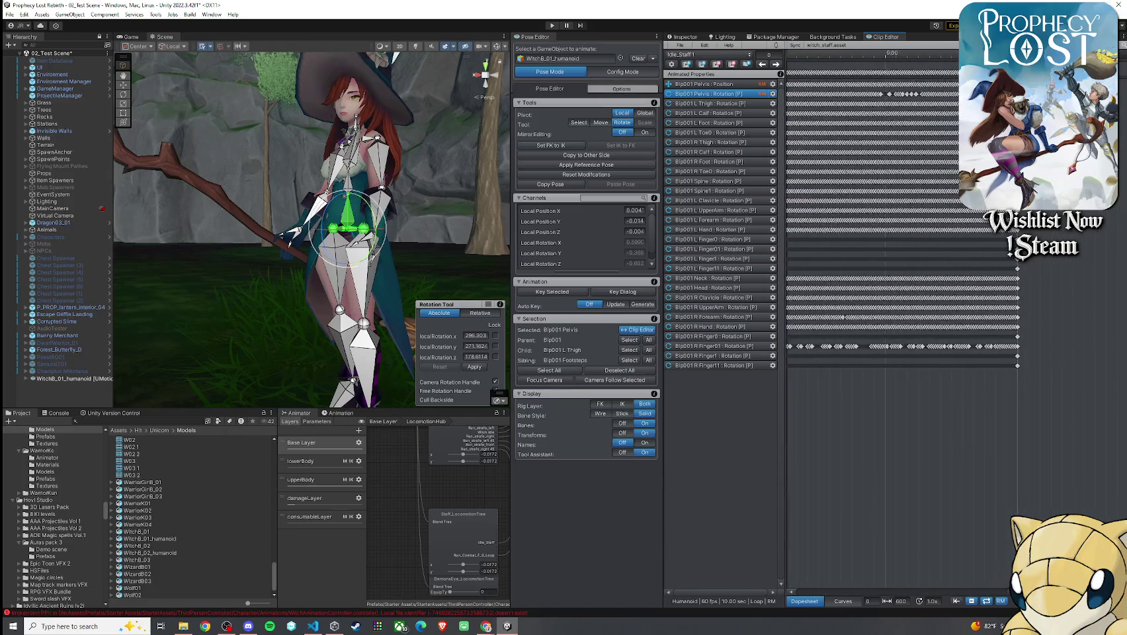
scroll(up, 3)
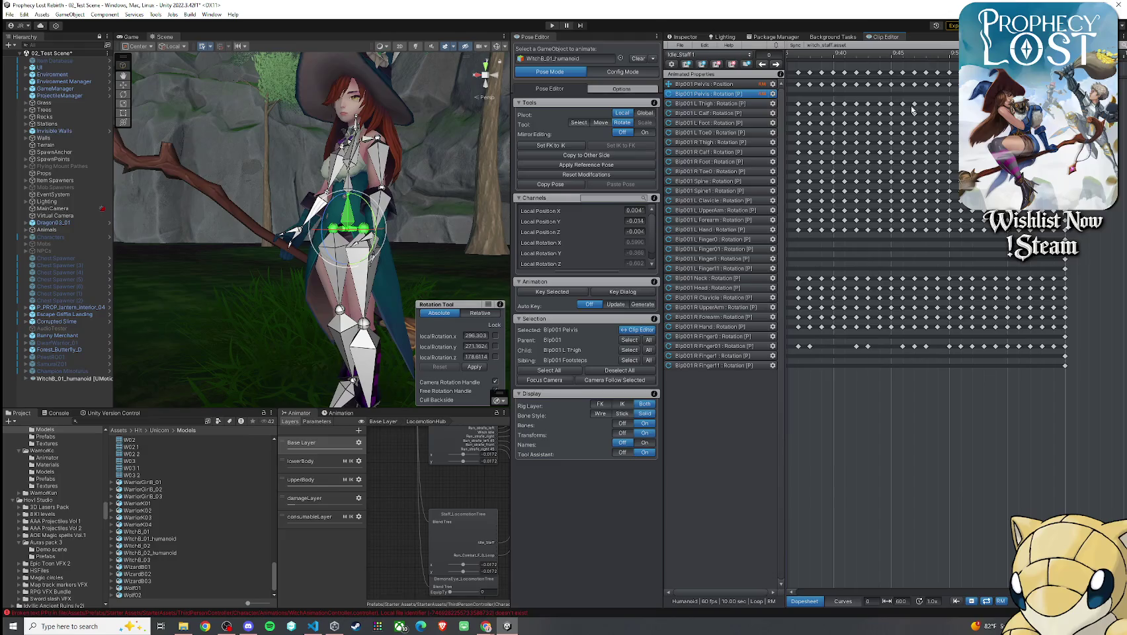
scroll(down, 3)
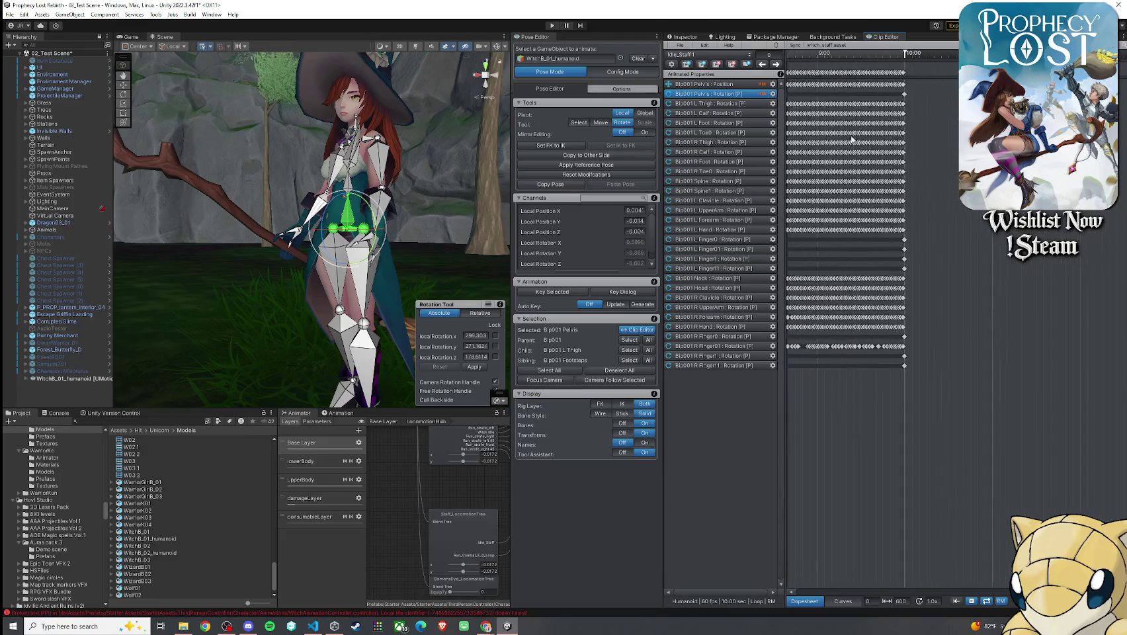
scroll(left, 3)
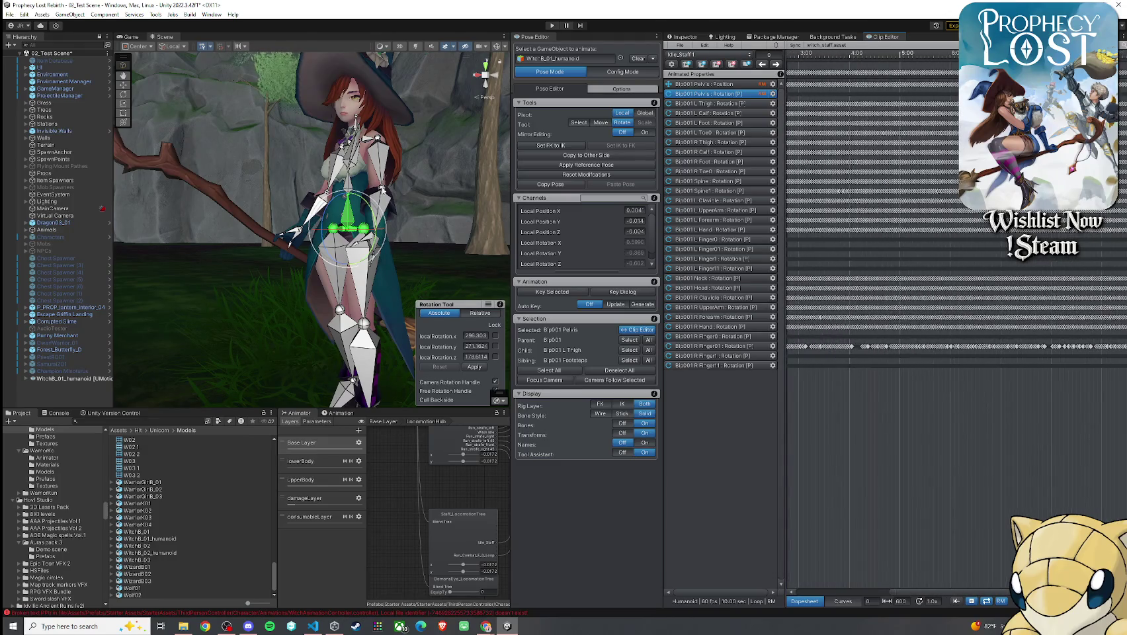
click(348, 180)
scroll(down, 3)
scroll(down, 3)
scroll(up, 3)
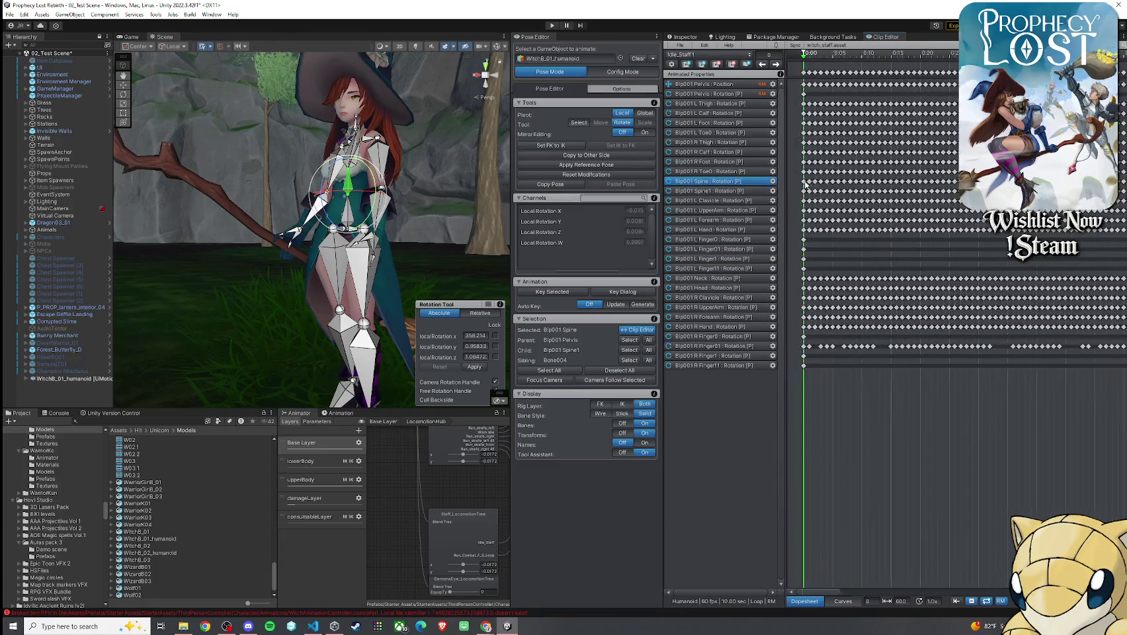
- Select the Bip001 Spine1 bone after first picking the right clavicle by mistake
scroll(down, 3)
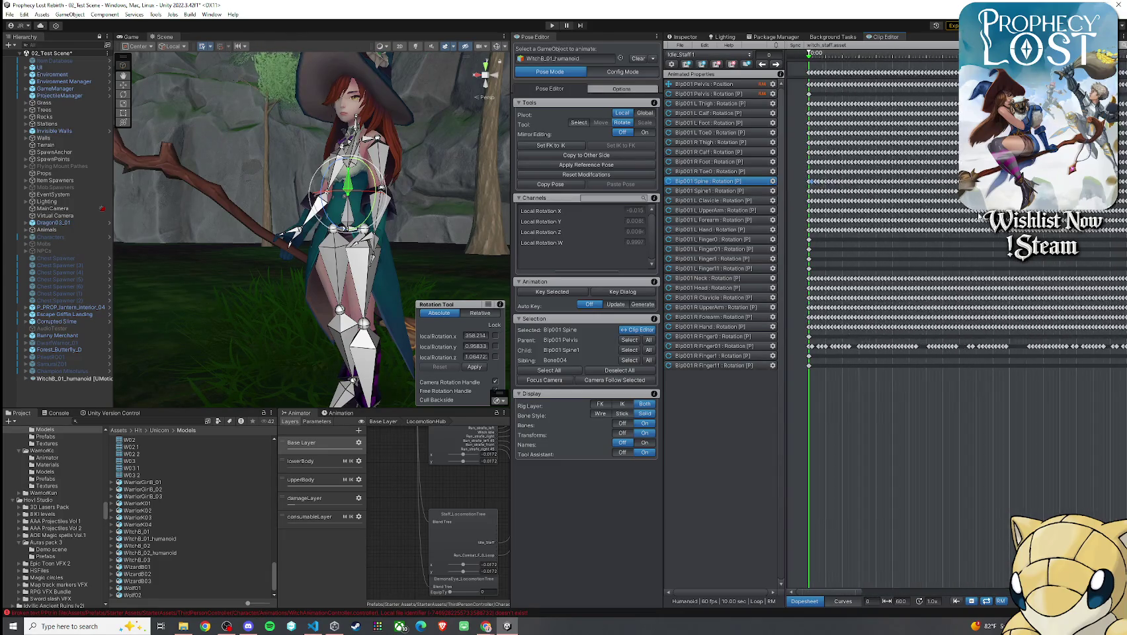
scroll(right, 3)
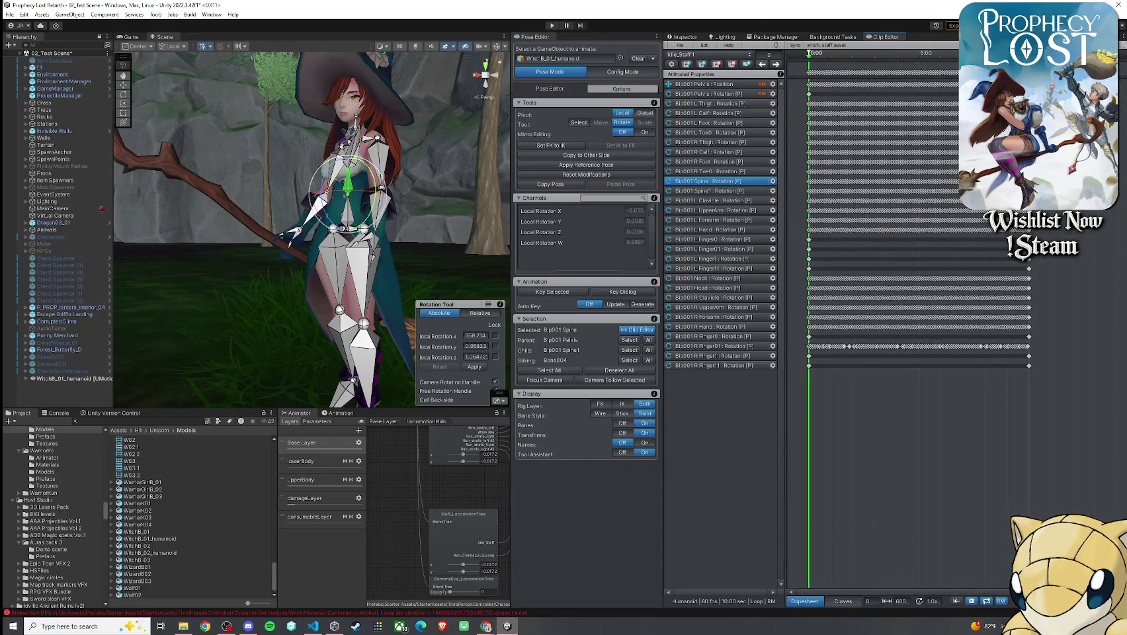
scroll(up, 3)
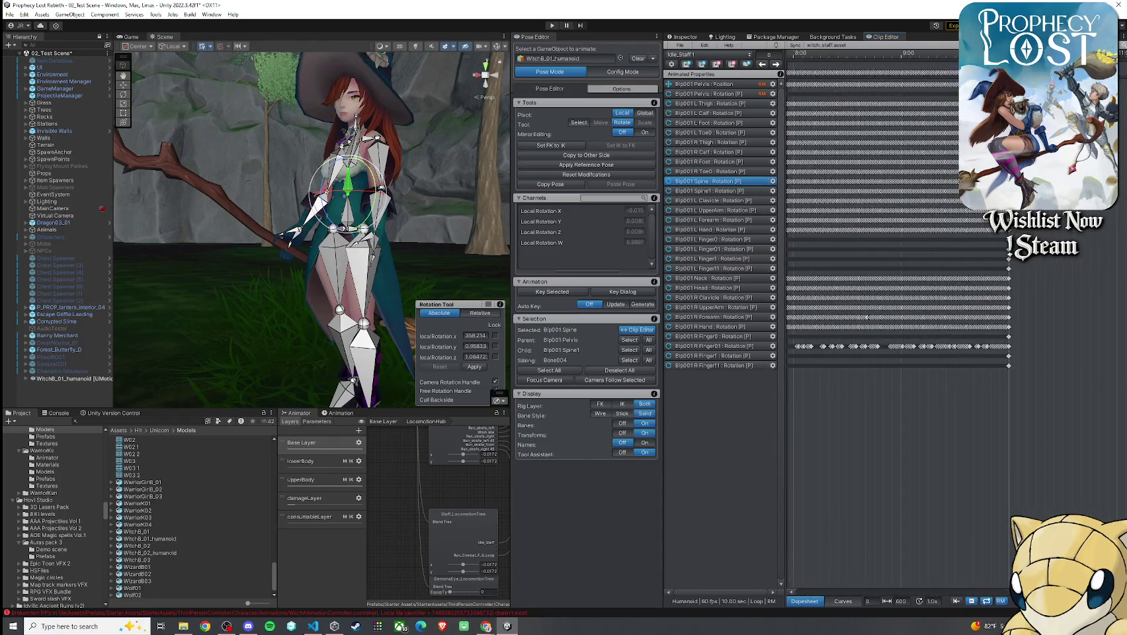
scroll(up, 3)
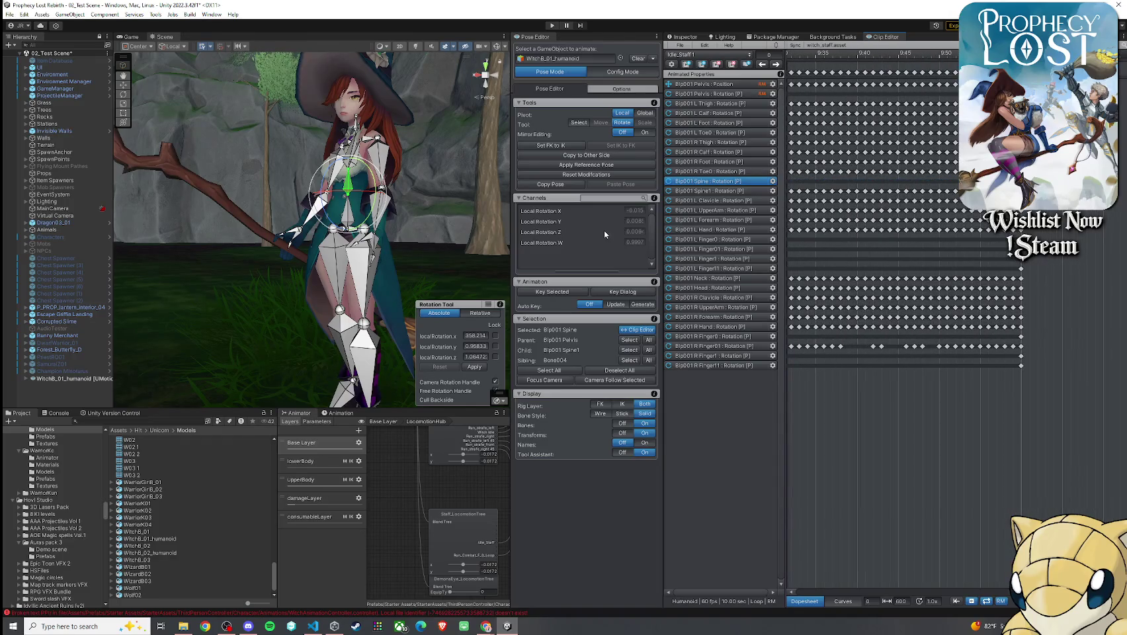
click(341, 151)
scroll(up, 3)
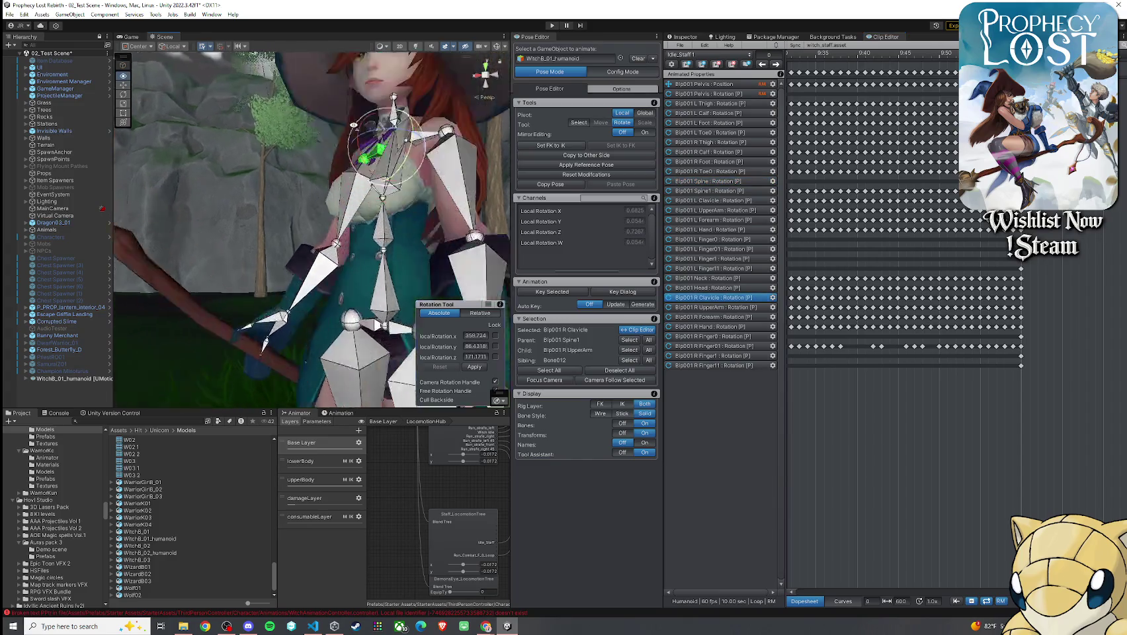
click(344, 152)
- Delete the Spine1 rotation keyframes at the start of the clip near 0:00
scroll(down, 3)
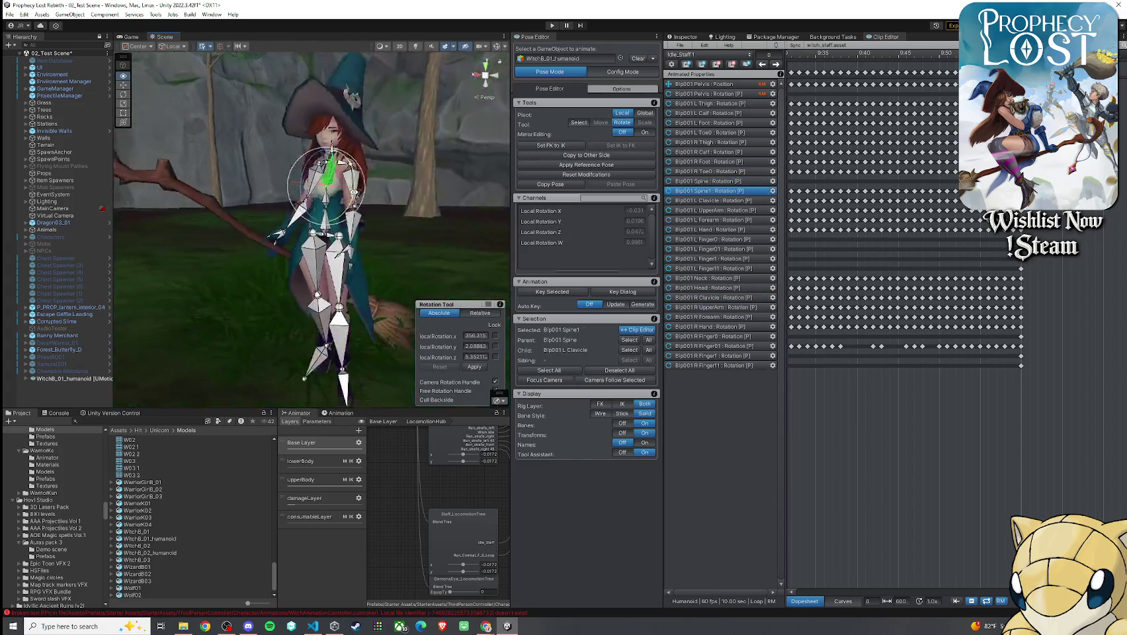
scroll(up, 3)
drag(397, 179, 409, 205)
scroll(down, 3)
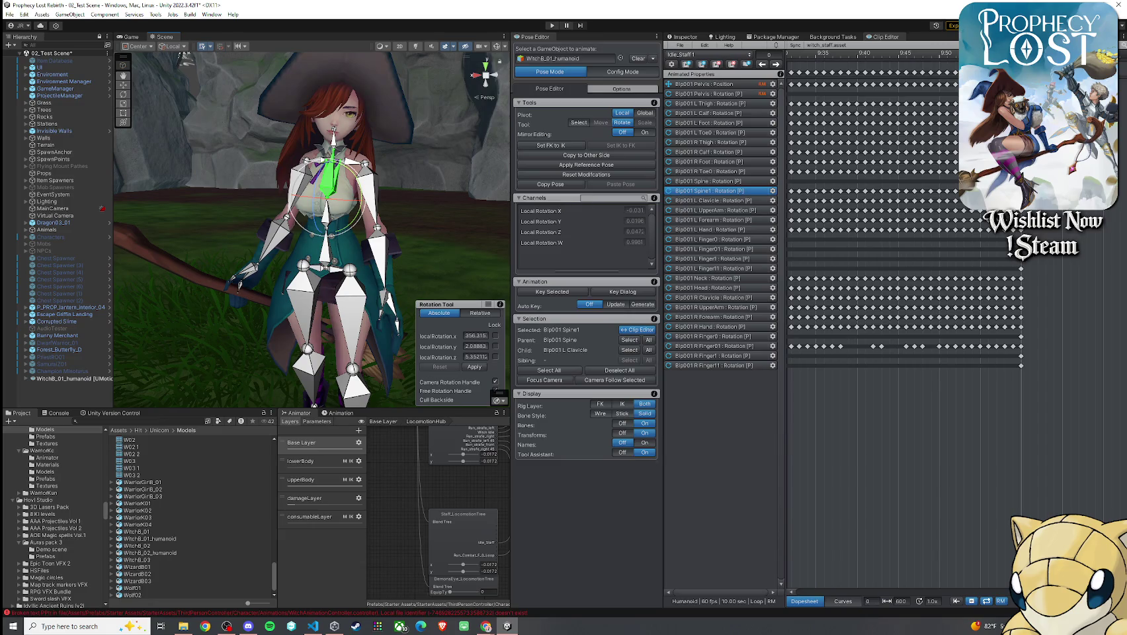
scroll(down, 3)
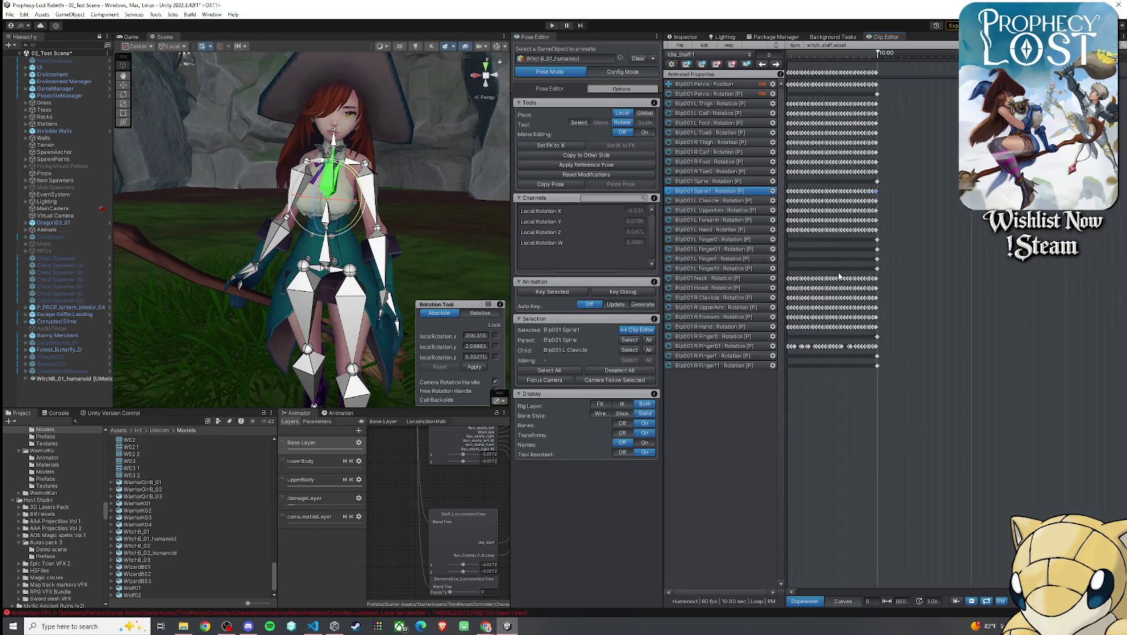
scroll(down, 3)
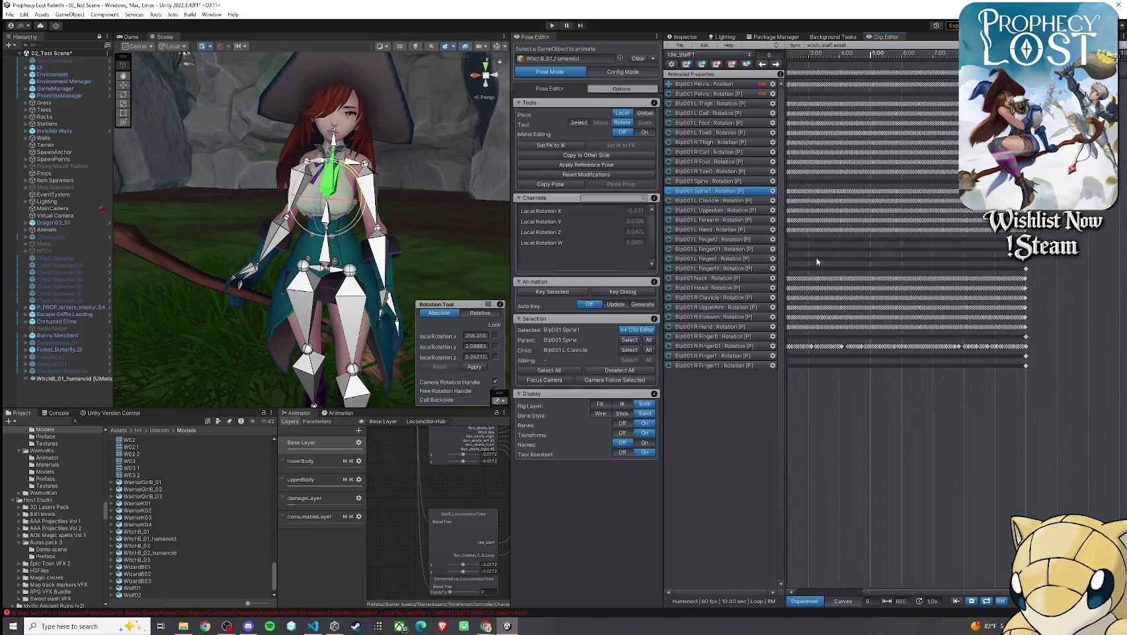
scroll(up, 3)
scroll(up, 3)
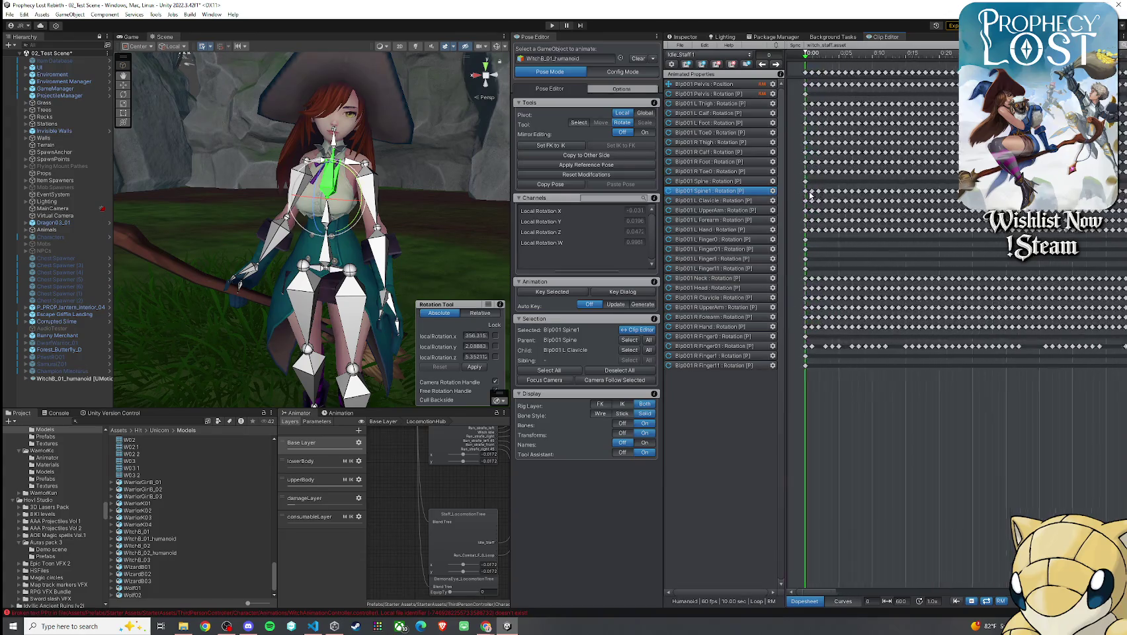
click(814, 199)
key(Delete)
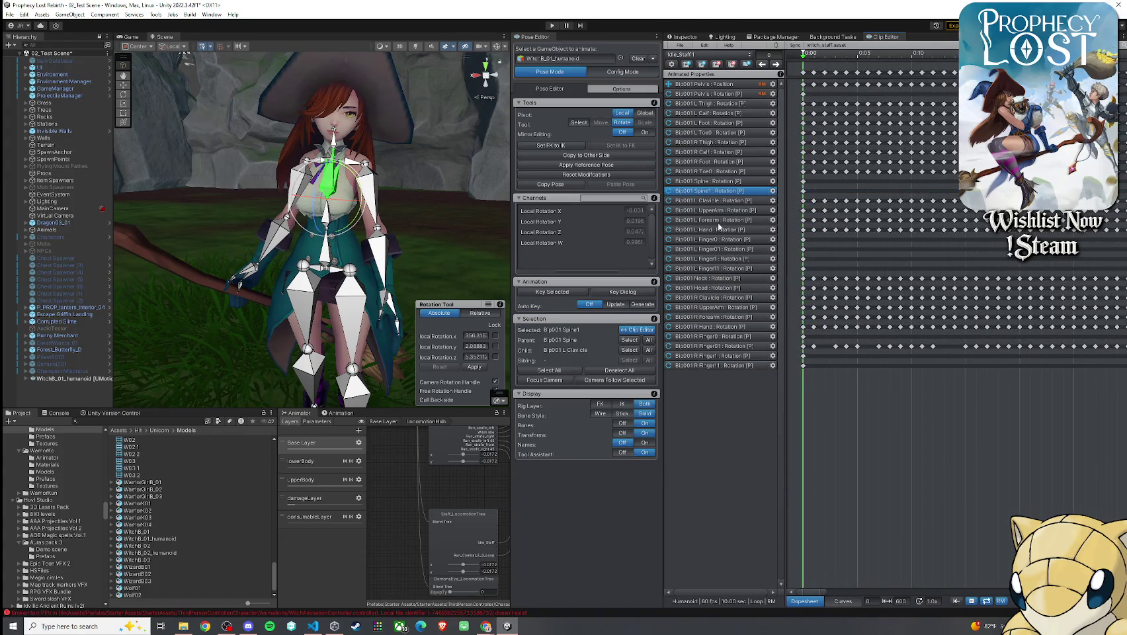
- Select the Bip001 Neck bone and play the clip to preview the pose
click(728, 278)
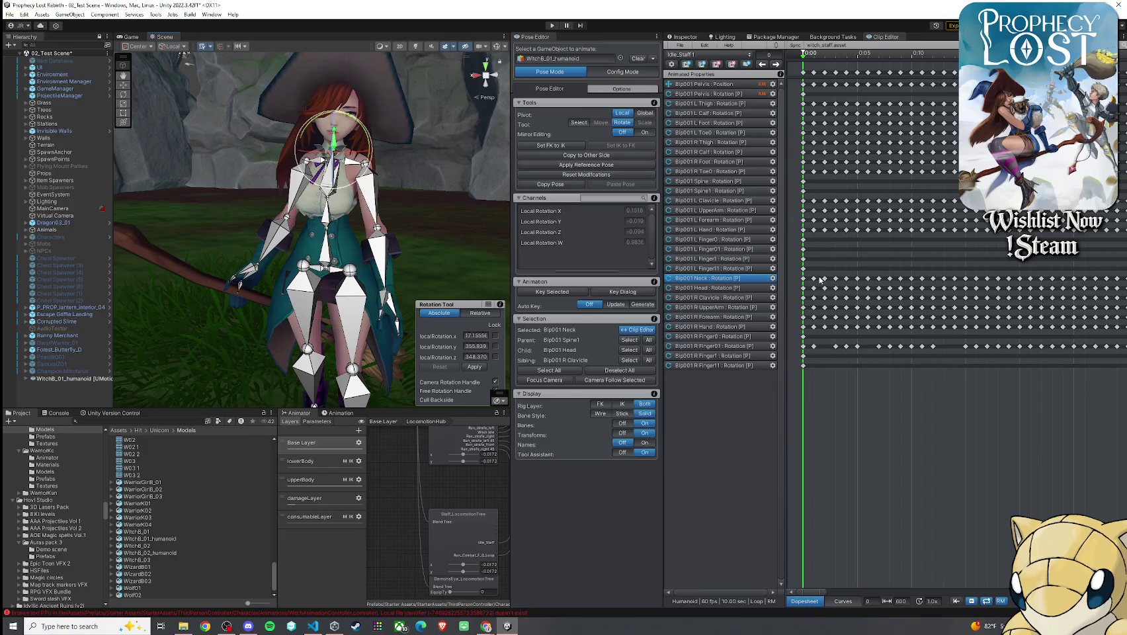
scroll(down, 3)
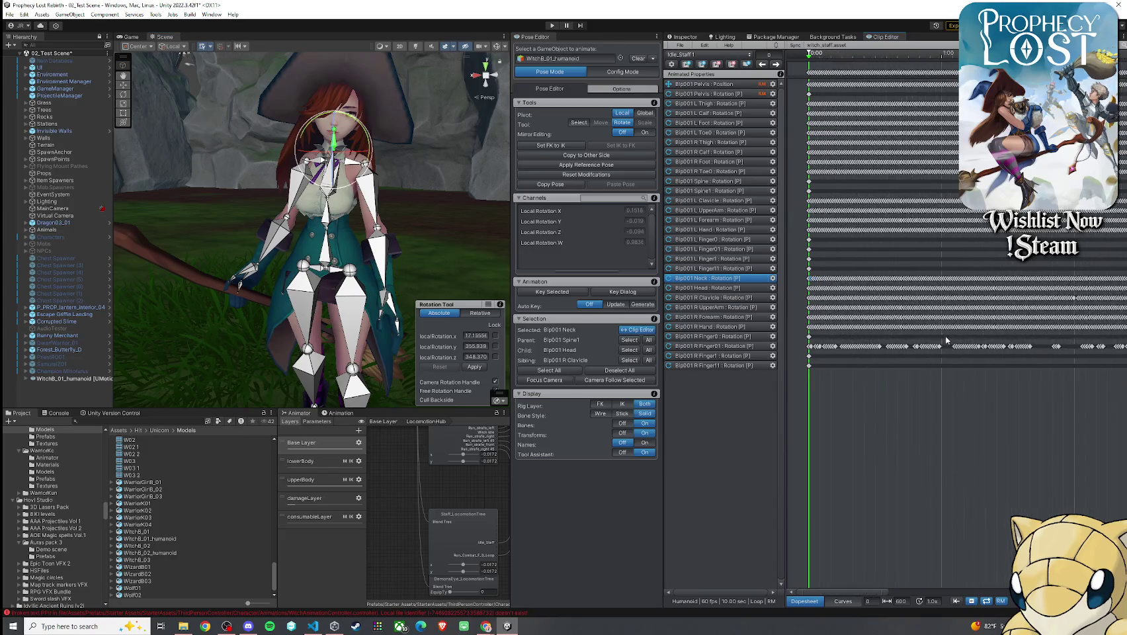
scroll(right, 3)
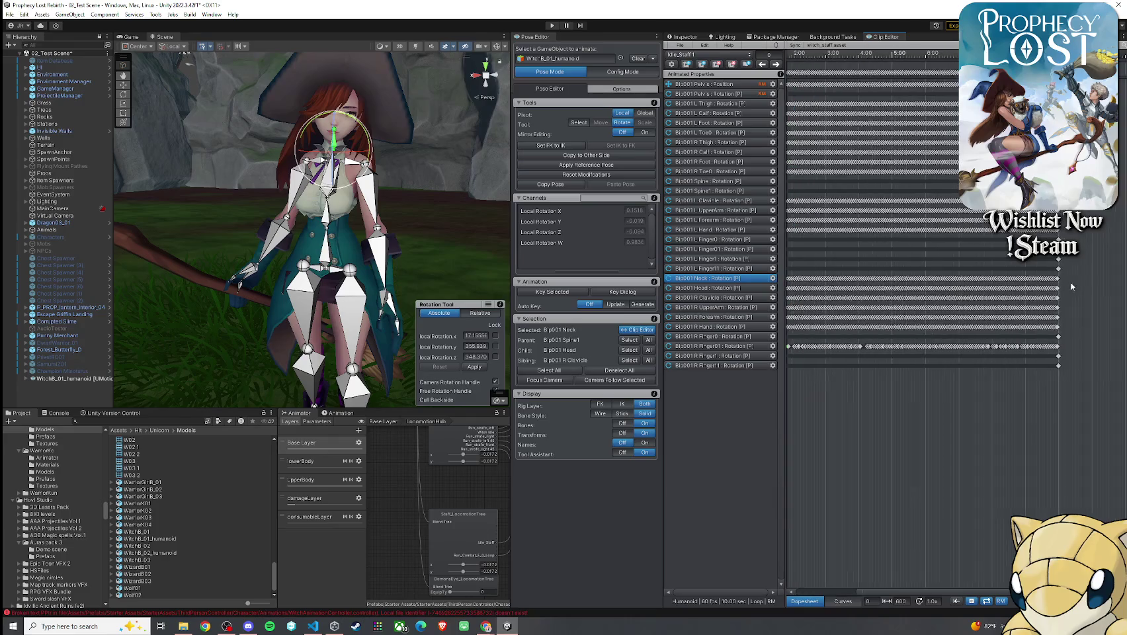
scroll(up, 3)
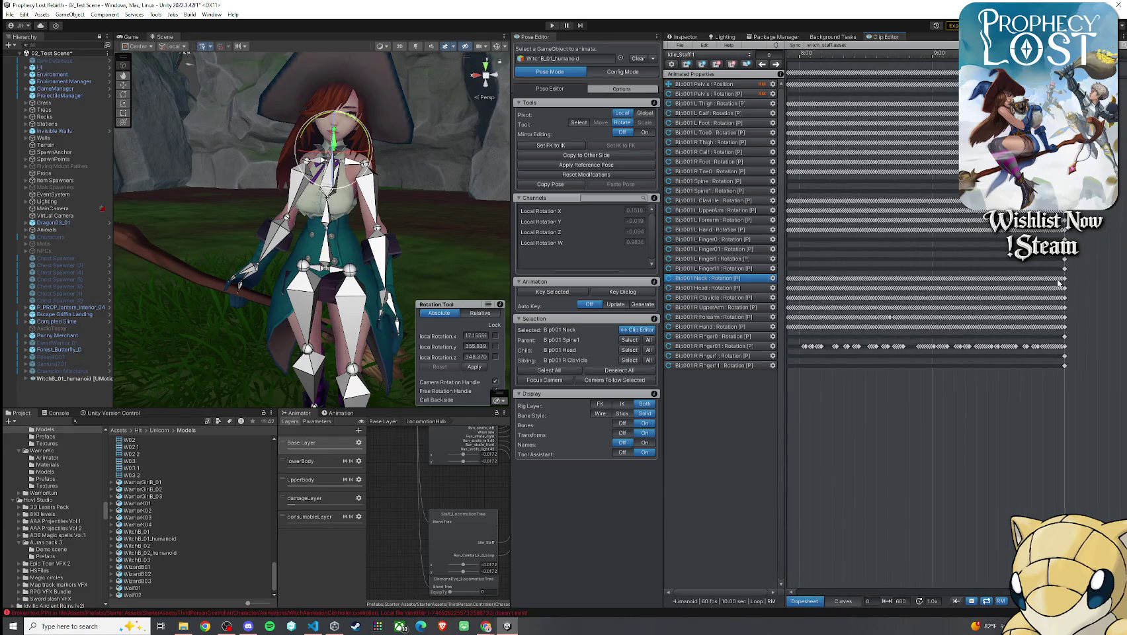
scroll(up, 3)
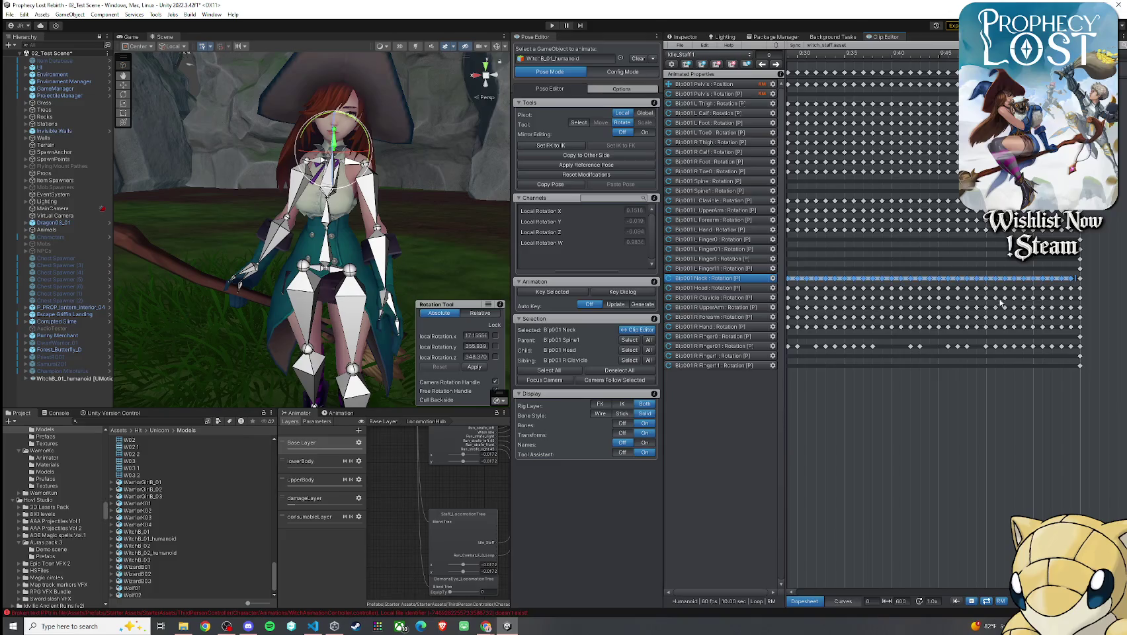
key(space)
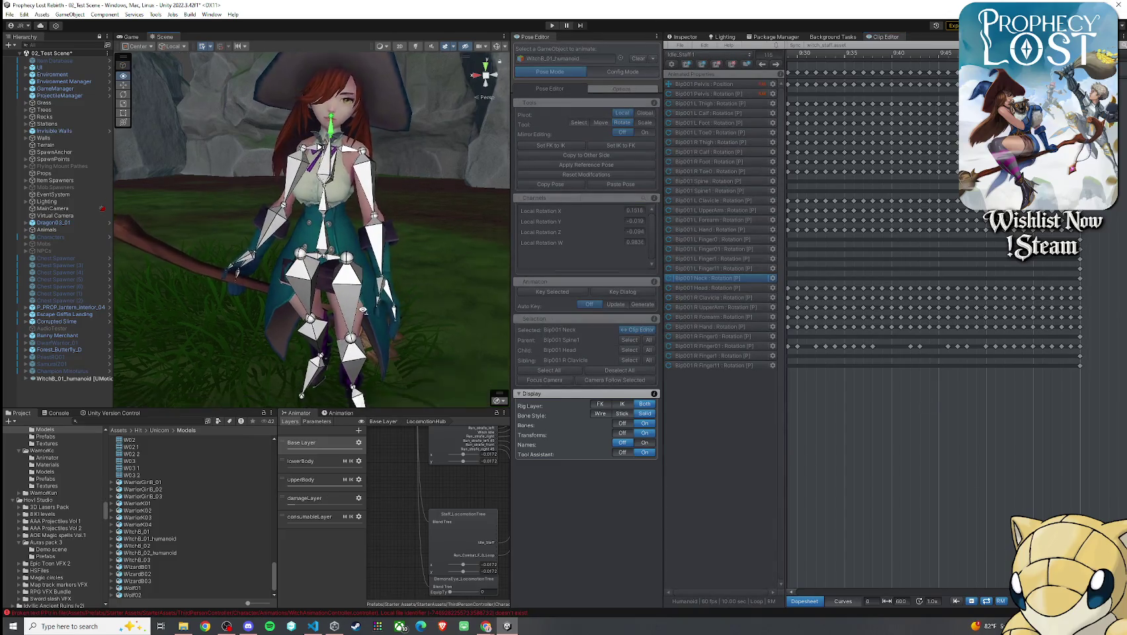
- Zoom in on the witch, switch Bip001 Neck to rotation, and settle on frame 600
scroll(down, 3)
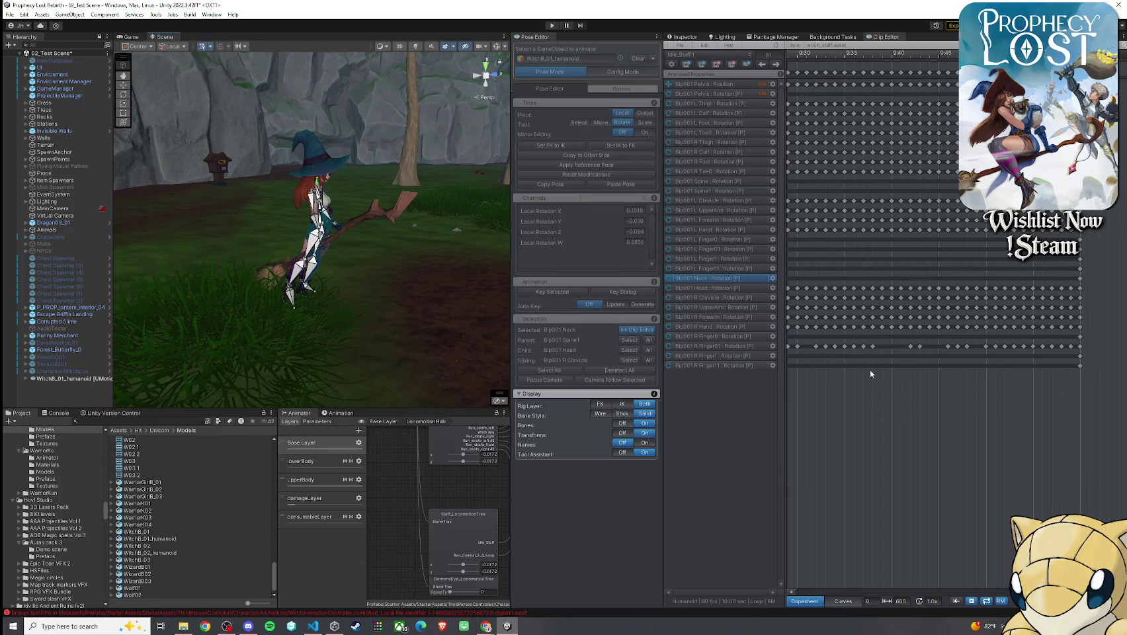
drag(407, 294, 392, 289)
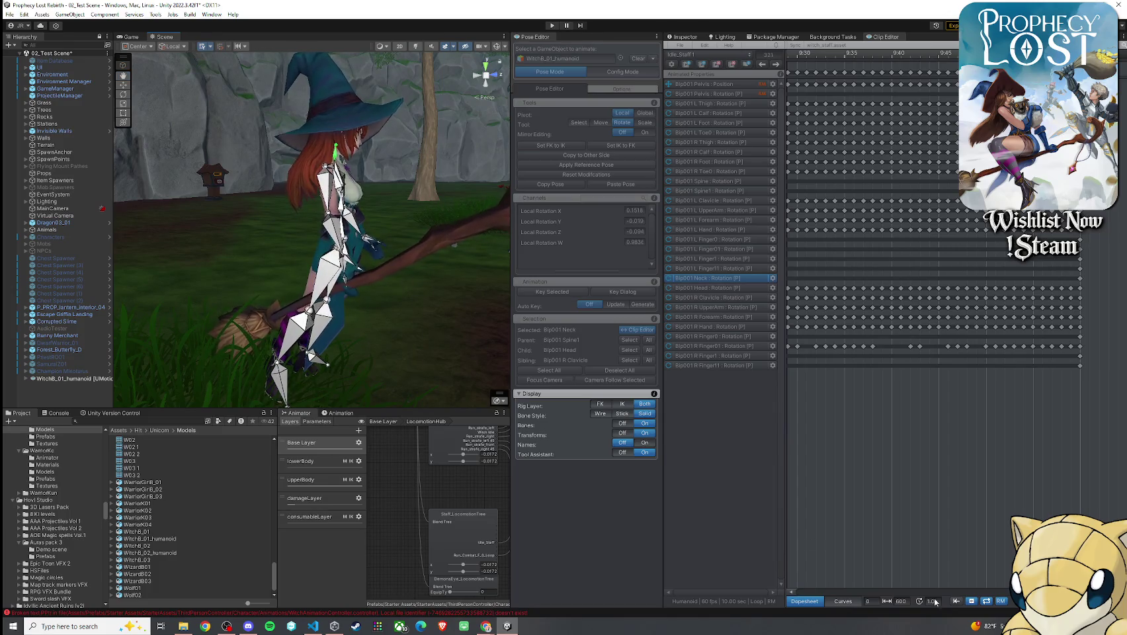
key(e)
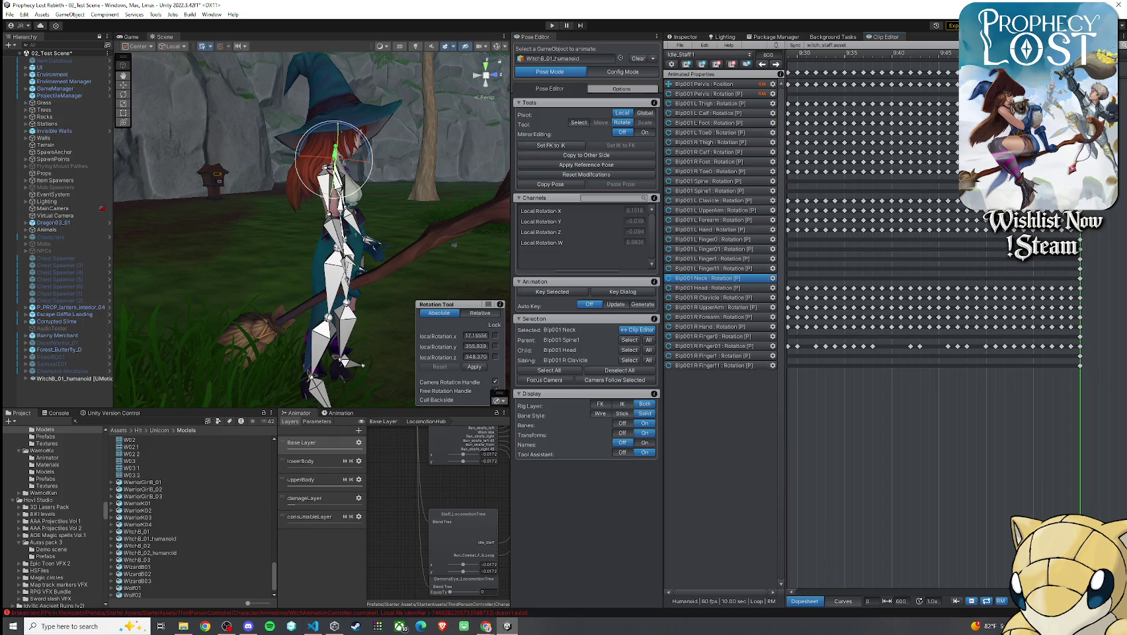
key(comma)
key(comma)
key(period)
key(period)
click(705, 46)
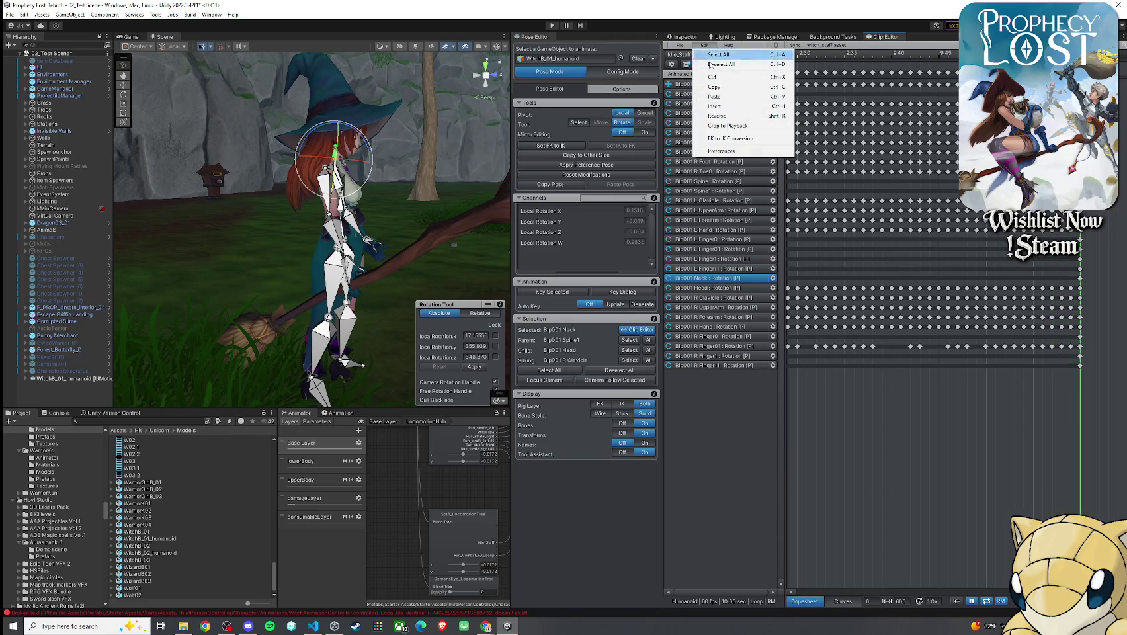
click(721, 151)
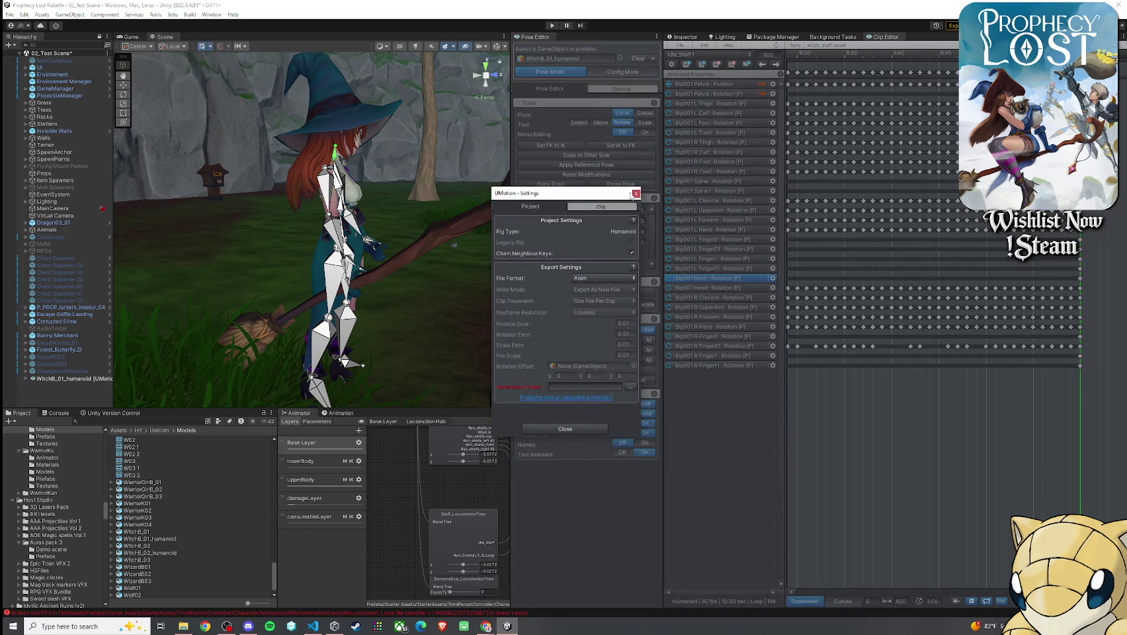
click(635, 194)
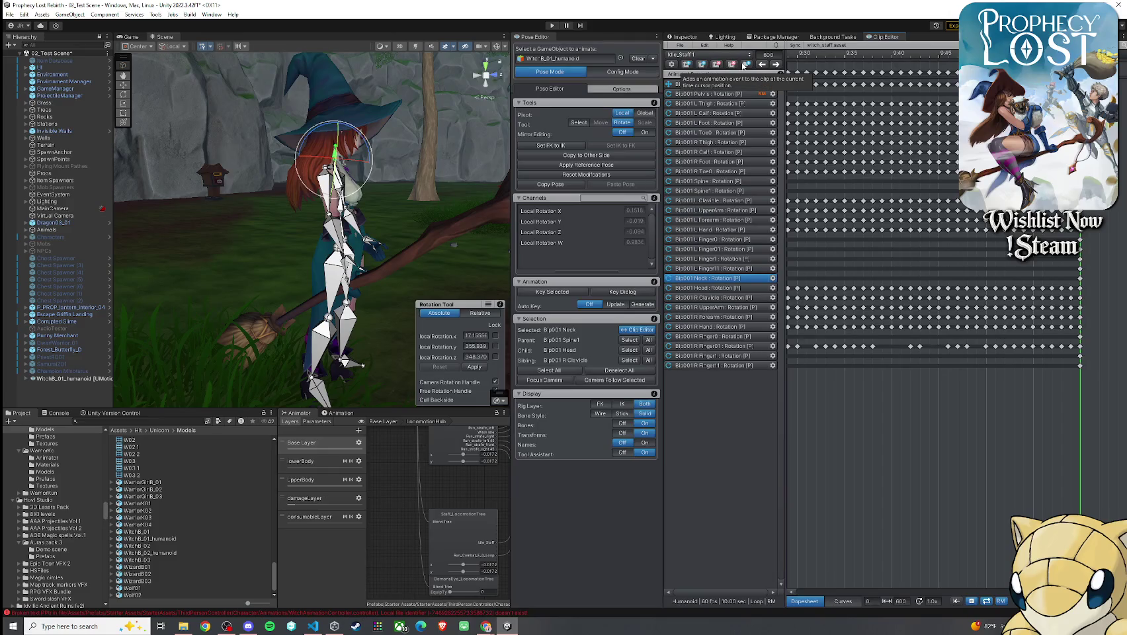
- Turn Bip001 Neck to about 35.8, 350.0, 344.7, orbiting to check it from behind and above
drag(370, 166, 226, 160)
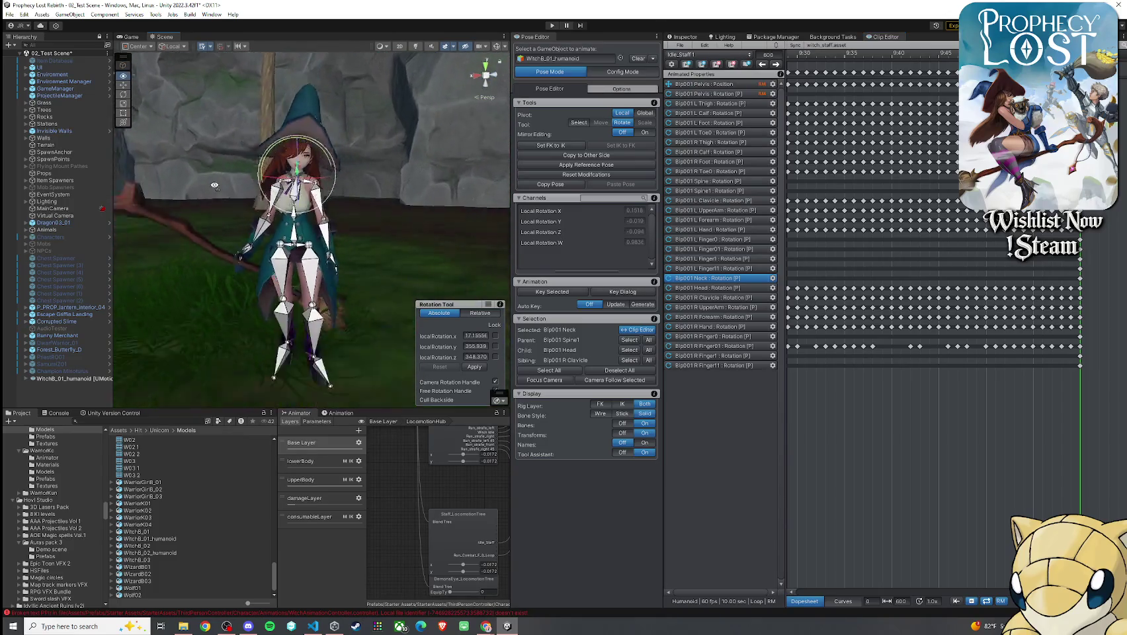
scroll(down, 3)
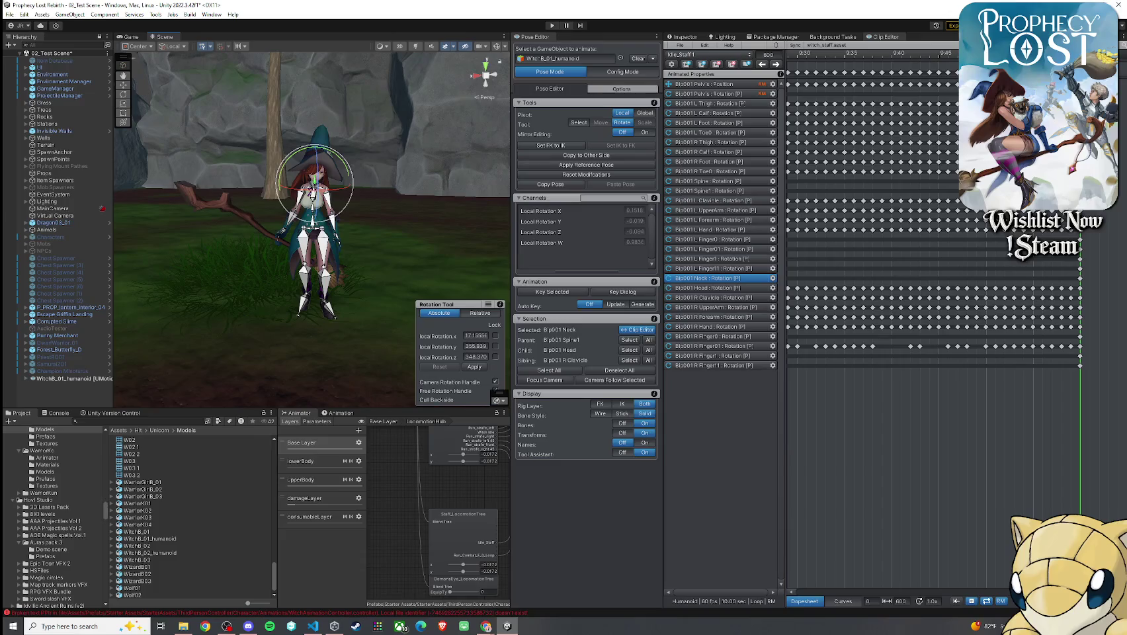
drag(421, 121, 838, 128)
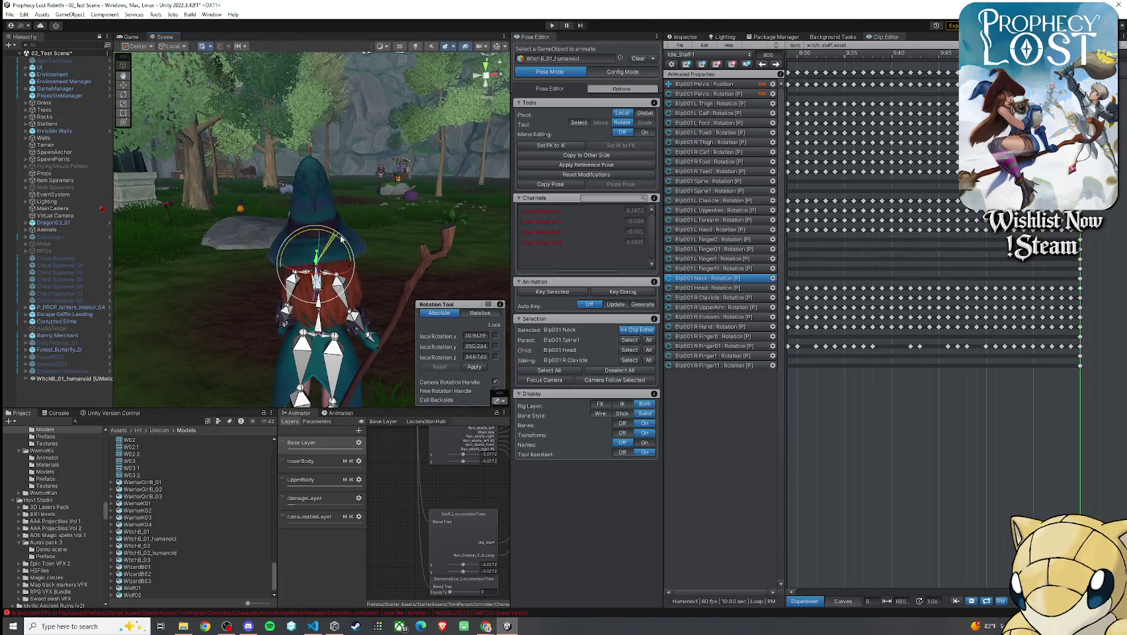
drag(345, 241, 345, 267)
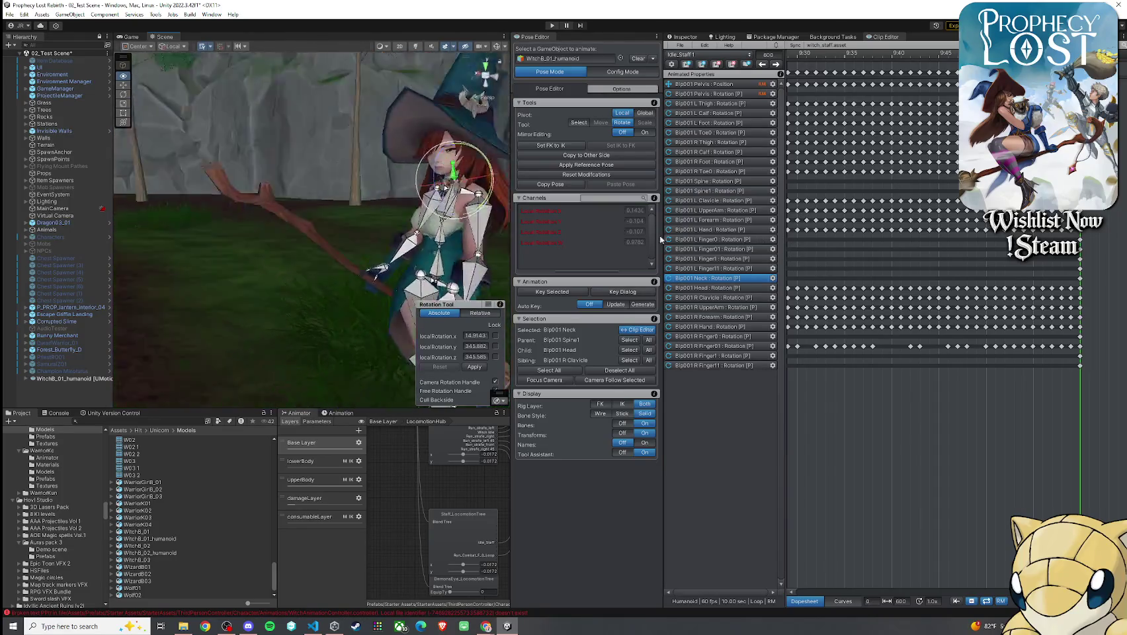
drag(379, 246, 760, 182)
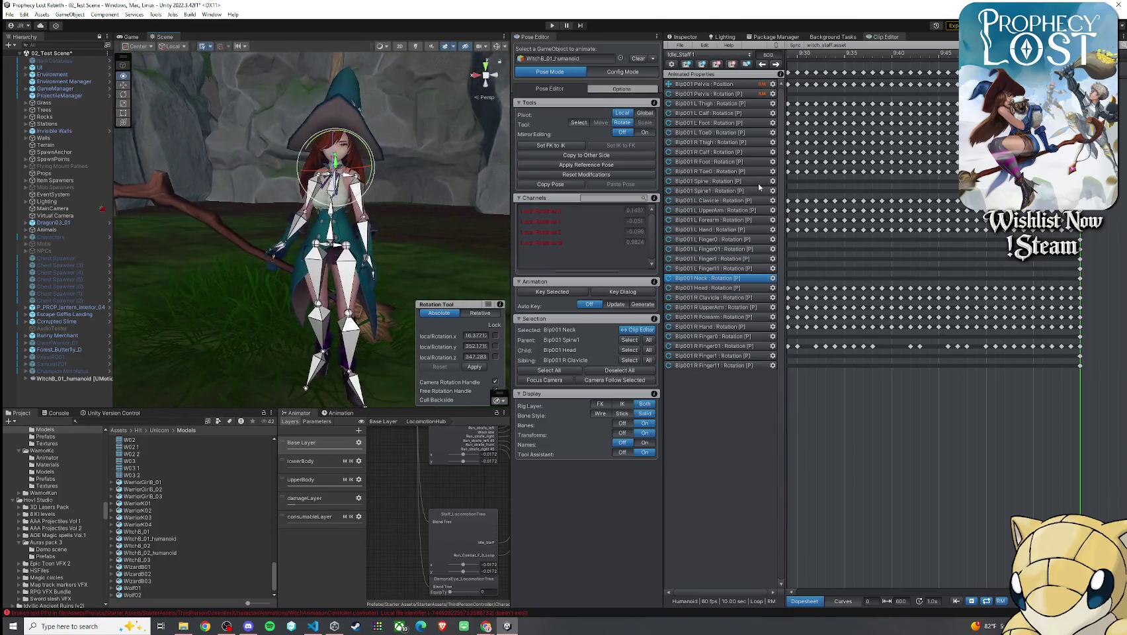
scroll(down, 3)
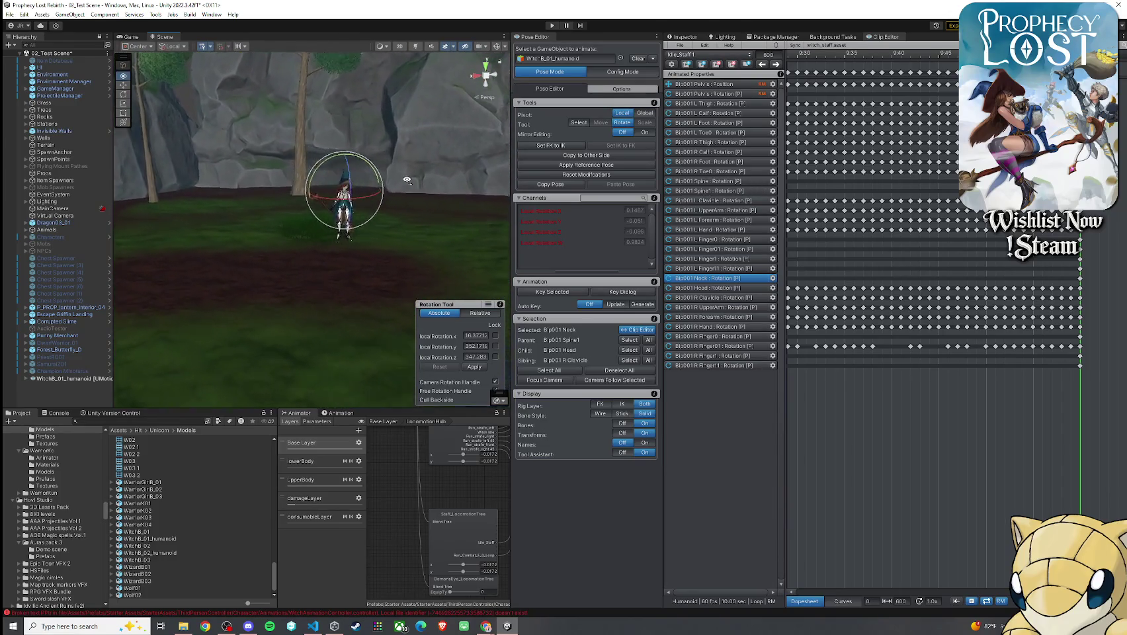
scroll(up, 3)
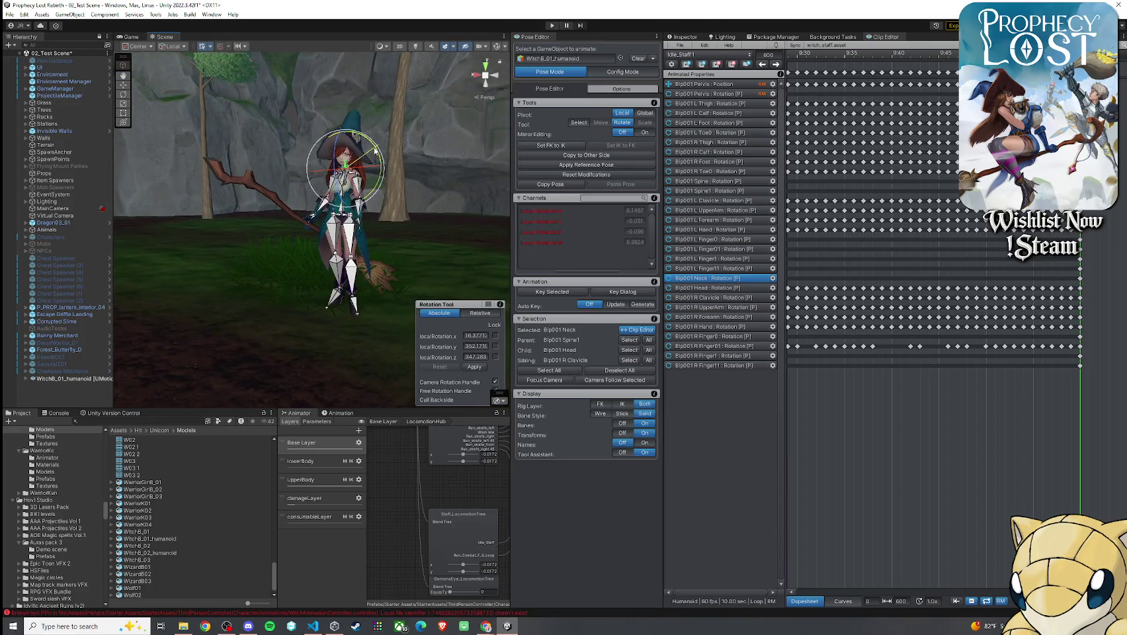
scroll(down, 3)
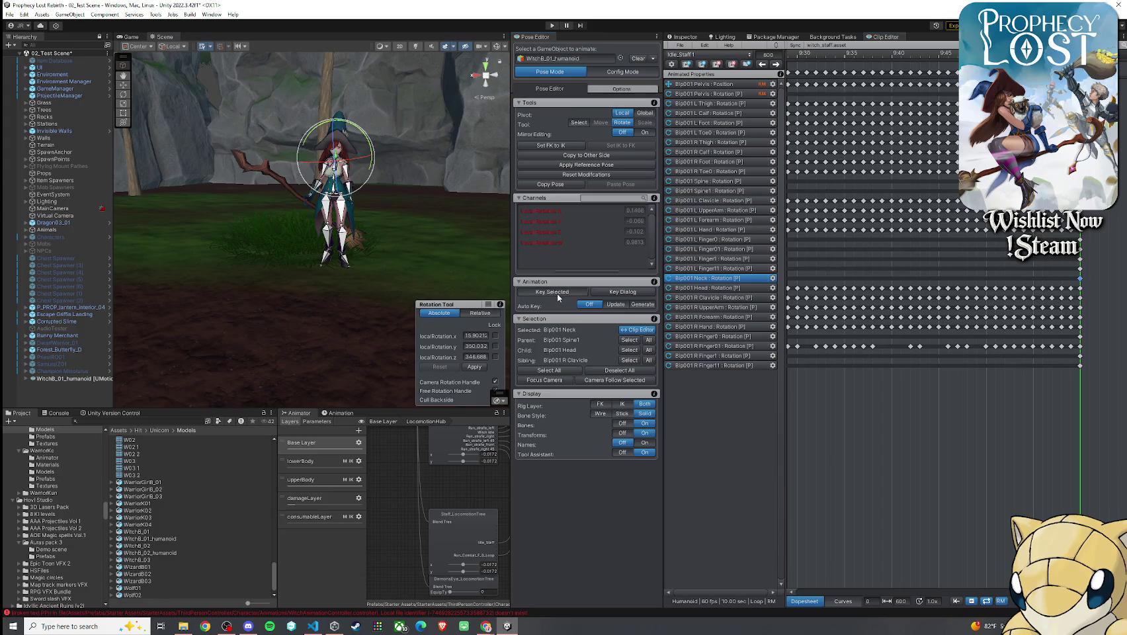
- Key the modified neck rotation with Key Selected > Key All Modified
click(560, 293)
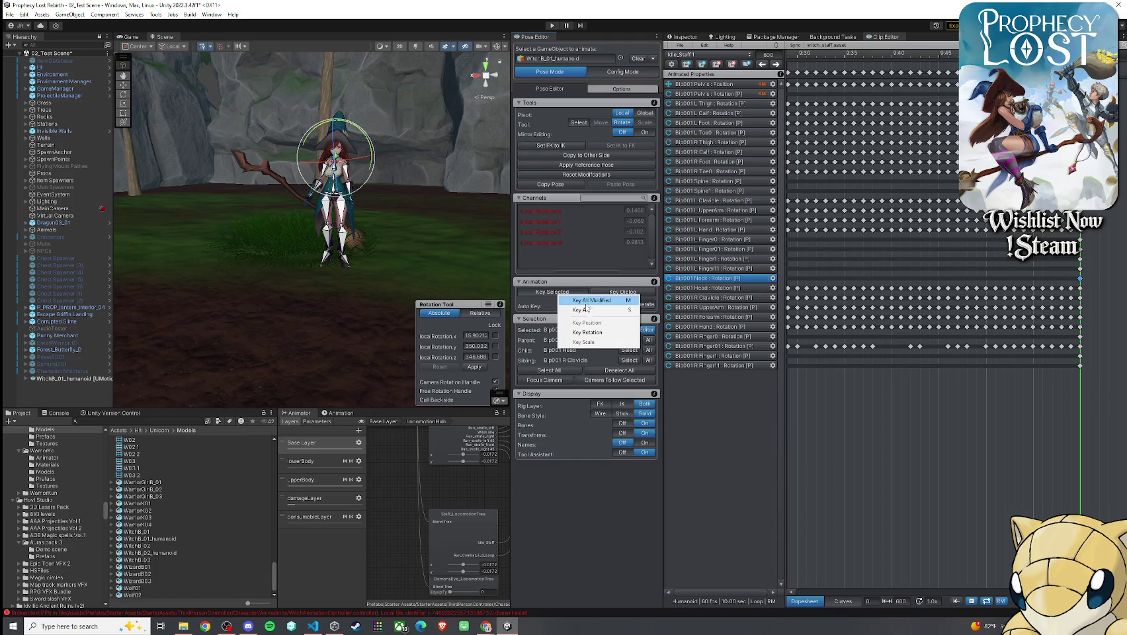
click(588, 309)
scroll(down, 3)
right_click(986, 278)
click(1006, 315)
- Zoom out the dopesheet, select the neck's first keyframe, and play the clip from frame 0
scroll(down, 3)
scroll(down, 3)
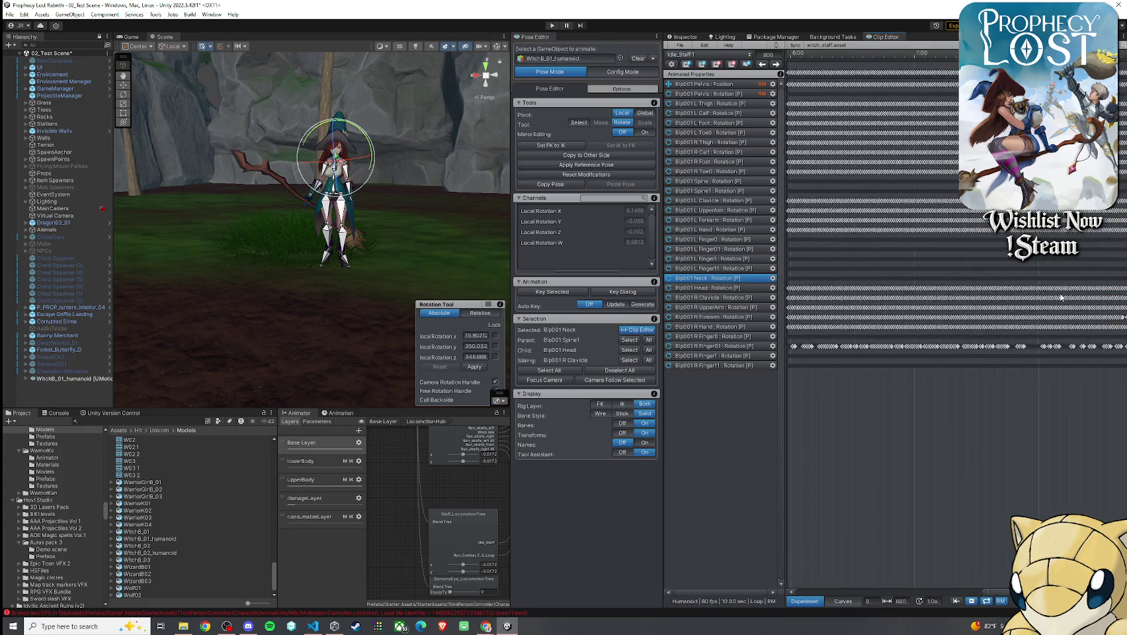
scroll(down, 3)
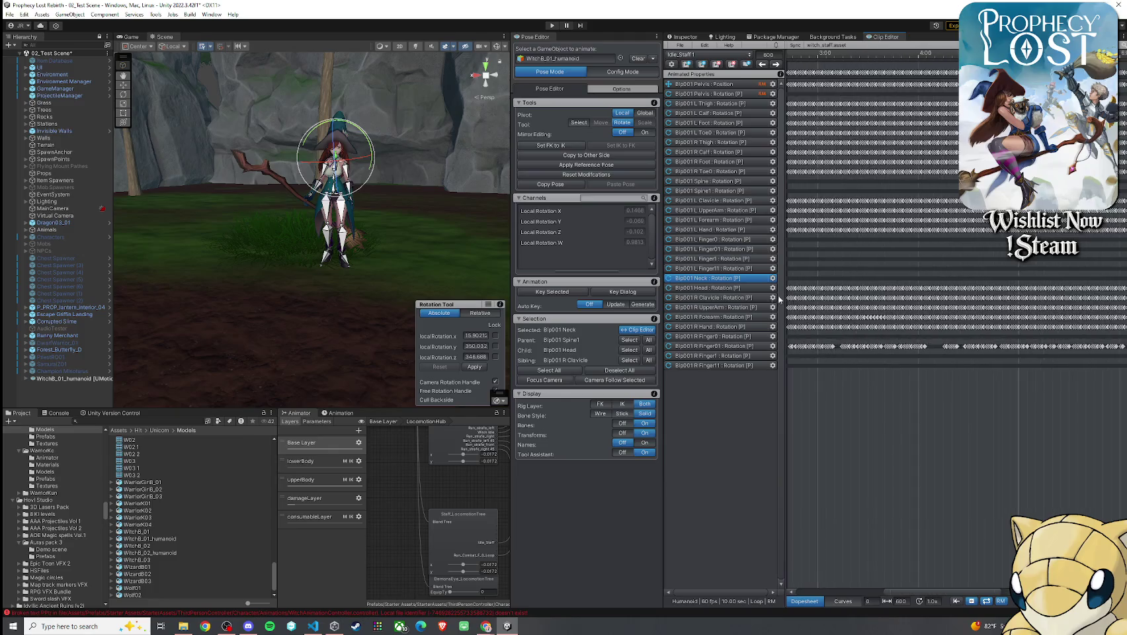
click(808, 278)
scroll(up, 3)
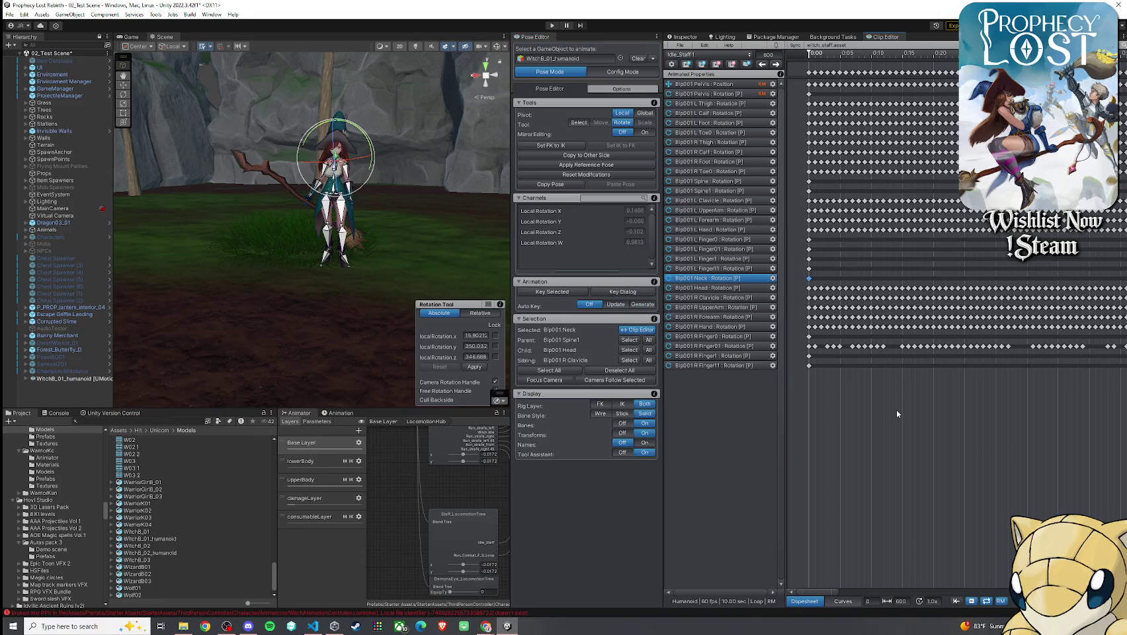
click(810, 57)
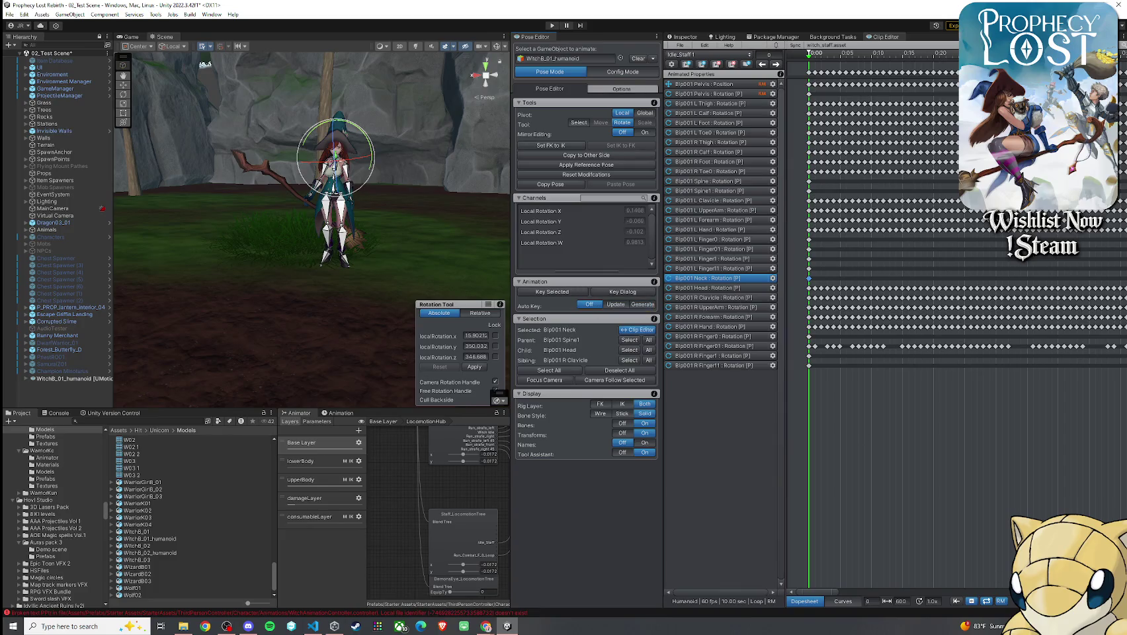
key(space)
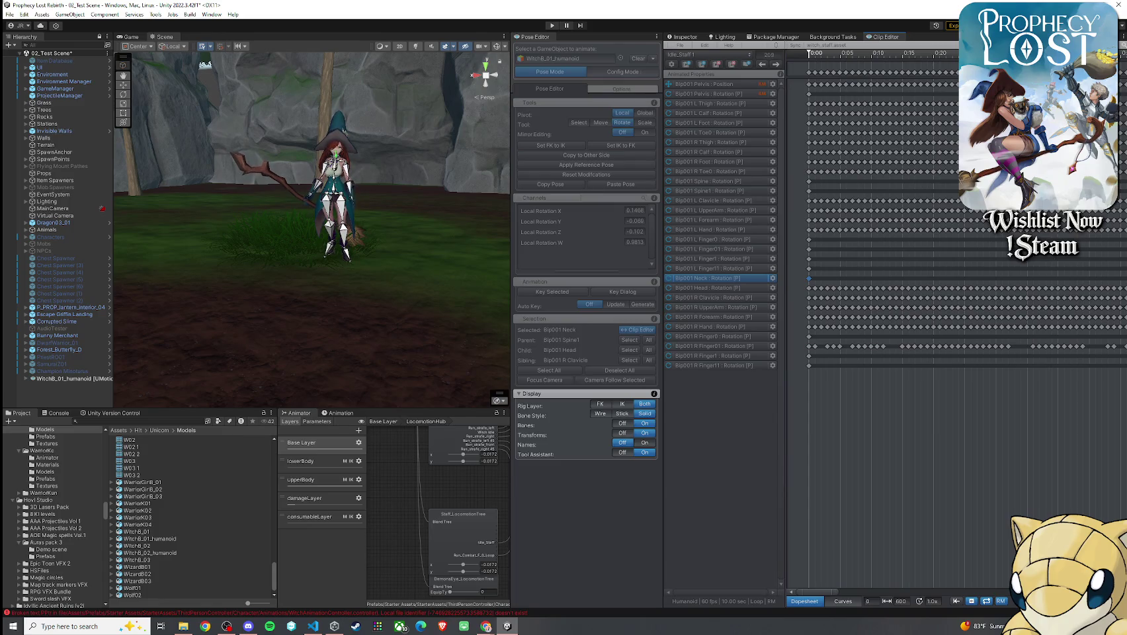
- Stop the preview, scrub to about frame 1, and orbit to a side view of the witch
key(space)
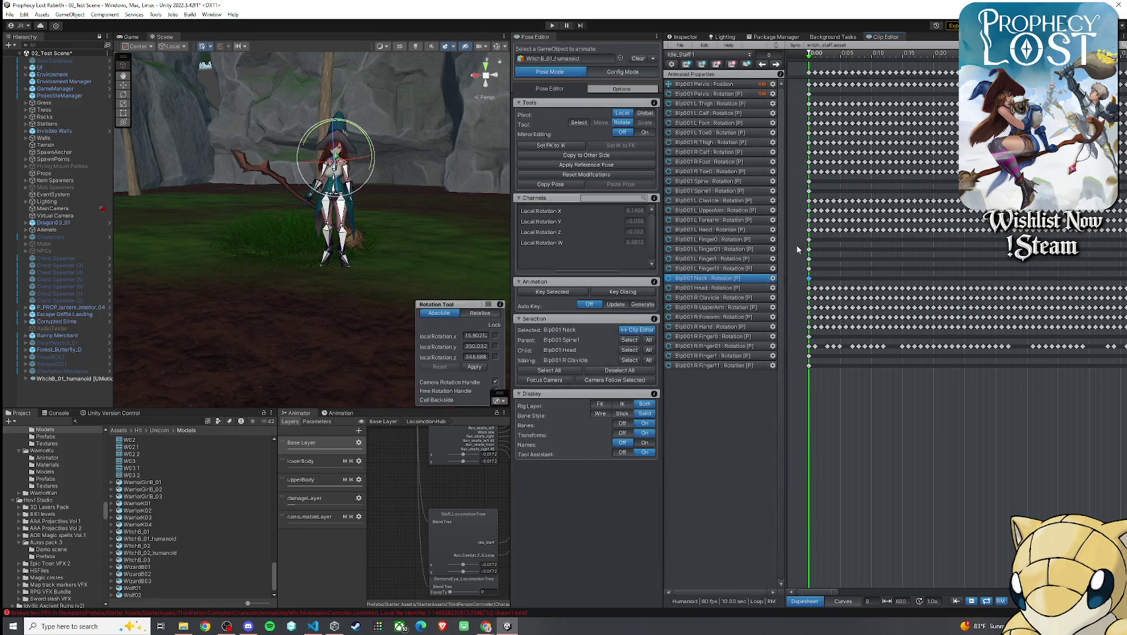
drag(809, 58, 807, 71)
scroll(up, 3)
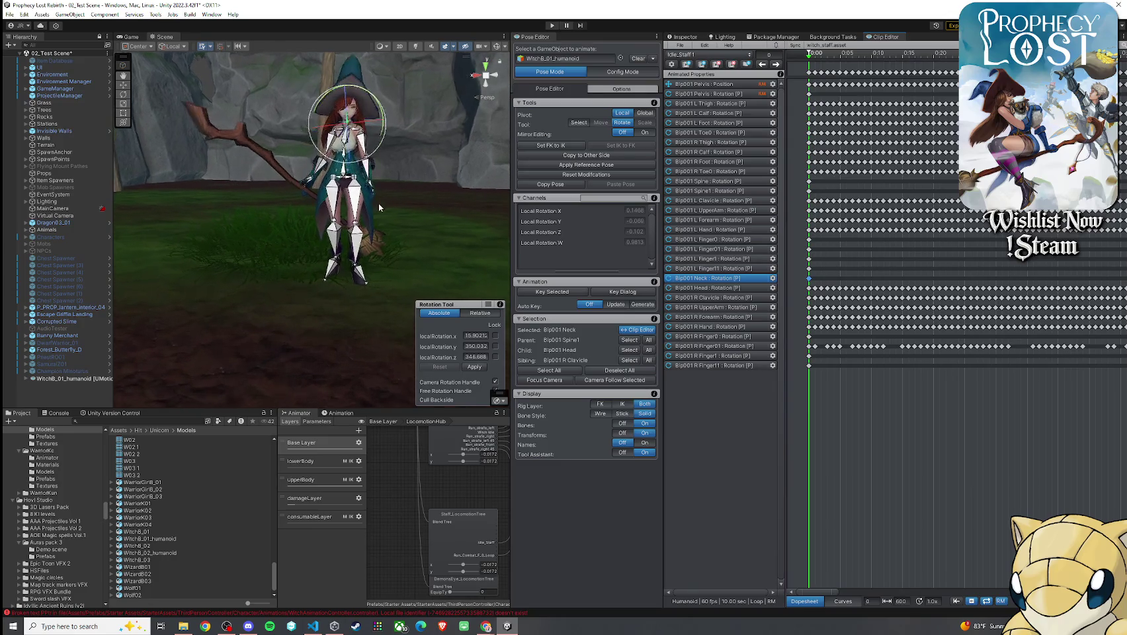
scroll(down, 3)
drag(325, 186, 394, 218)
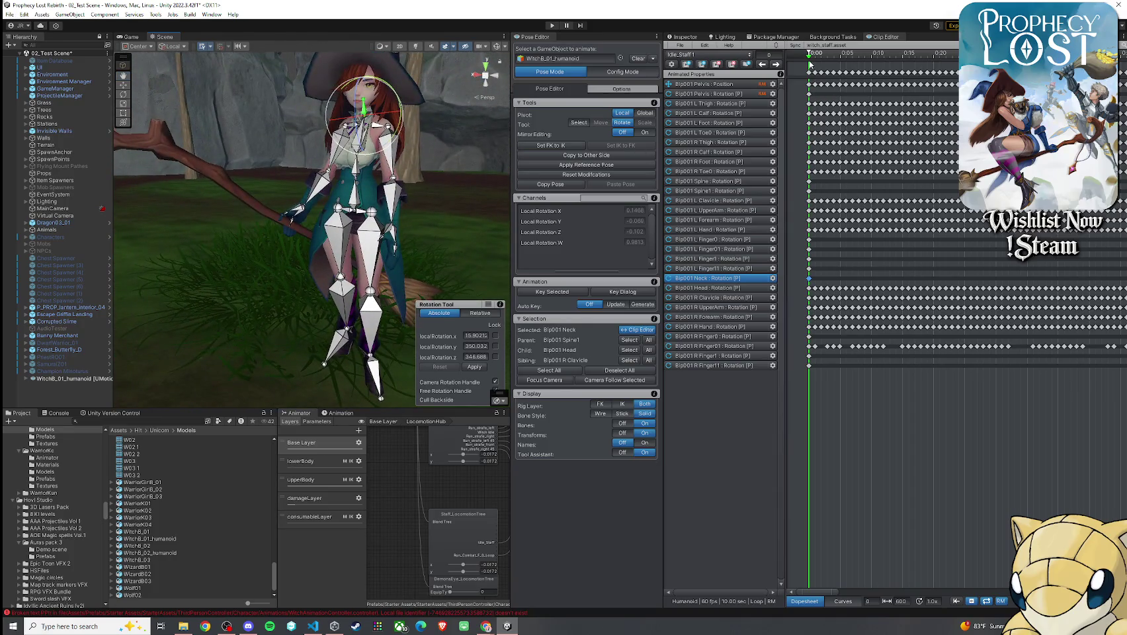
- Scrub to around 0:05 to check the legs, replay the clip, and stop at frame 0
drag(810, 54, 849, 58)
click(497, 401)
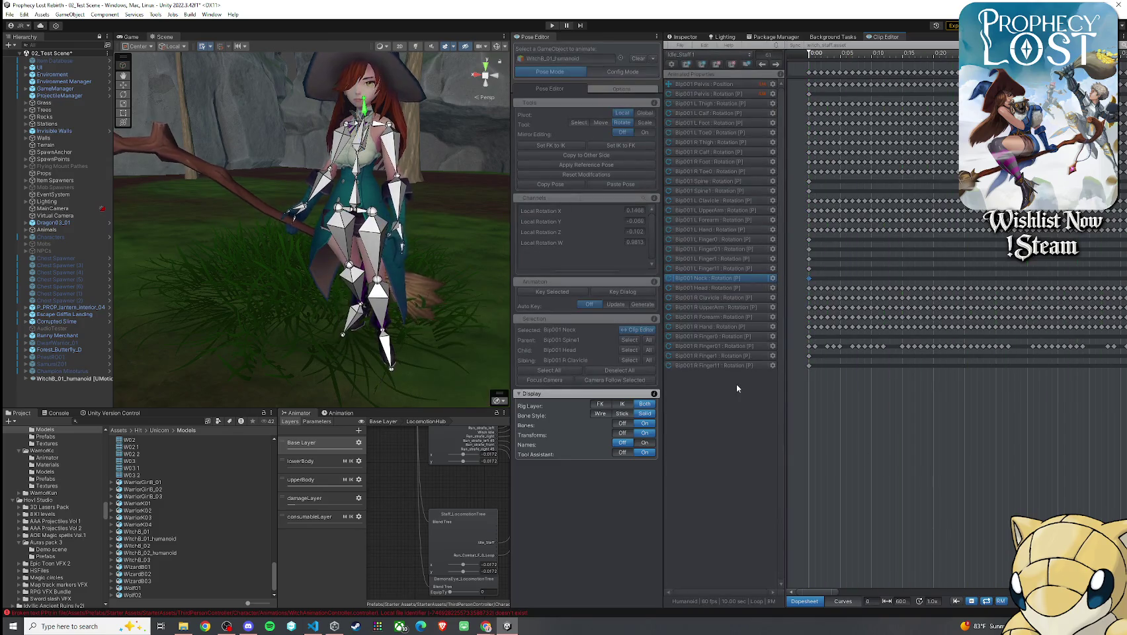
drag(397, 277, 330, 295)
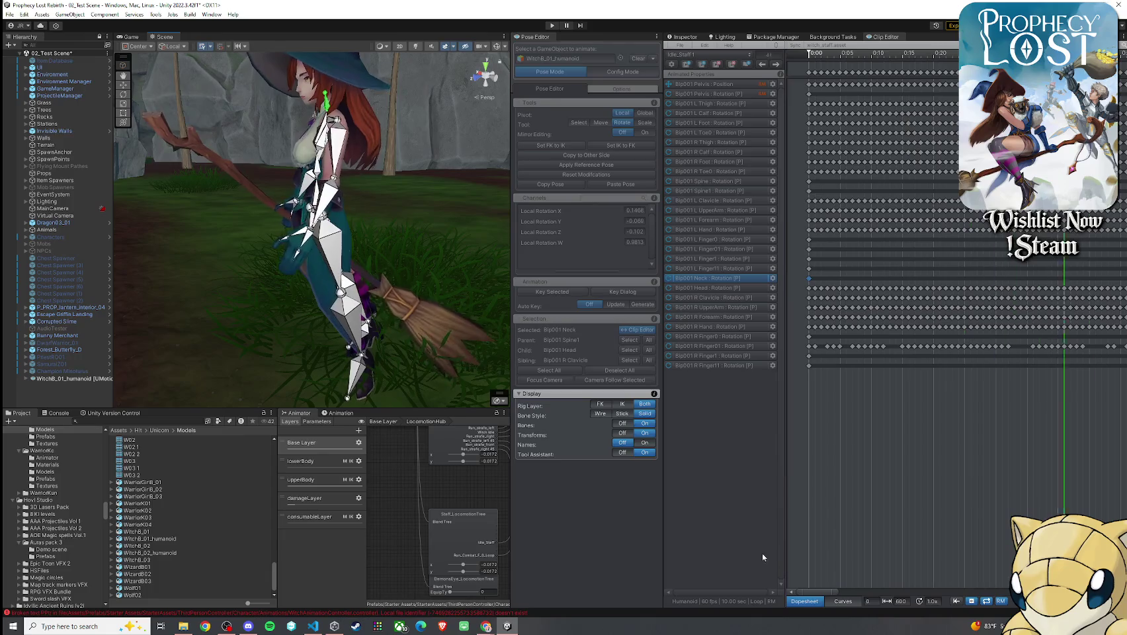
key(space)
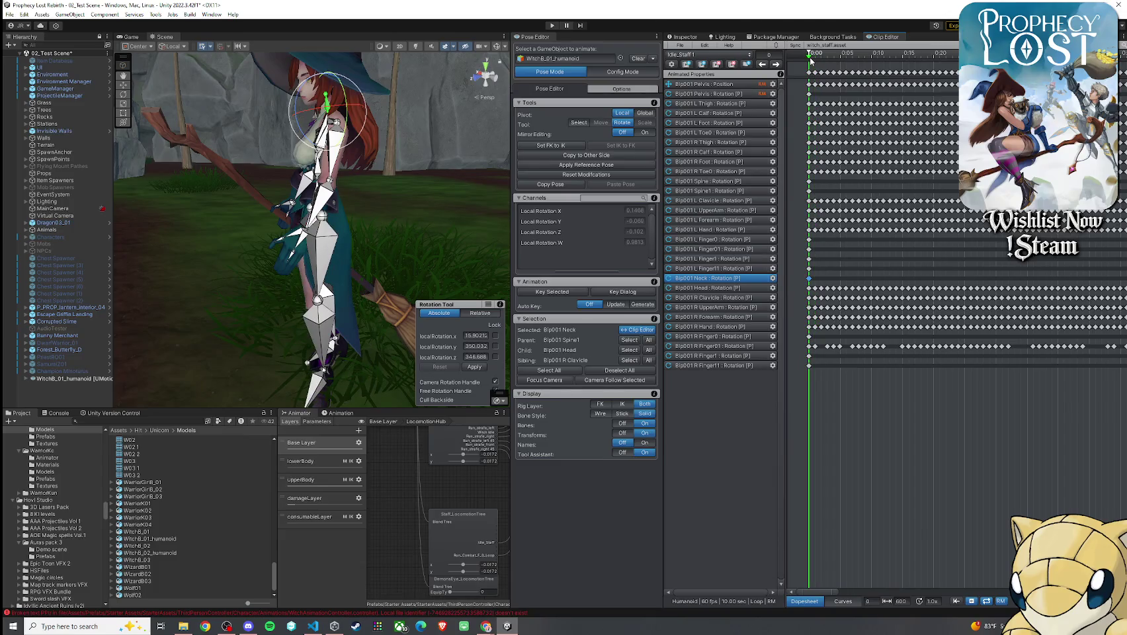
- Select both leg chains and orbit the Scene view to a side view of the legs
click(335, 265)
drag(335, 265, 402, 246)
click(405, 248)
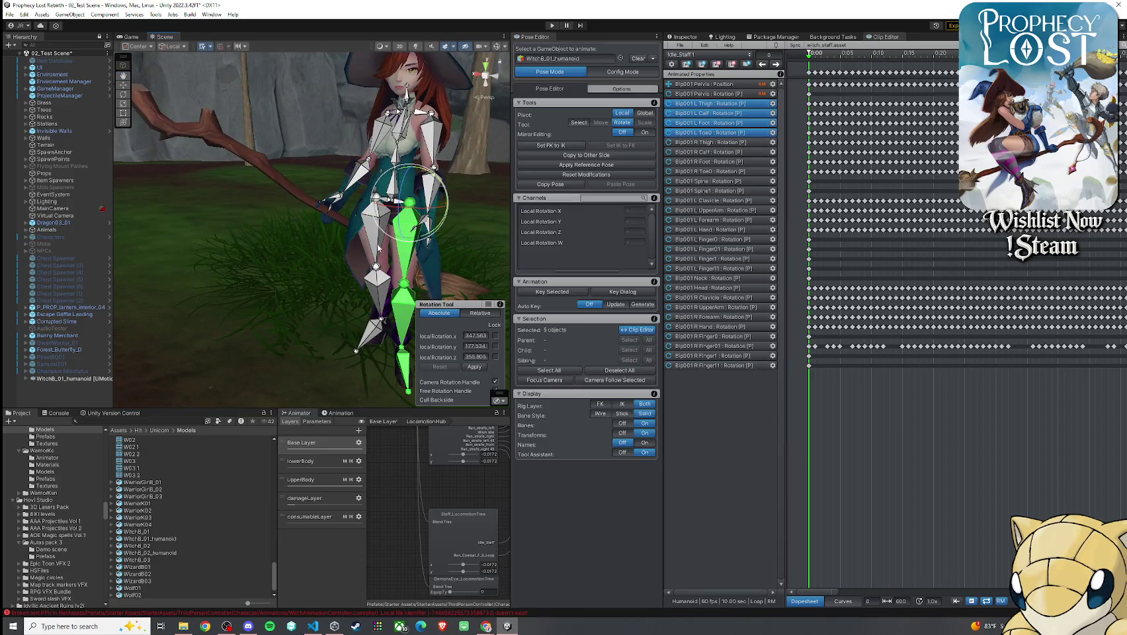
click(378, 248)
click(376, 218)
click(374, 249)
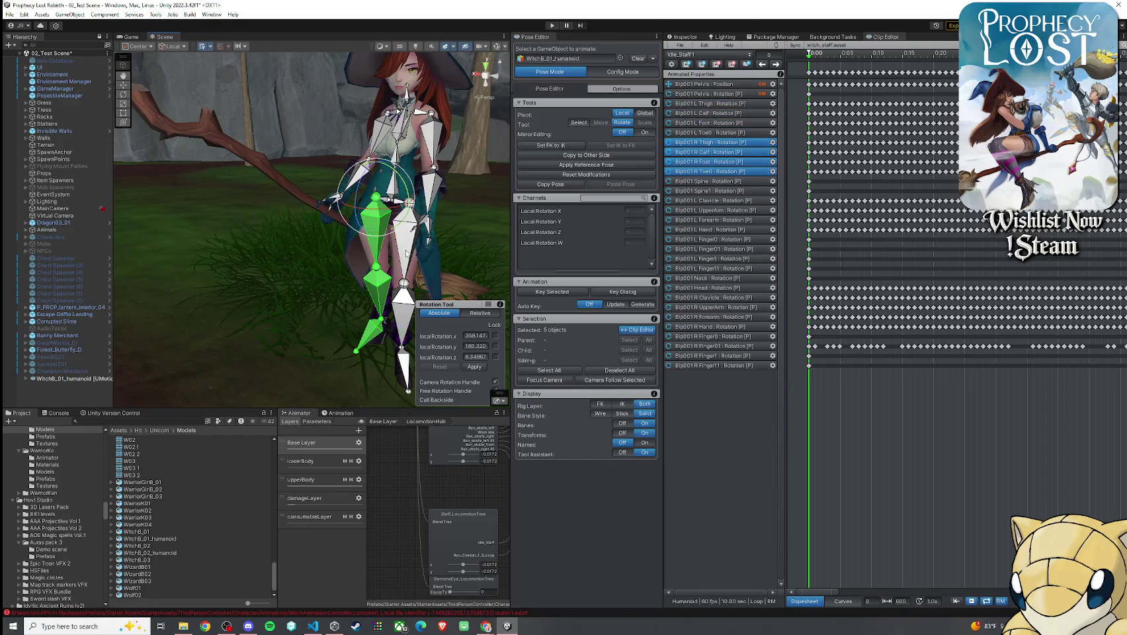
click(407, 253)
drag(407, 253, 336, 258)
drag(263, 295, 282, 285)
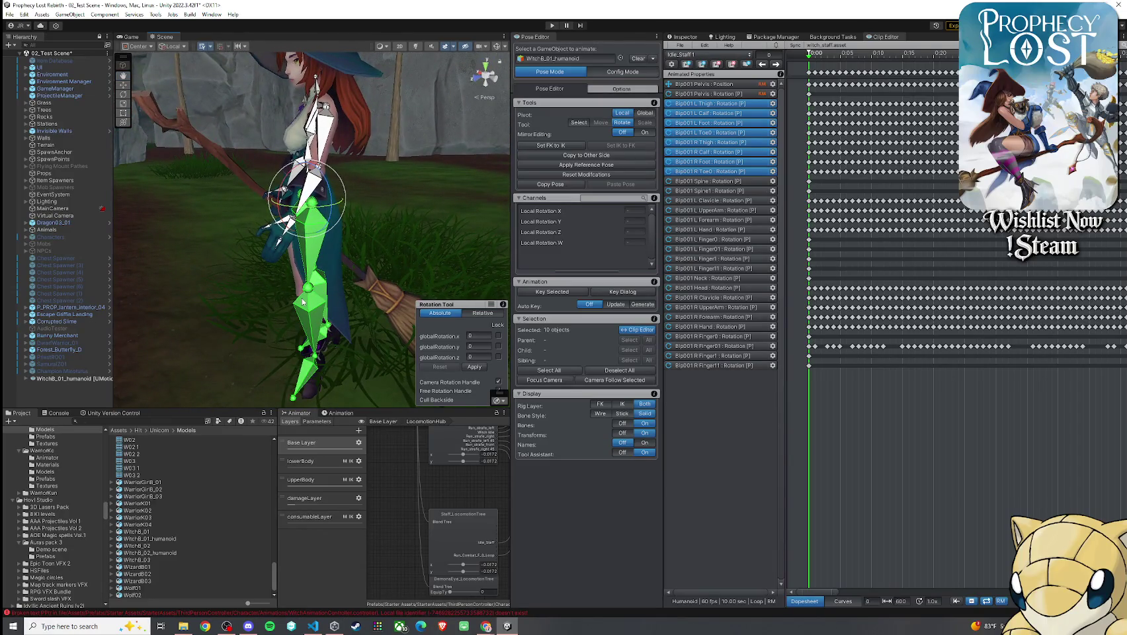
- Zoom the dopesheet out, then back in to about 0:00–0:10, and select the first-frame L Thigh key
scroll(down, 3)
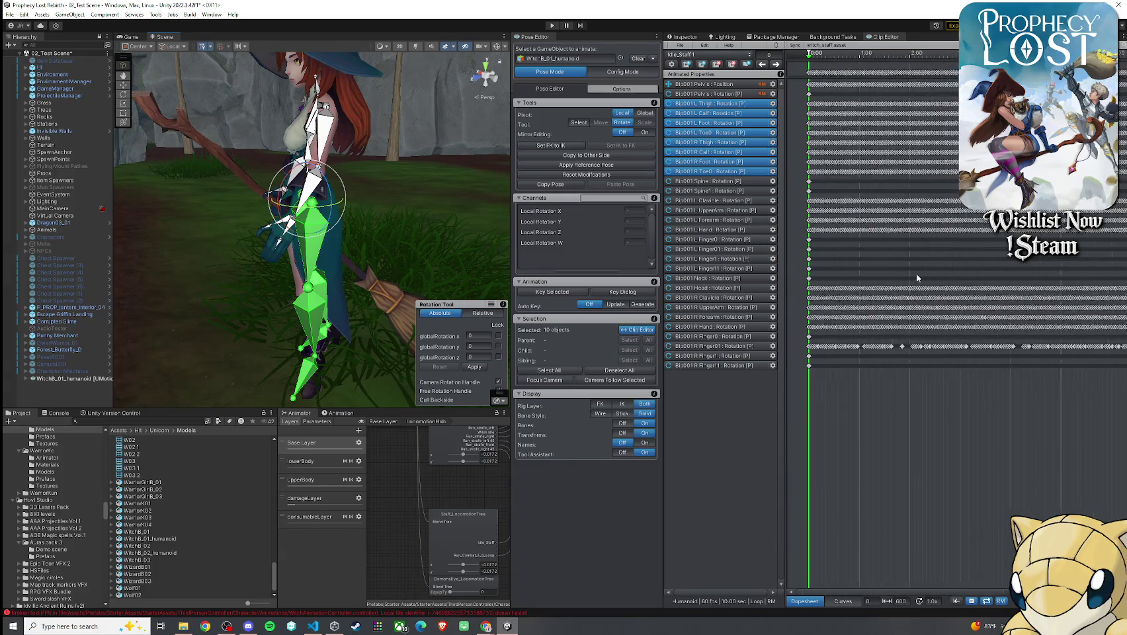
scroll(down, 3)
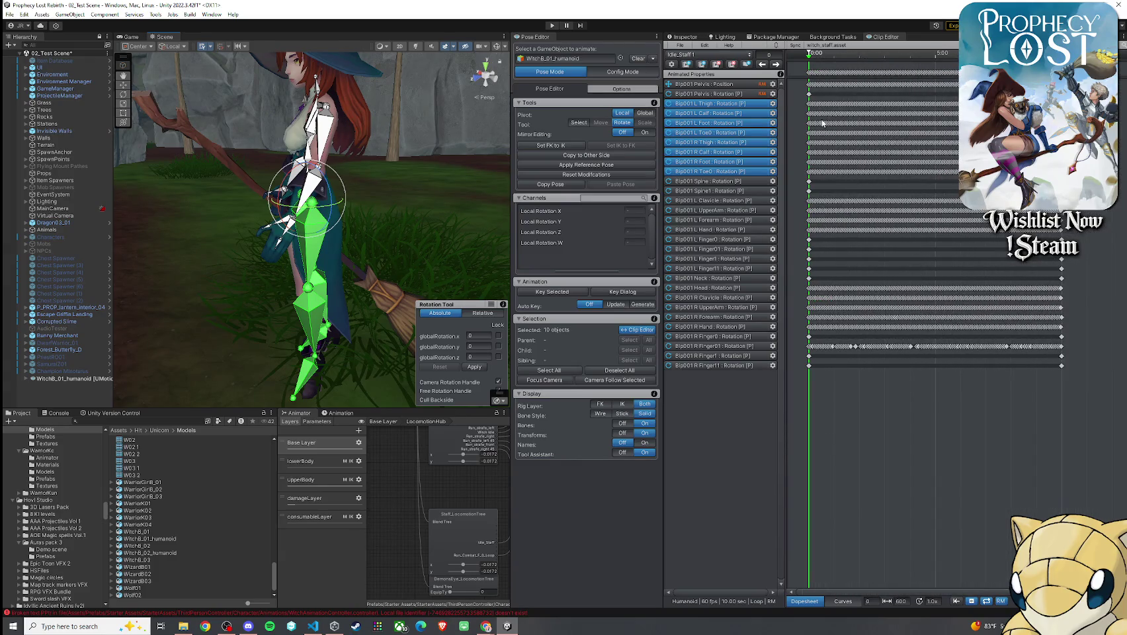
scroll(up, 3)
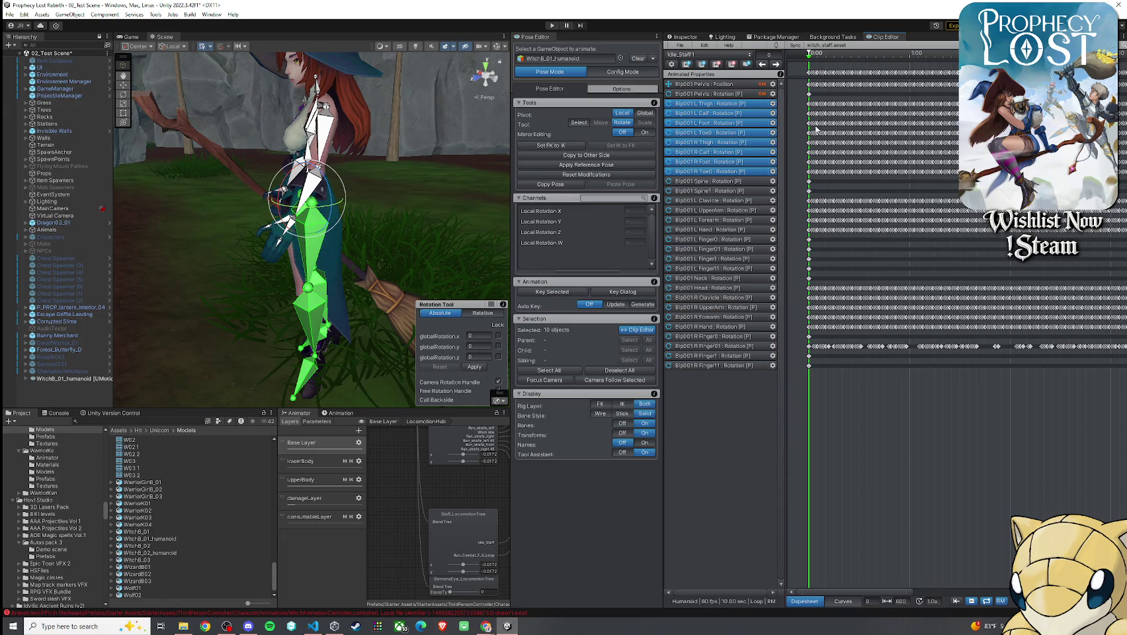
scroll(up, 3)
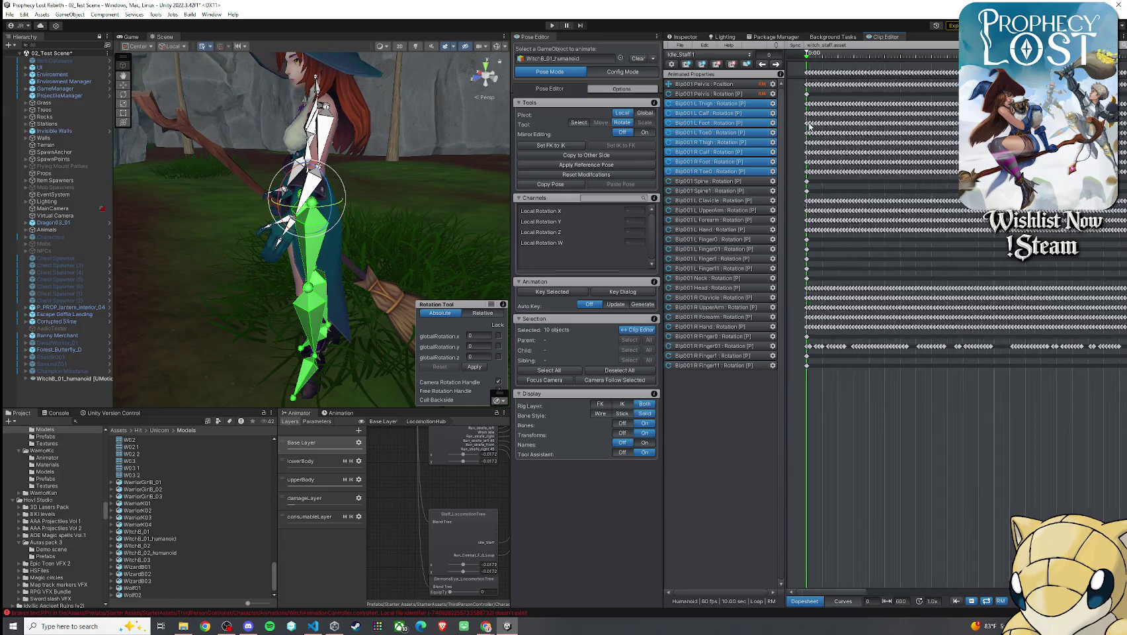
scroll(up, 3)
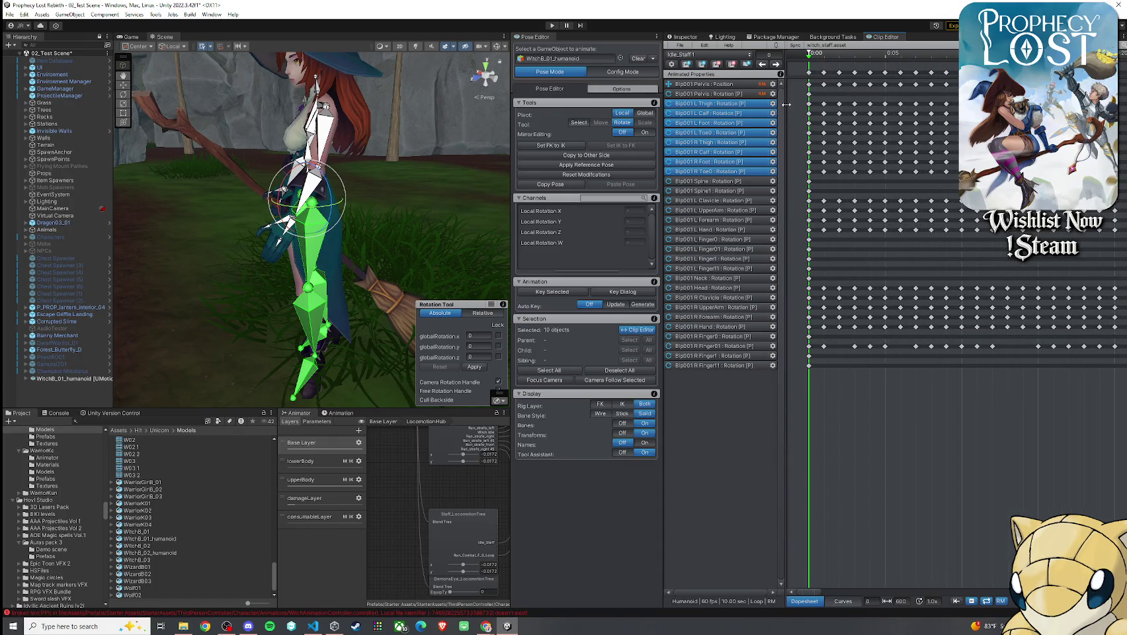
click(809, 104)
- Add the first-frame L Foot, R Thigh and R Foot keys, then view the witch from the front
click(809, 123)
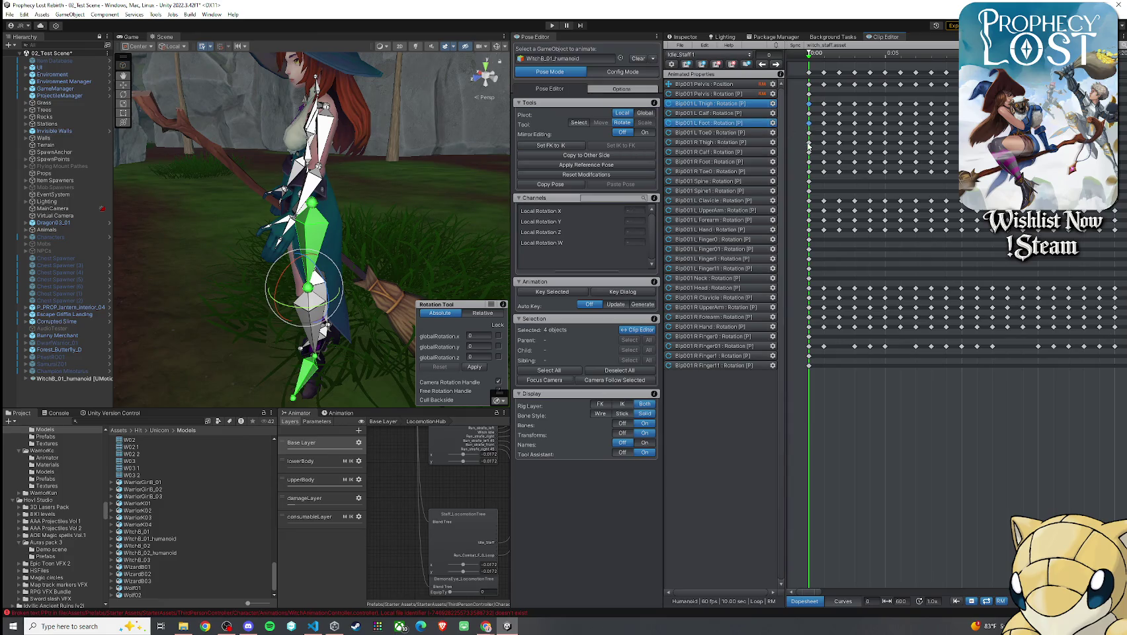
click(809, 142)
click(809, 163)
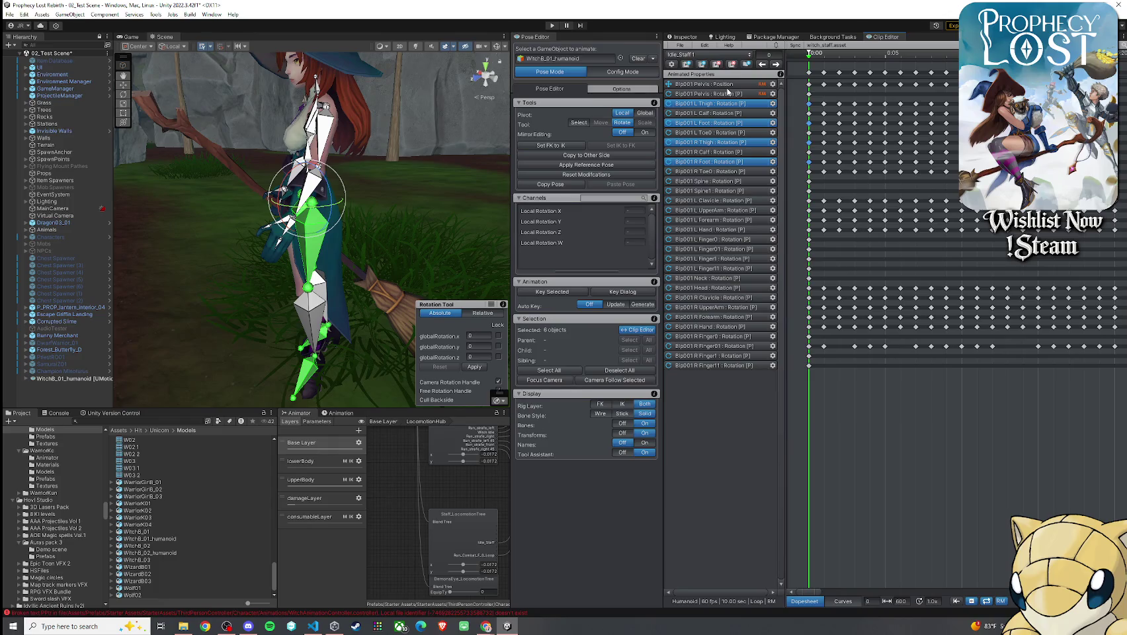
drag(396, 199, 446, 174)
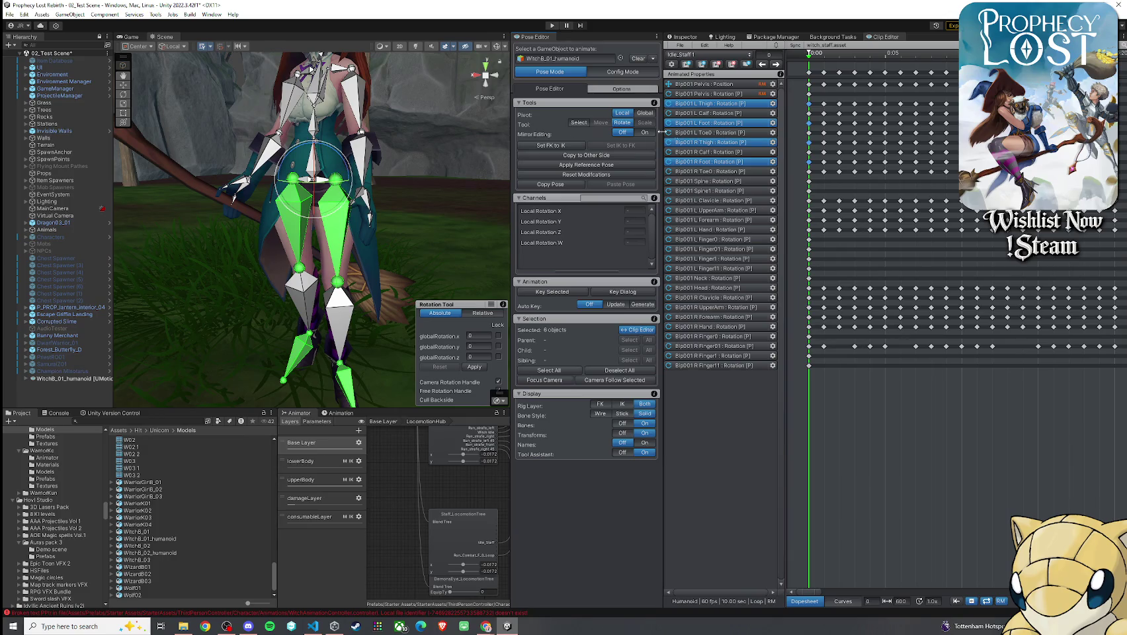
click(343, 244)
- Select the full left leg chain and swing the view beside the legs to check a later frame
double_click(341, 247)
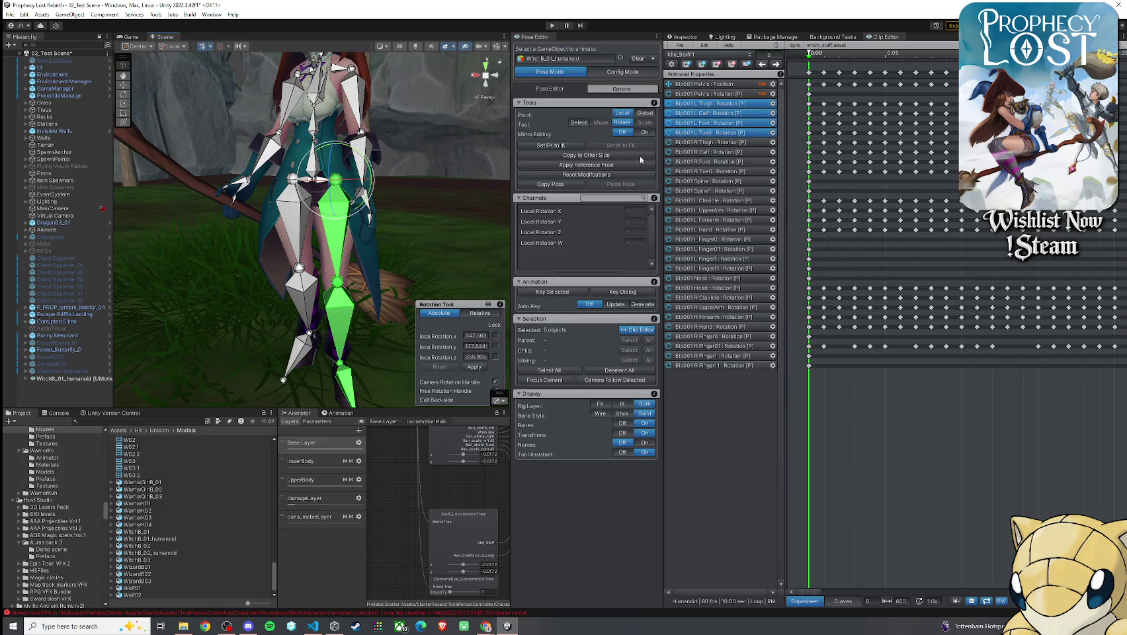
drag(482, 197, 799, 84)
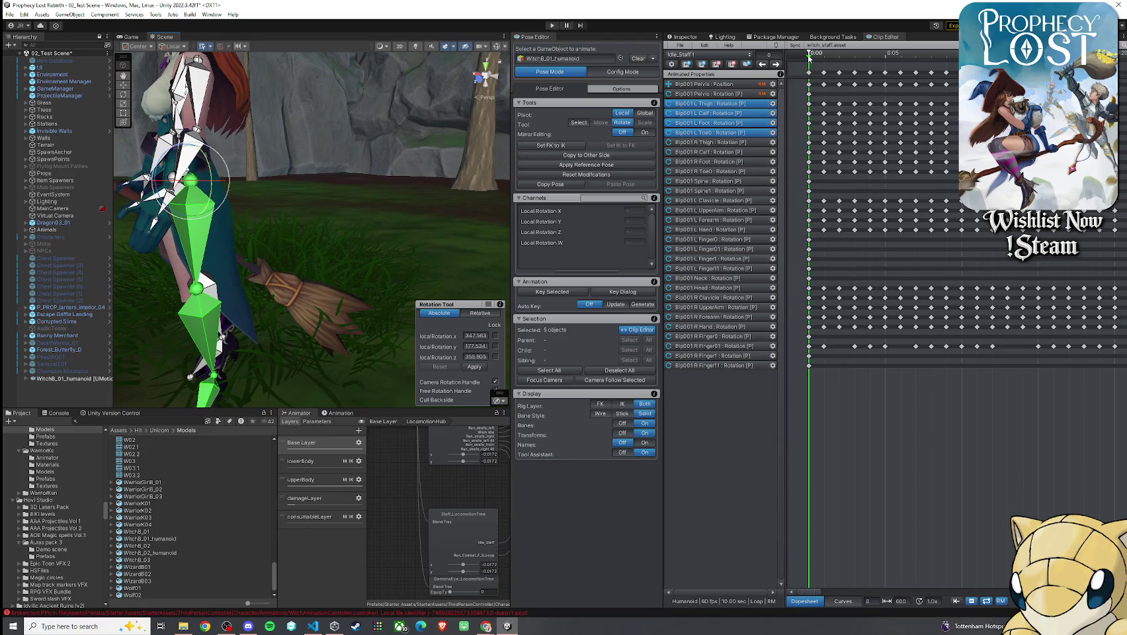
click(820, 59)
- Select the L Thigh through R Toe0 rows, frame them, and select both full leg chains
click(809, 103)
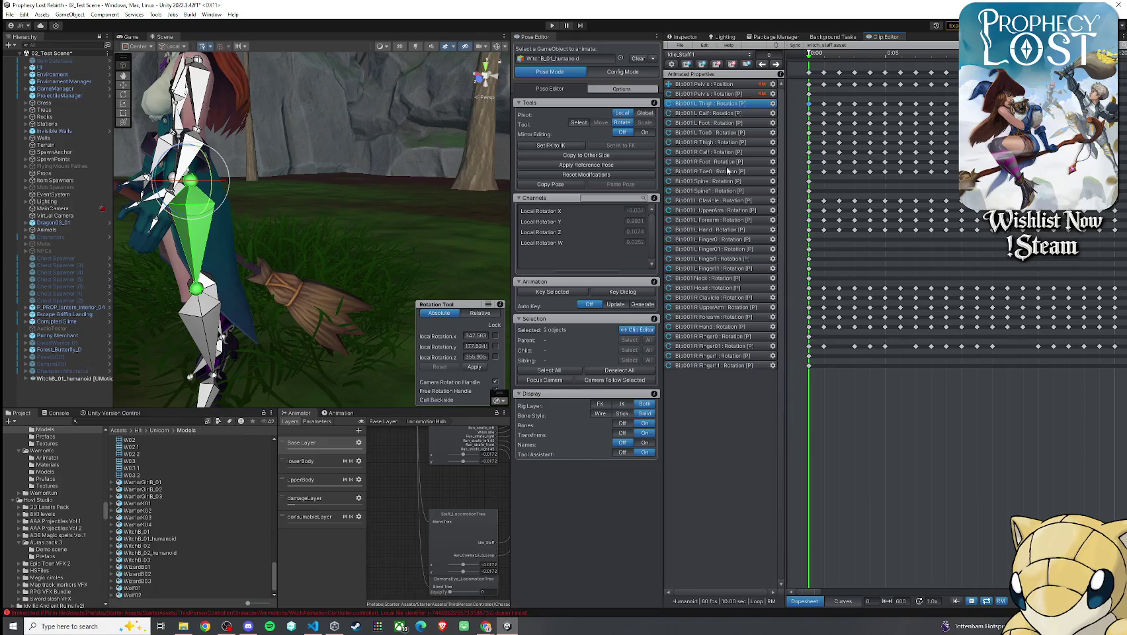
click(728, 172)
key(f)
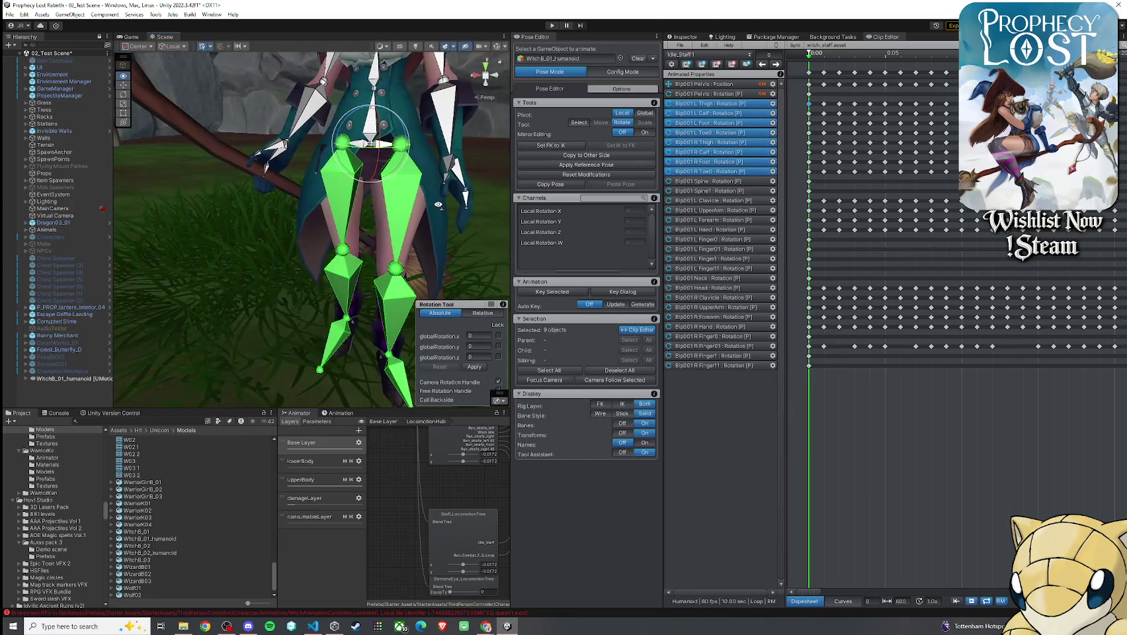
click(391, 201)
double_click(391, 201)
double_click(352, 193)
click(810, 104)
- Select the L Thigh through R Toe0 rows and box-select their keys
click(808, 172)
click(809, 113)
click(809, 123)
click(808, 132)
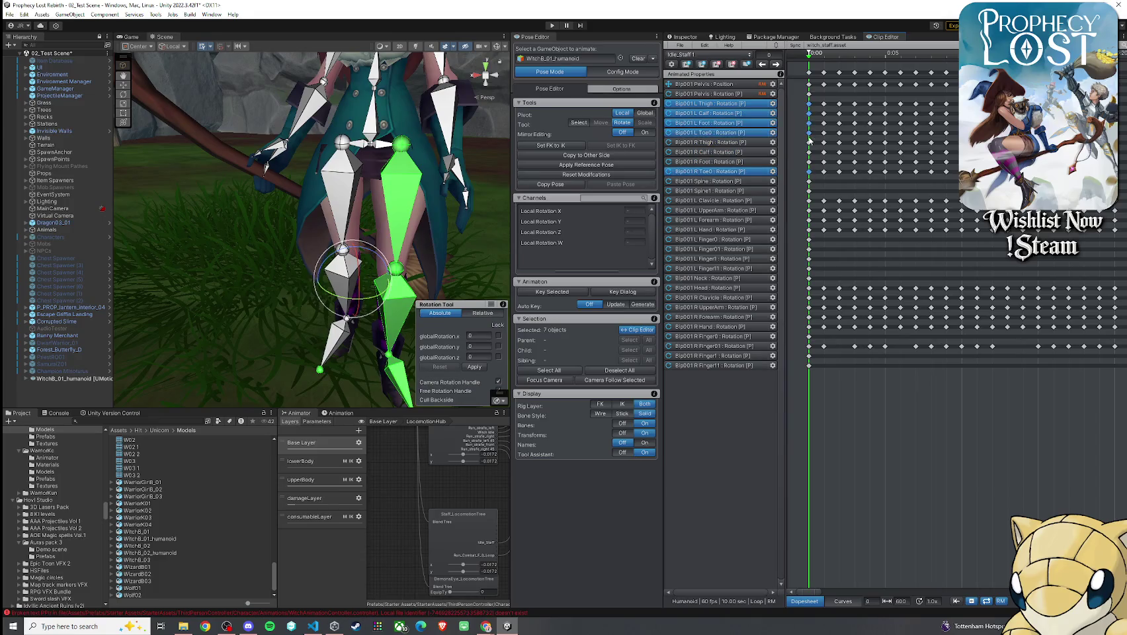
click(808, 142)
click(809, 152)
click(809, 162)
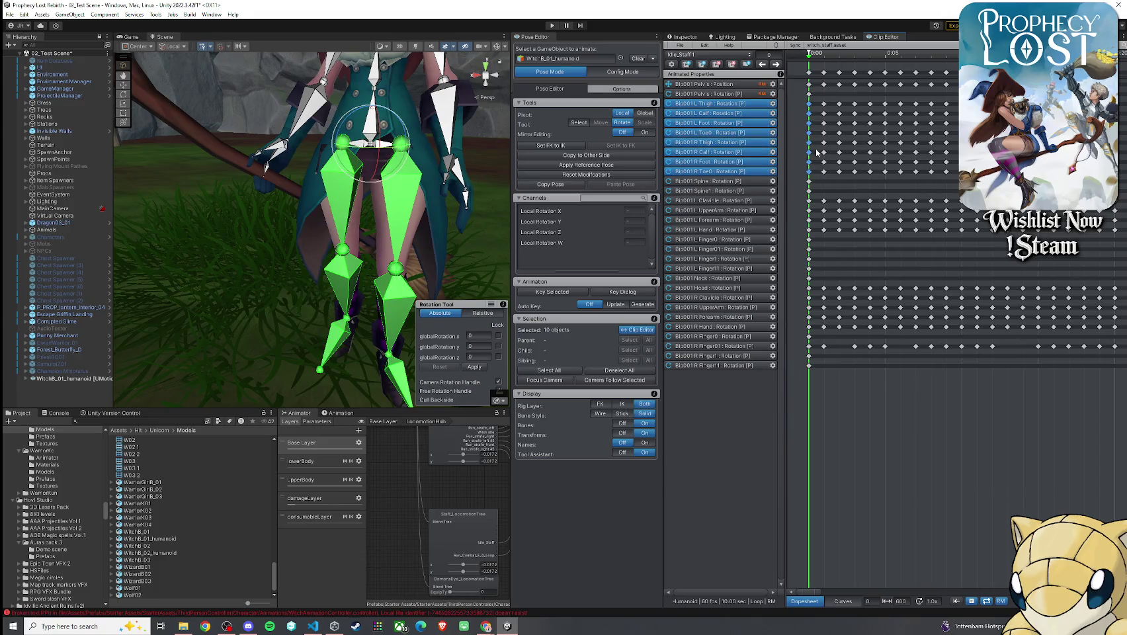
scroll(down, 3)
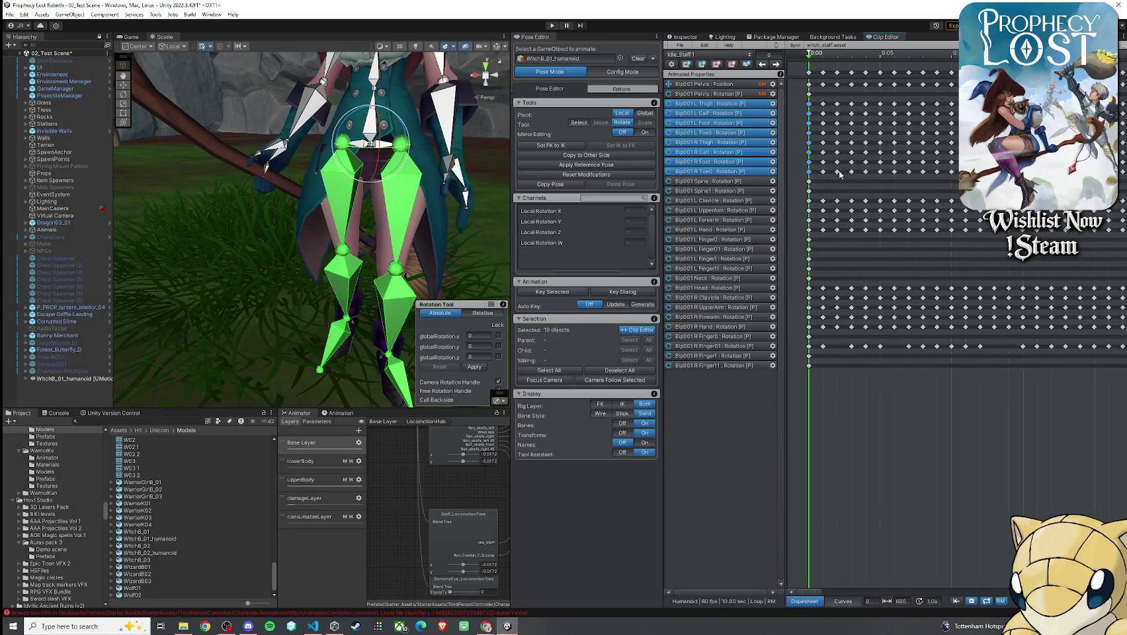
scroll(down, 3)
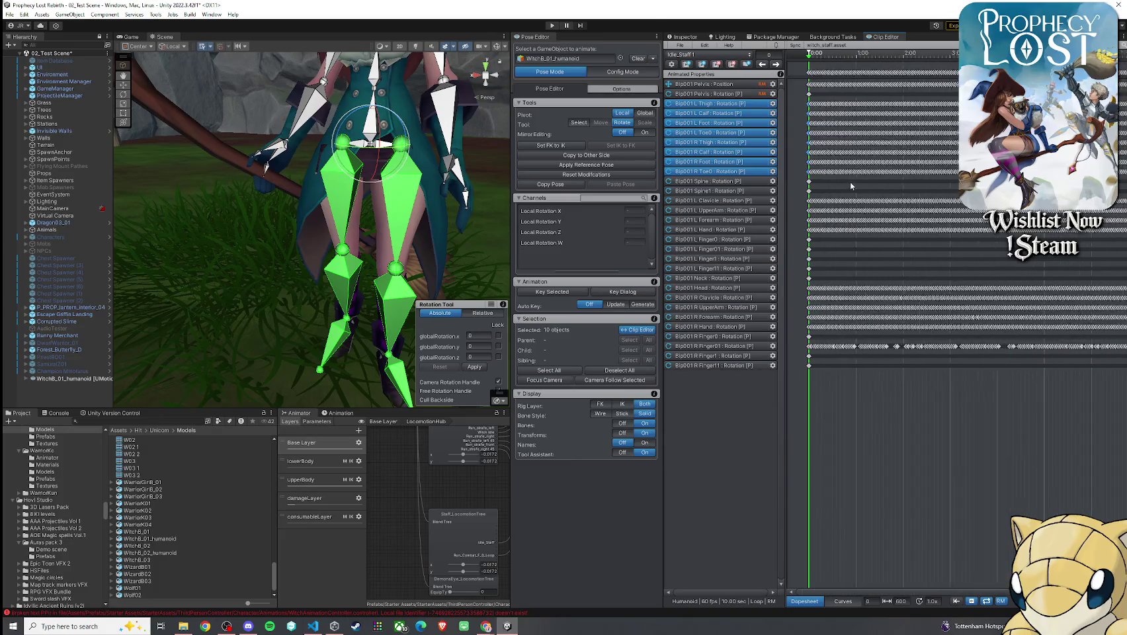
scroll(down, 3)
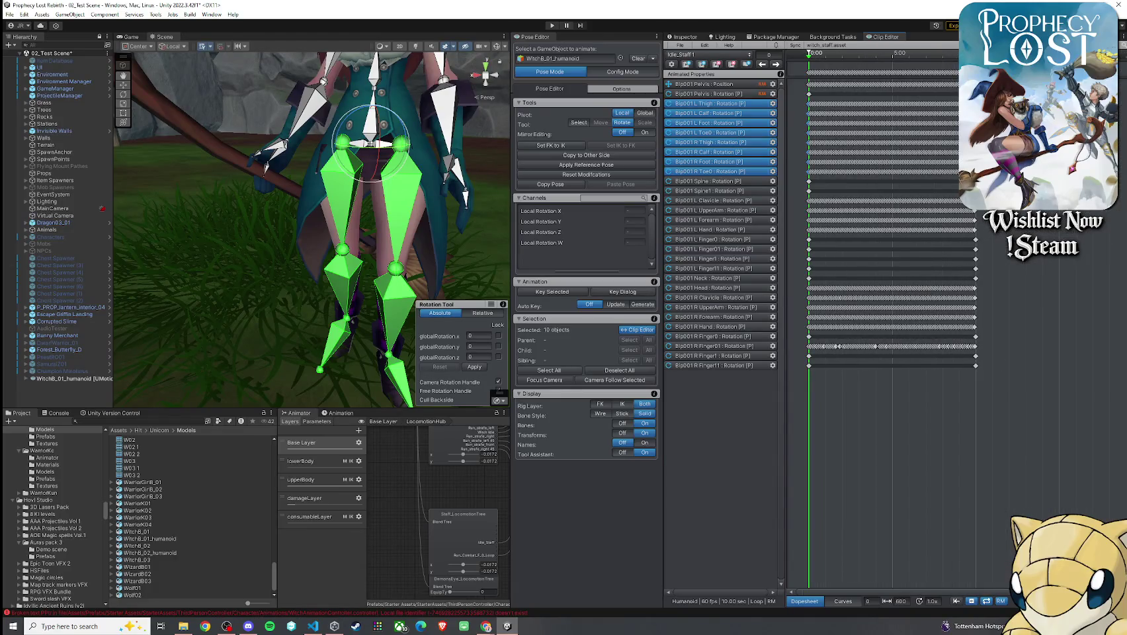
drag(805, 100, 962, 174)
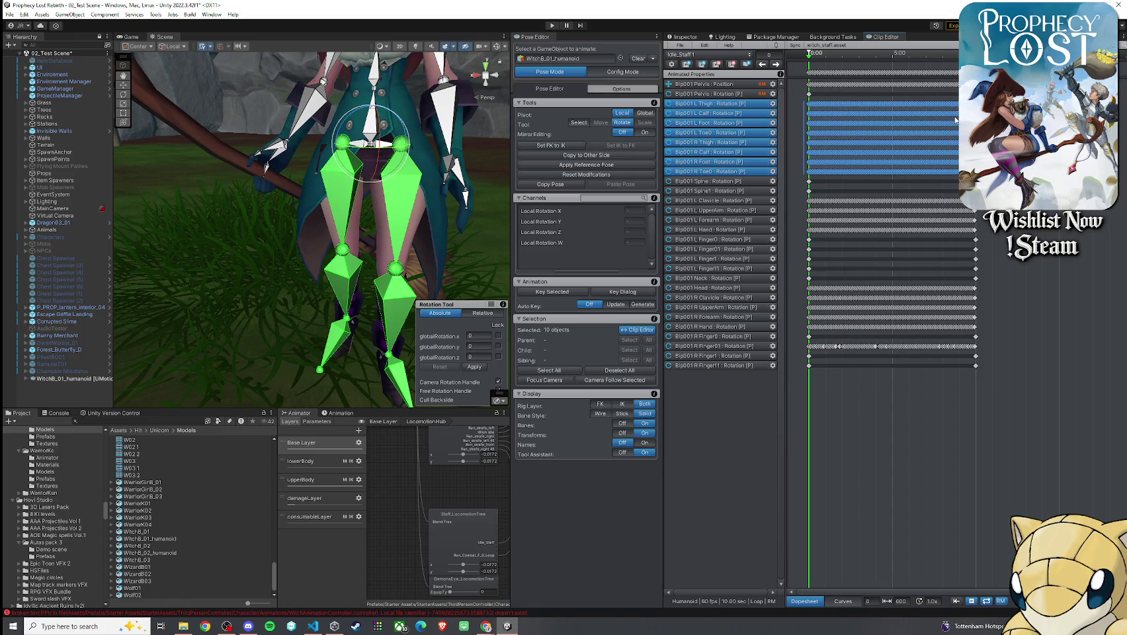
- Clear the key selection and scrub from the clip start to preview the leg motion
click(955, 121)
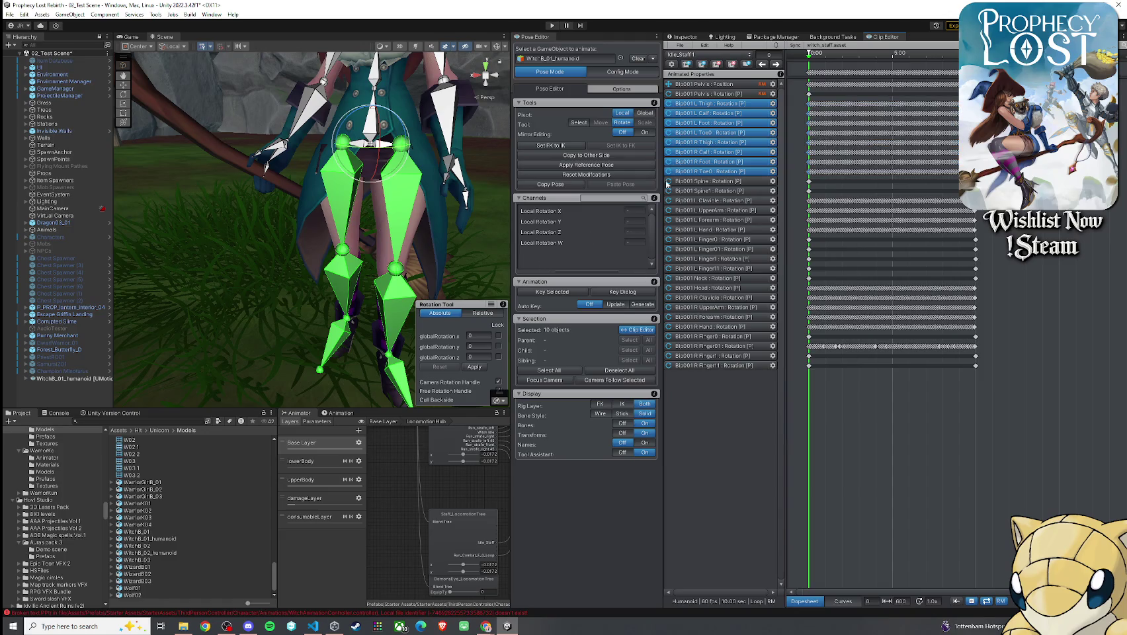
drag(811, 57, 813, 72)
scroll(up, 3)
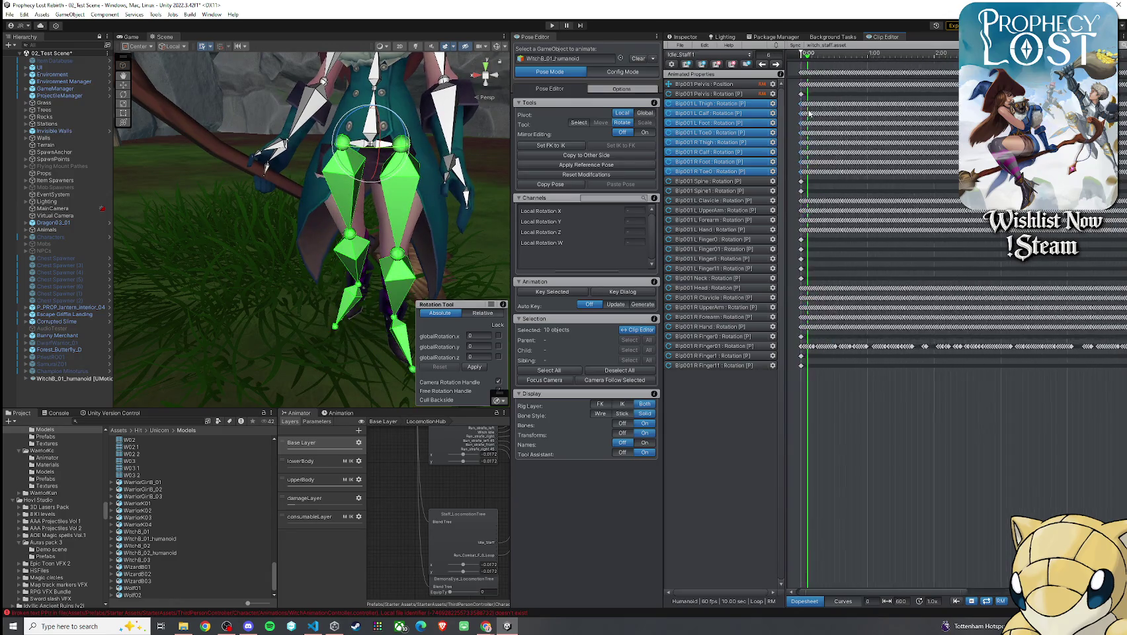
scroll(up, 3)
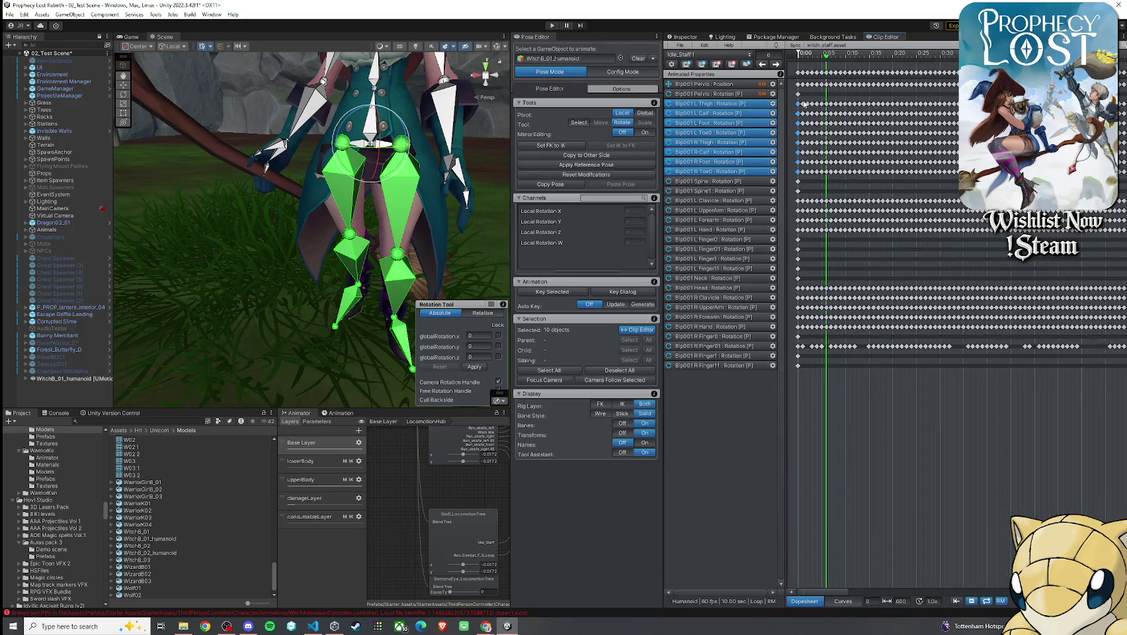
scroll(up, 3)
click(802, 56)
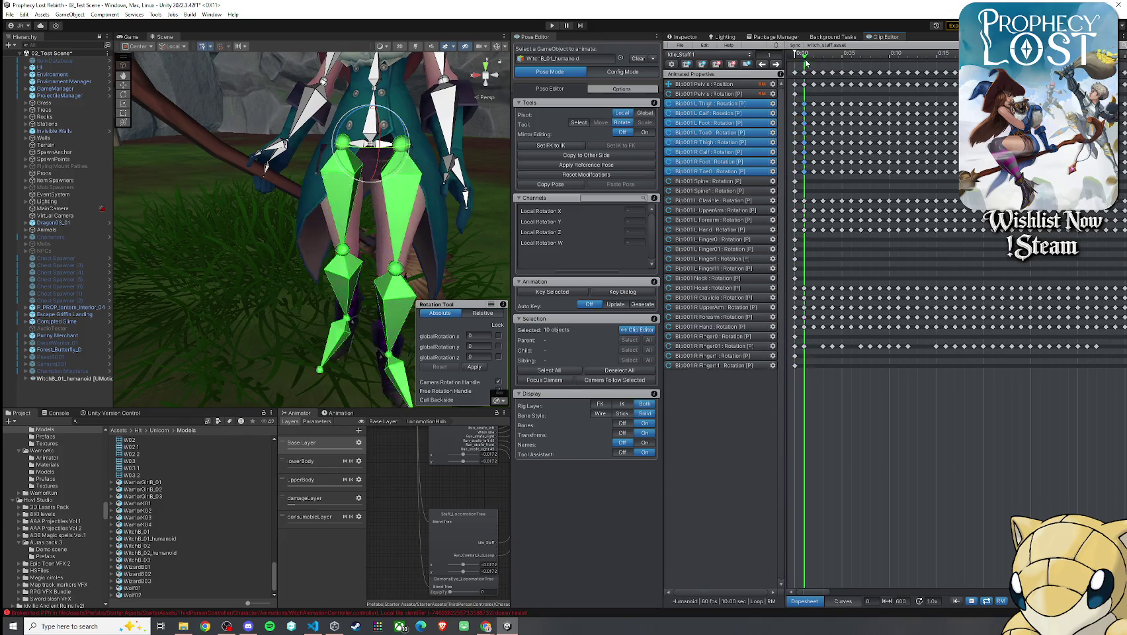
drag(812, 64, 805, 84)
drag(807, 62, 815, 126)
- Select the leg rows' keys after frame 0 and delete them
scroll(down, 3)
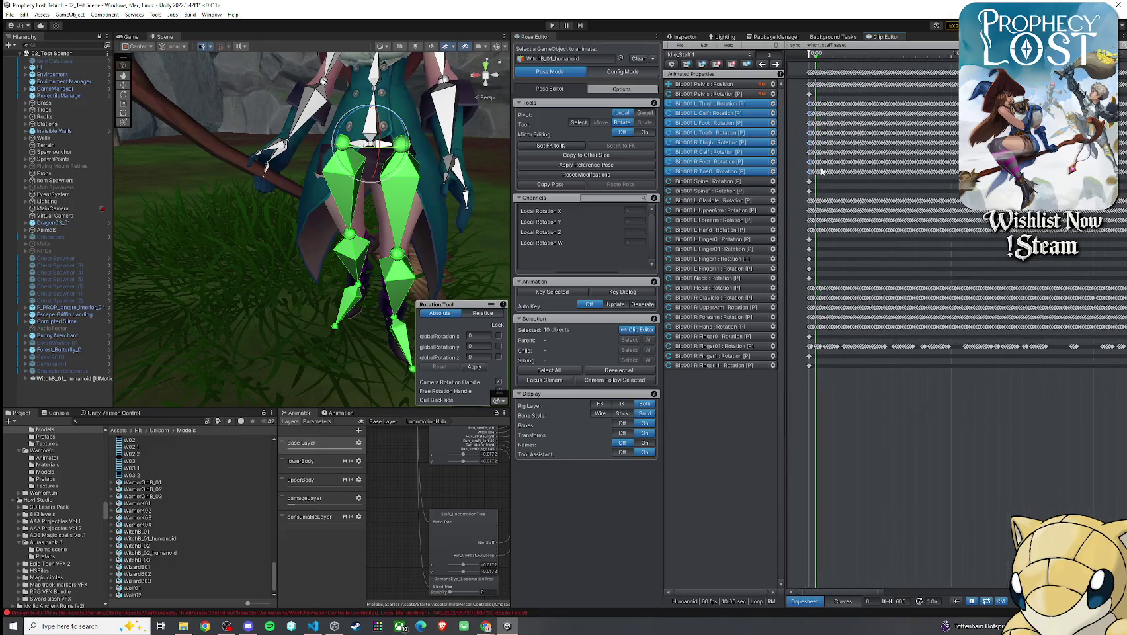
scroll(down, 3)
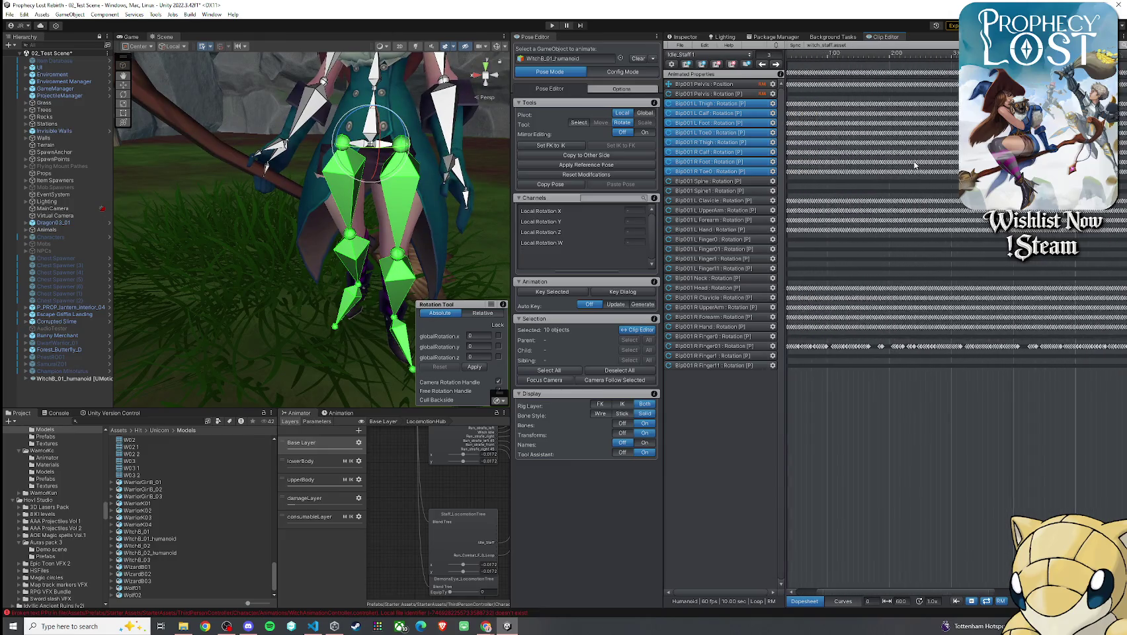
click(887, 104)
scroll(up, 3)
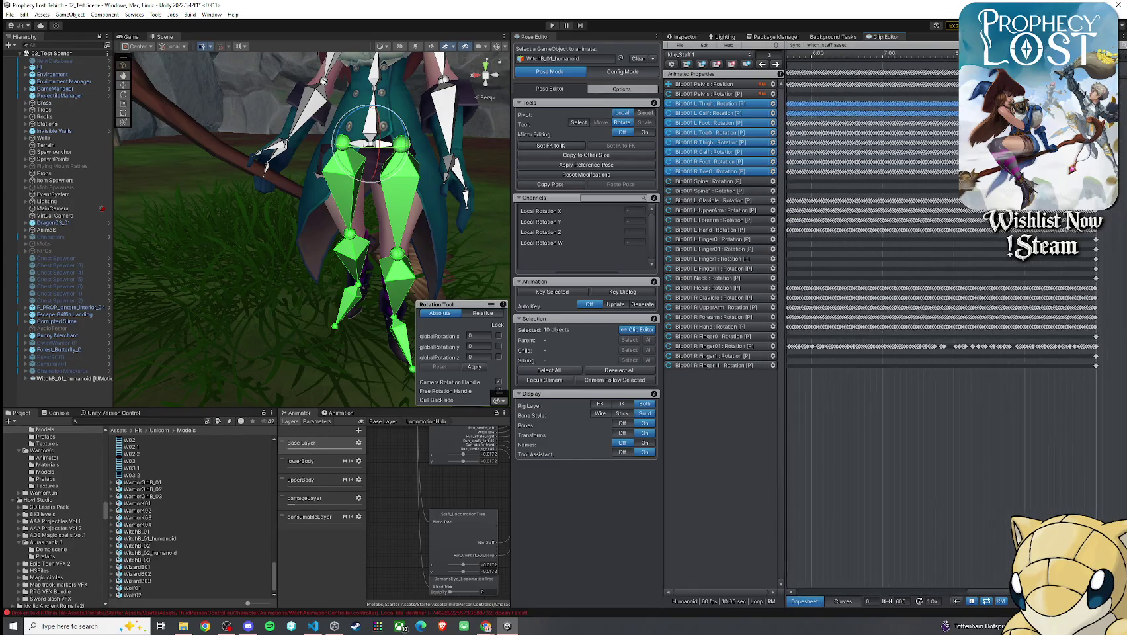
scroll(up, 3)
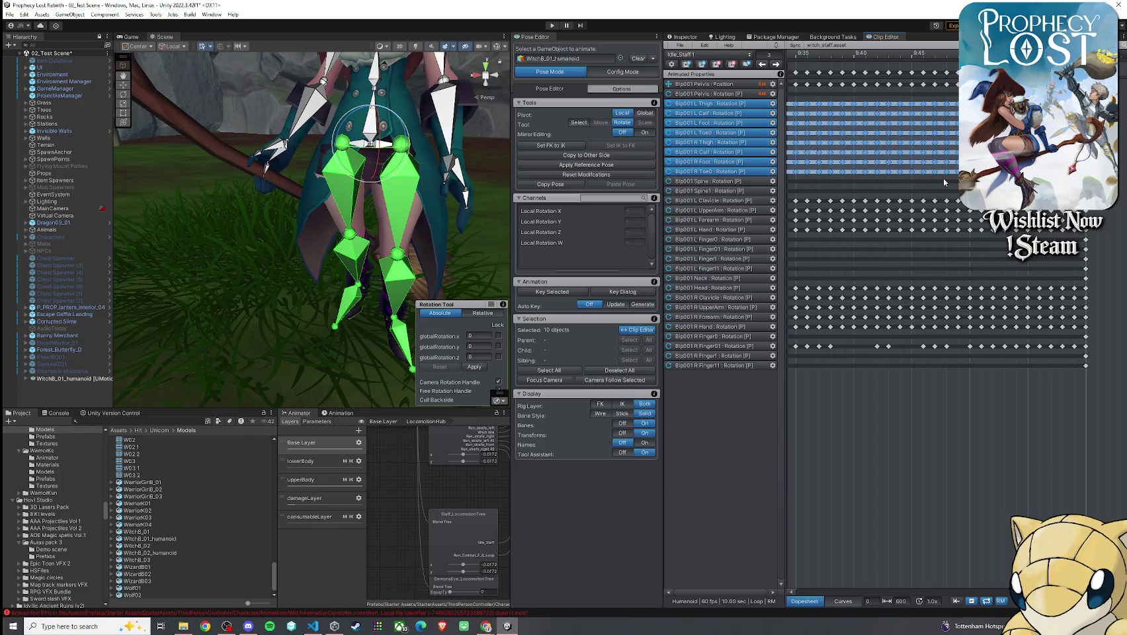
scroll(down, 3)
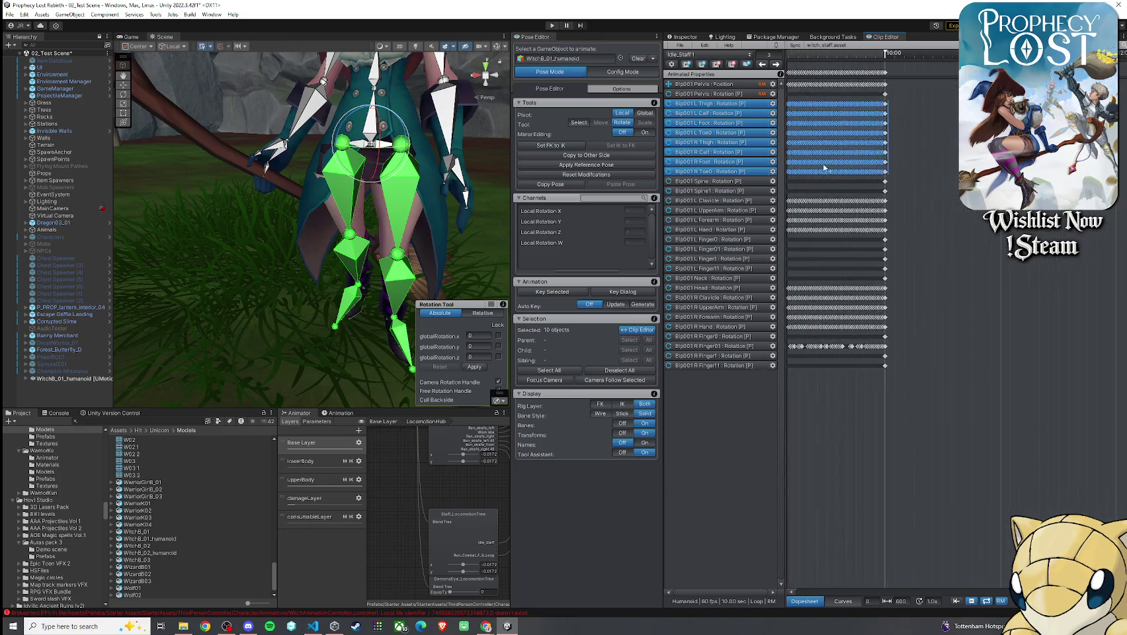
scroll(up, 3)
scroll(up, 3)
scroll(up, 3)
key(Delete)
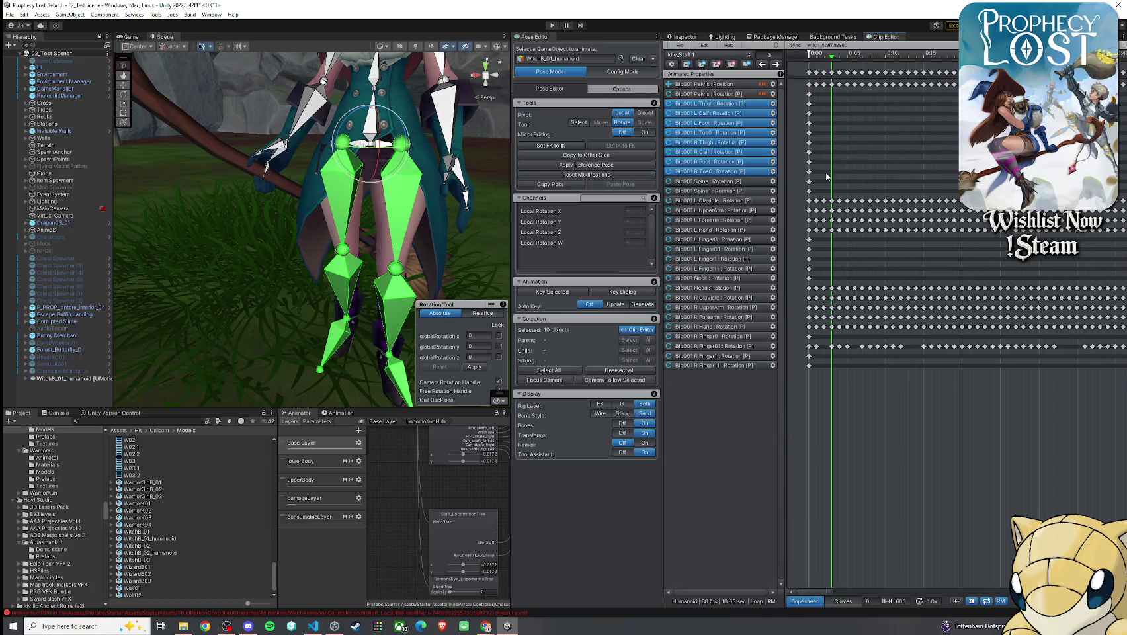
scroll(down, 3)
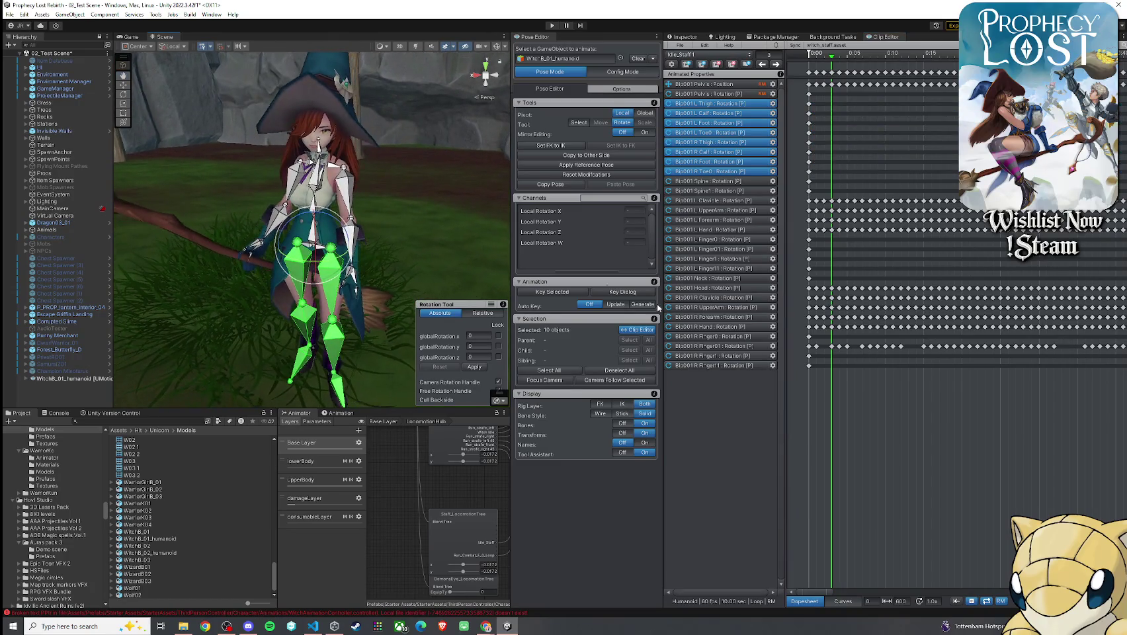
- Orbit behind the witch and frame a low close-up of the selected green leg bones
drag(397, 298, 334, 299)
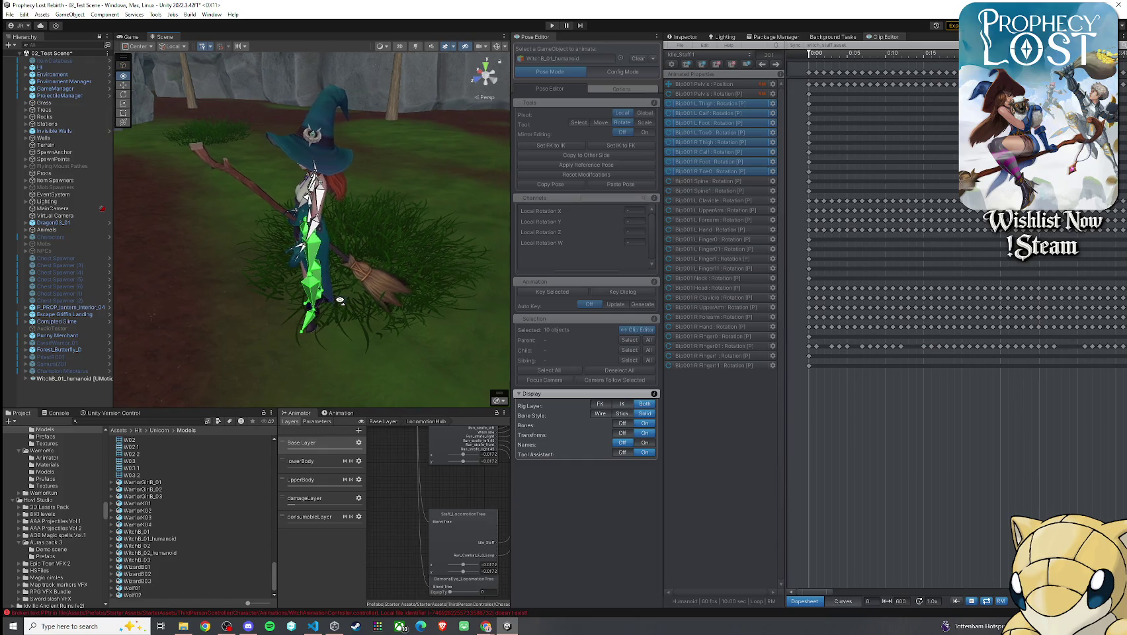
drag(334, 300, 278, 298)
key(f)
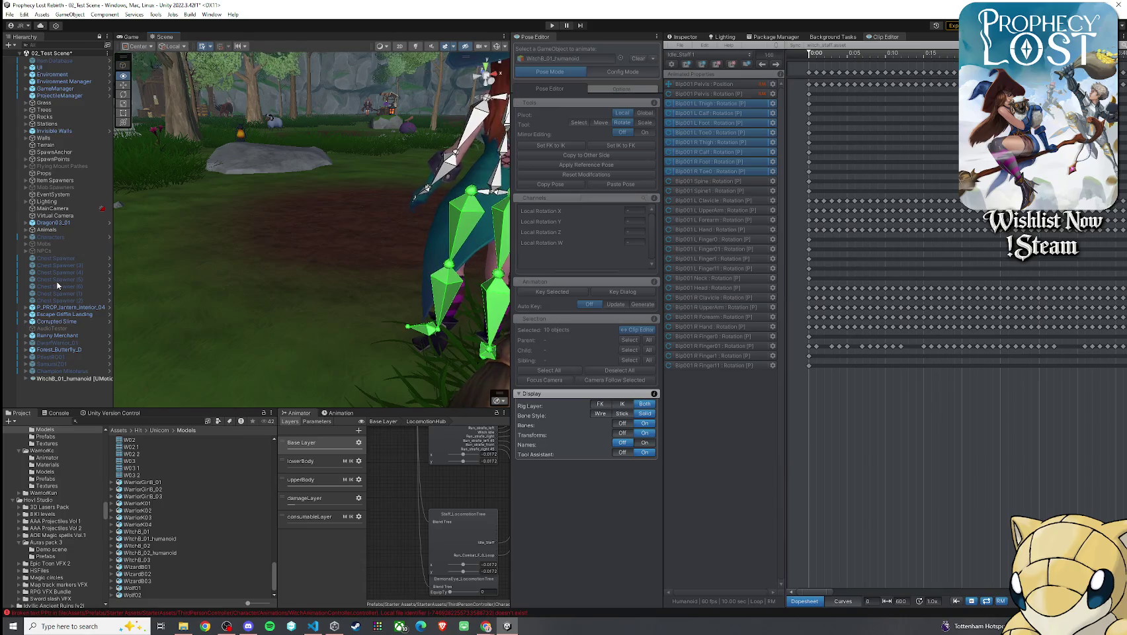
drag(143, 342, 148, 273)
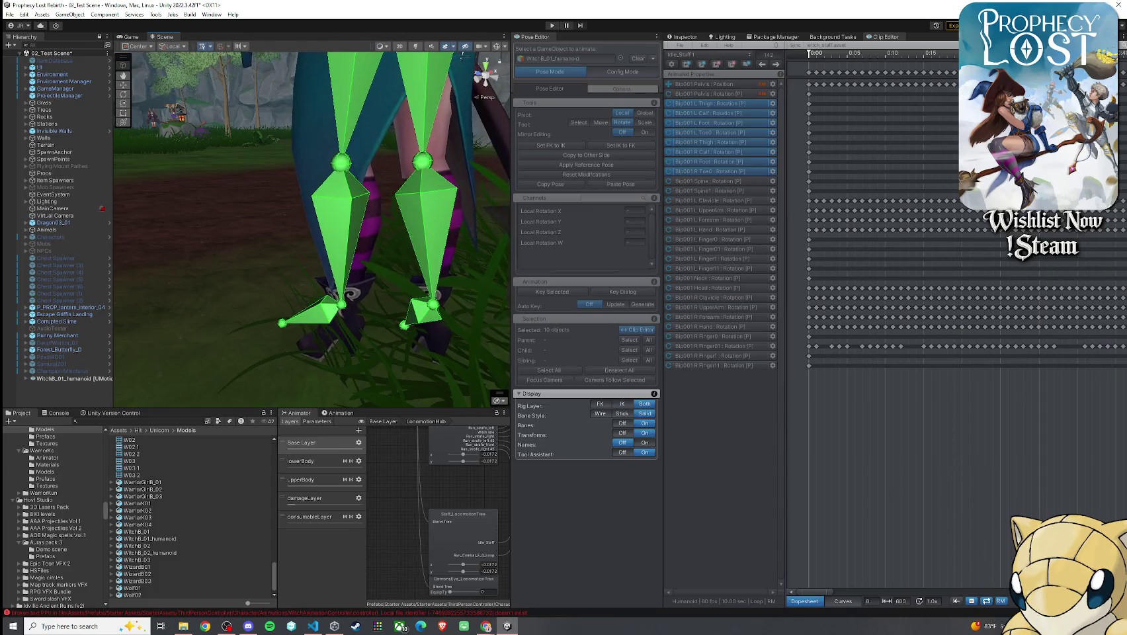
scroll(down, 3)
- Select the leg bone rows from L Thigh through R Toe0 in the dopesheet
scroll(down, 3)
scroll(up, 3)
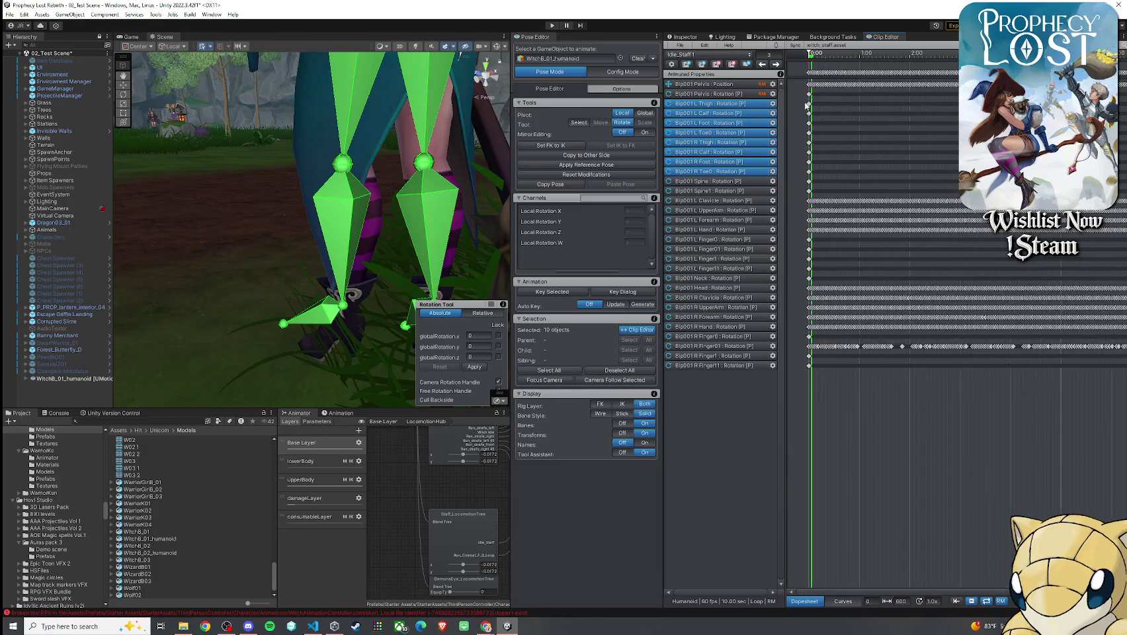
scroll(up, 3)
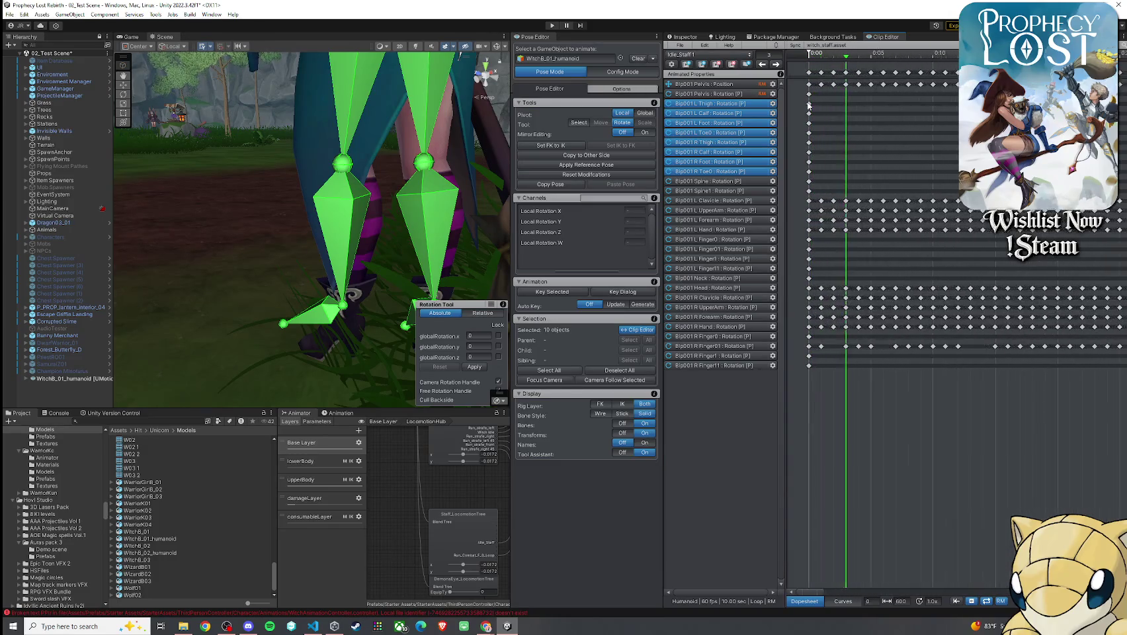
click(809, 104)
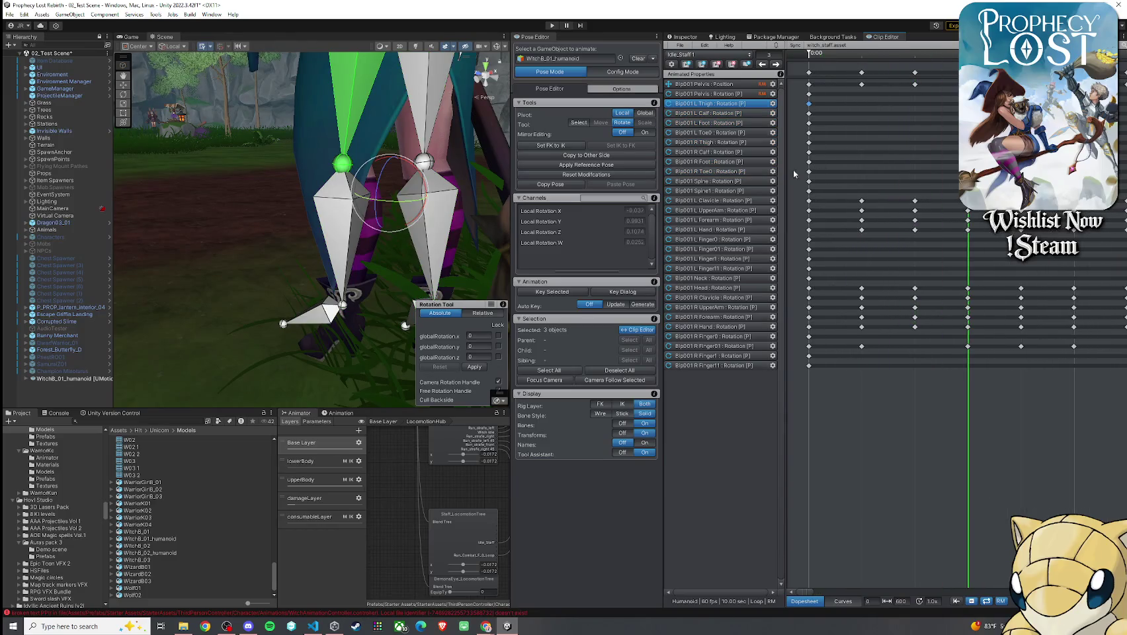
click(809, 172)
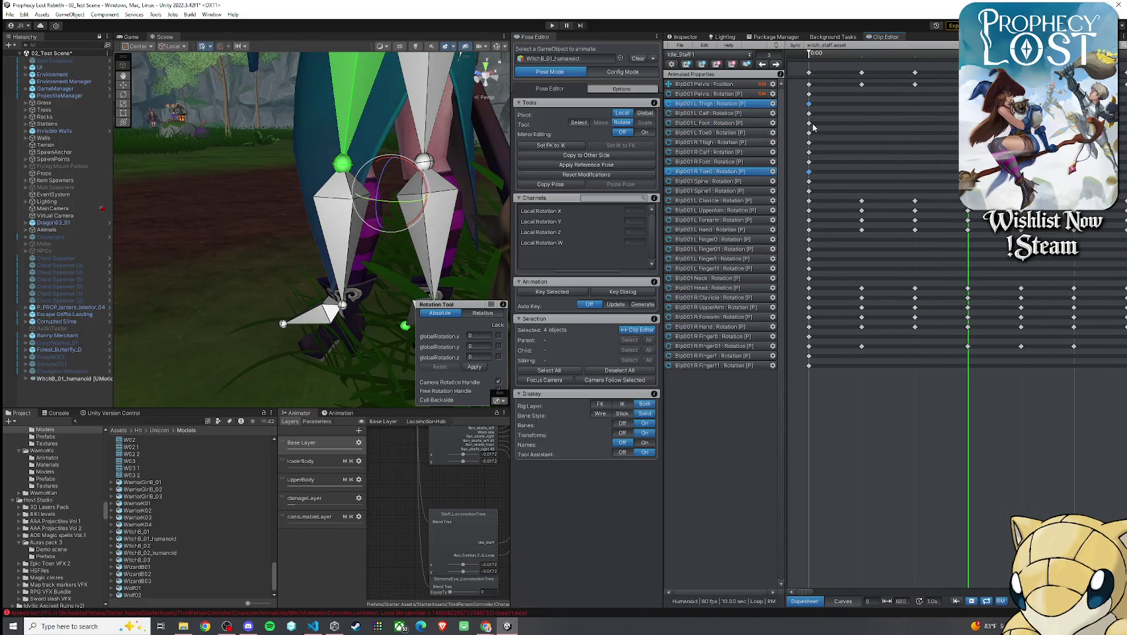
click(808, 113)
click(808, 123)
click(808, 132)
click(808, 142)
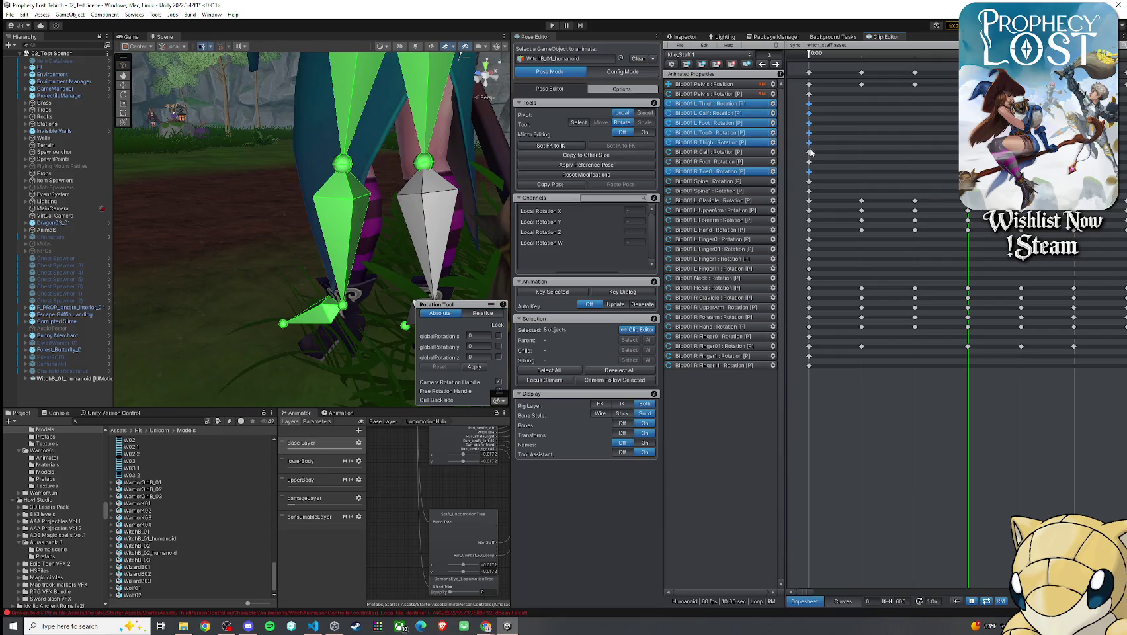
click(809, 152)
click(809, 161)
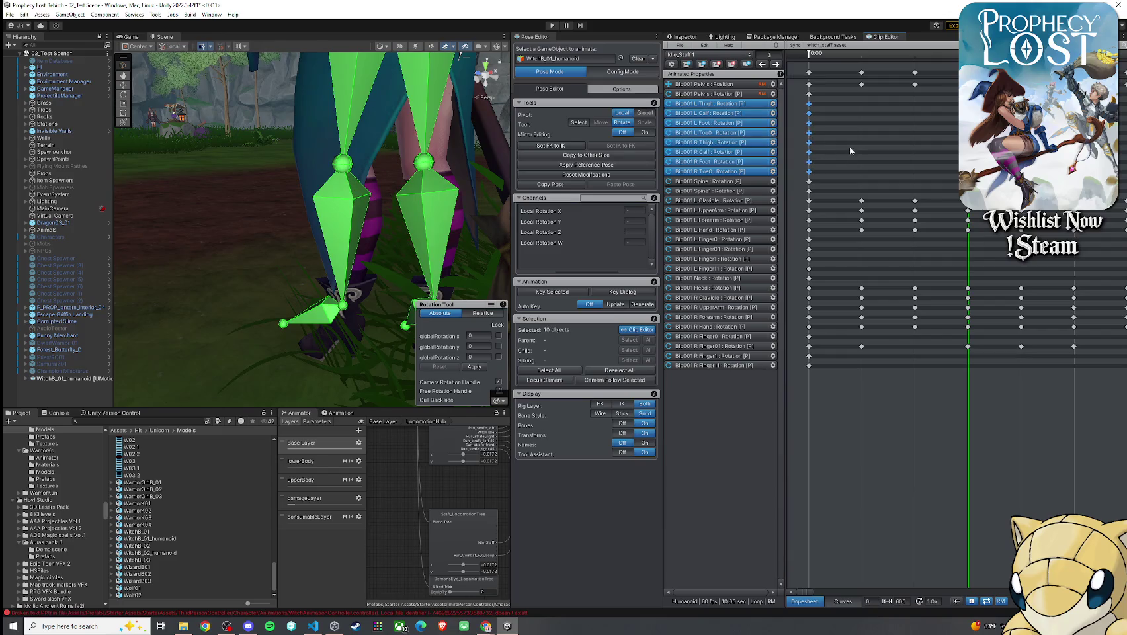
scroll(down, 3)
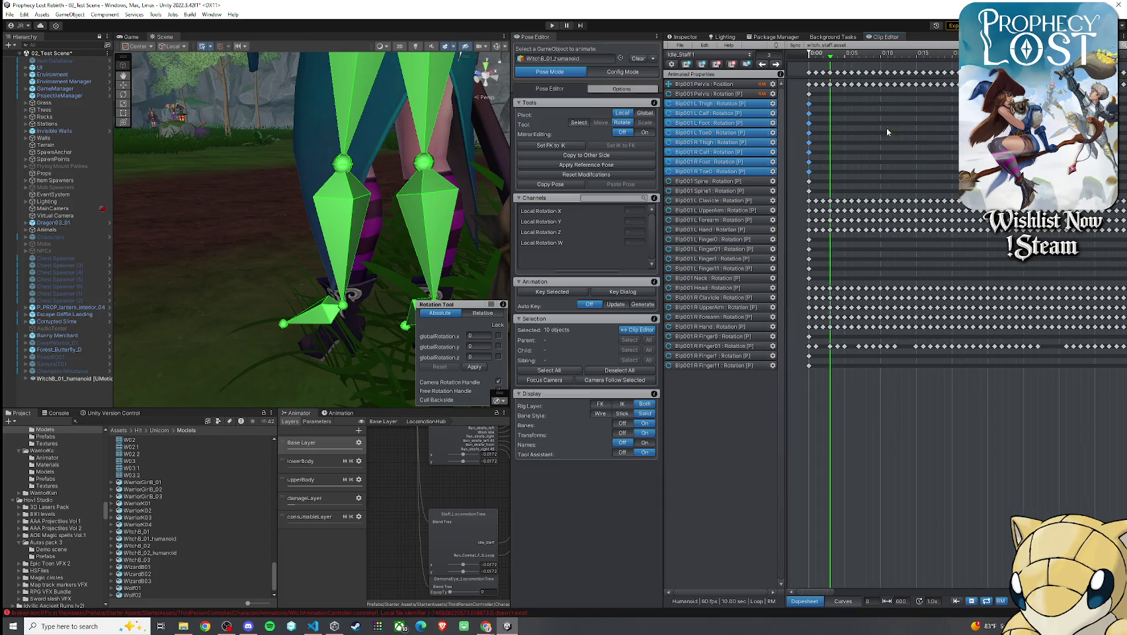
- Scrub the playhead through frames 10, 5, 301 and 59
drag(833, 65, 846, 58)
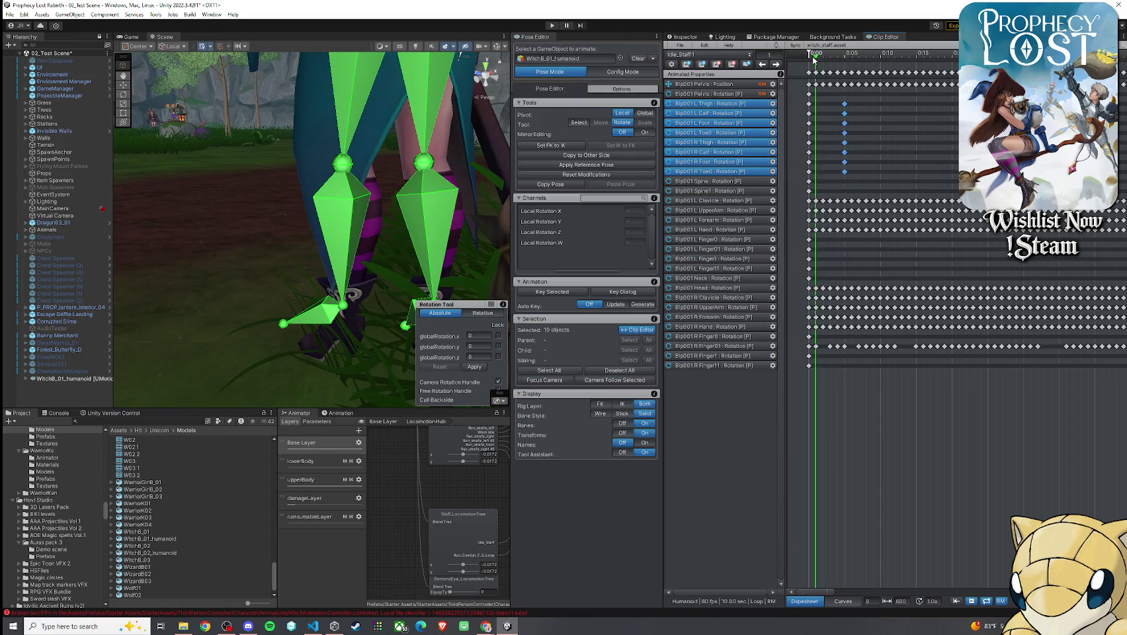
drag(845, 60, 882, 63)
key(comma)
key(comma)
key(comma)
scroll(down, 3)
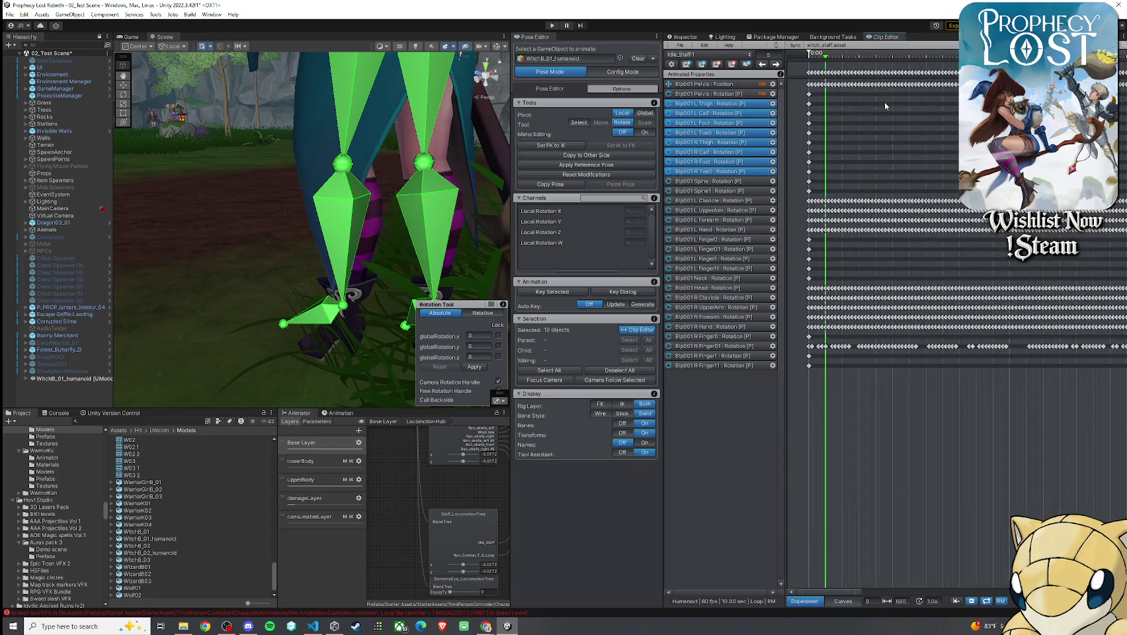
scroll(down, 3)
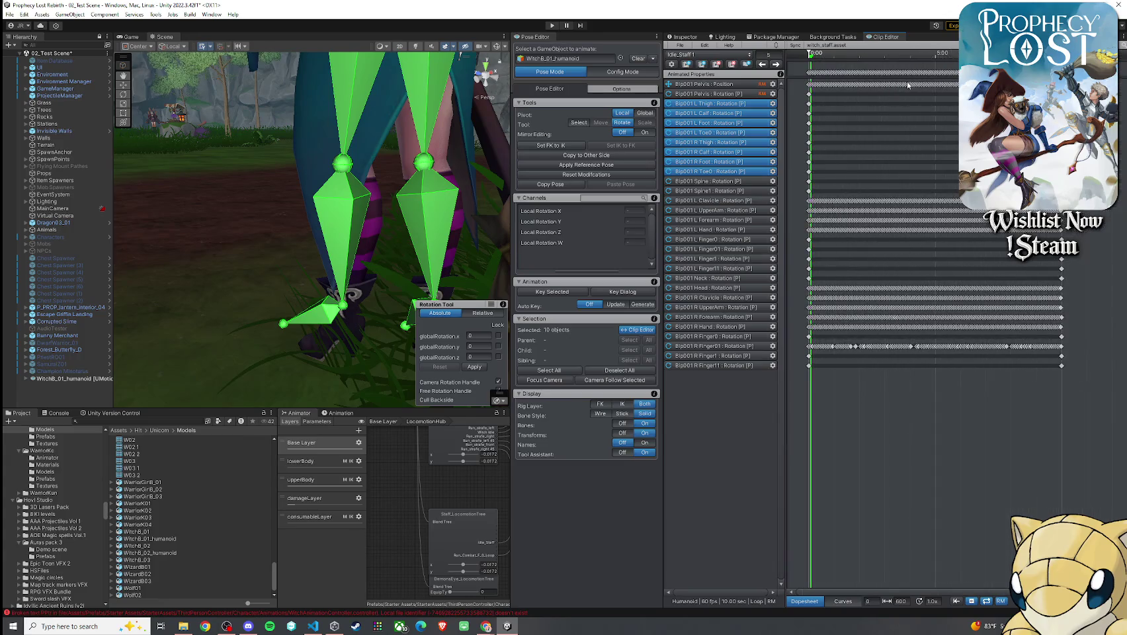
click(936, 62)
scroll(up, 3)
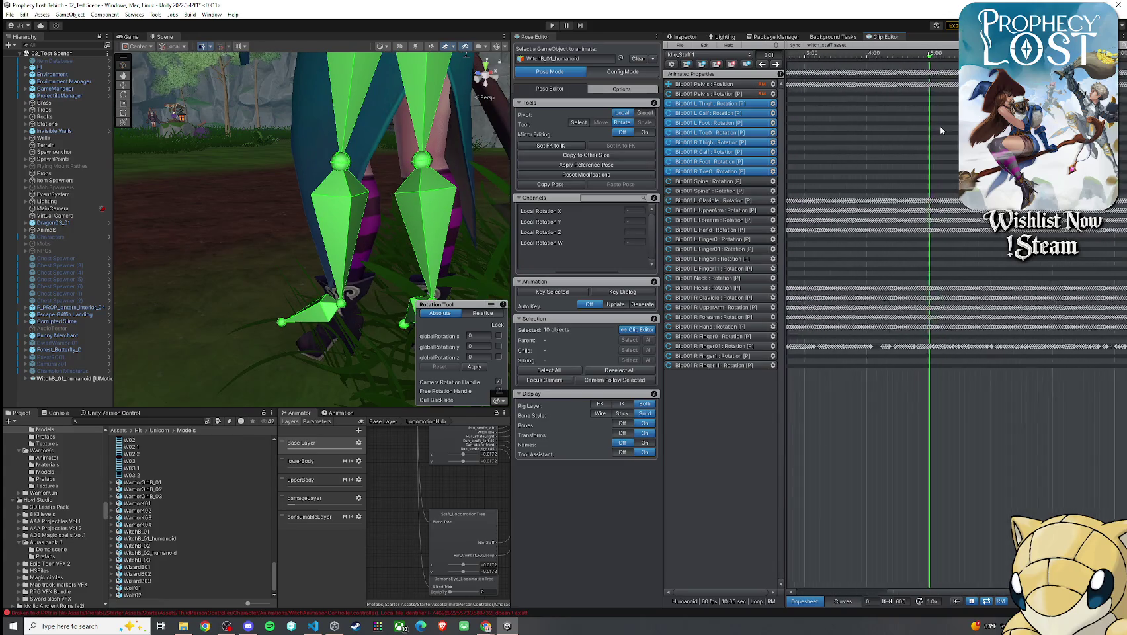
scroll(down, 3)
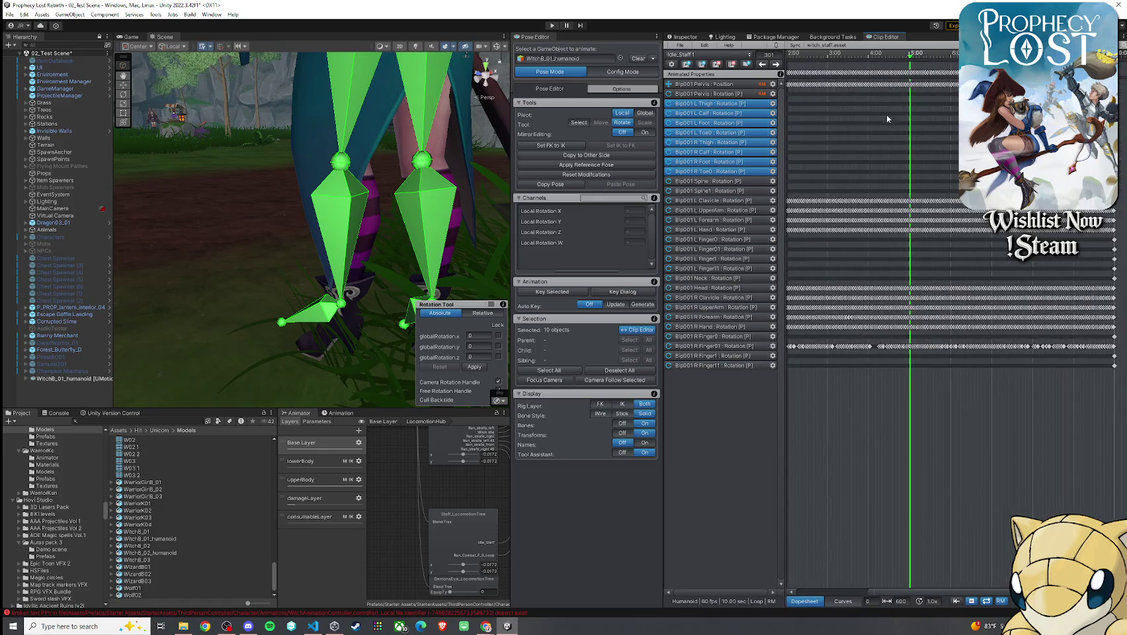
scroll(left, 3)
click(850, 58)
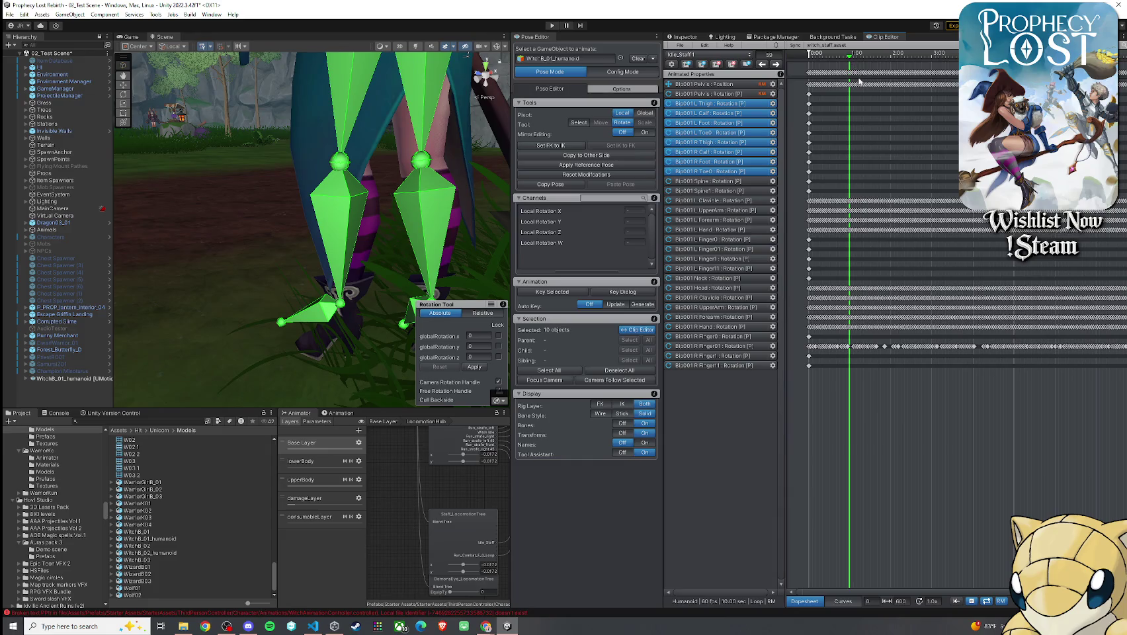
- Check the leg pose at frames 120, 240 and 358, then settle the playhead at frame 60
click(894, 58)
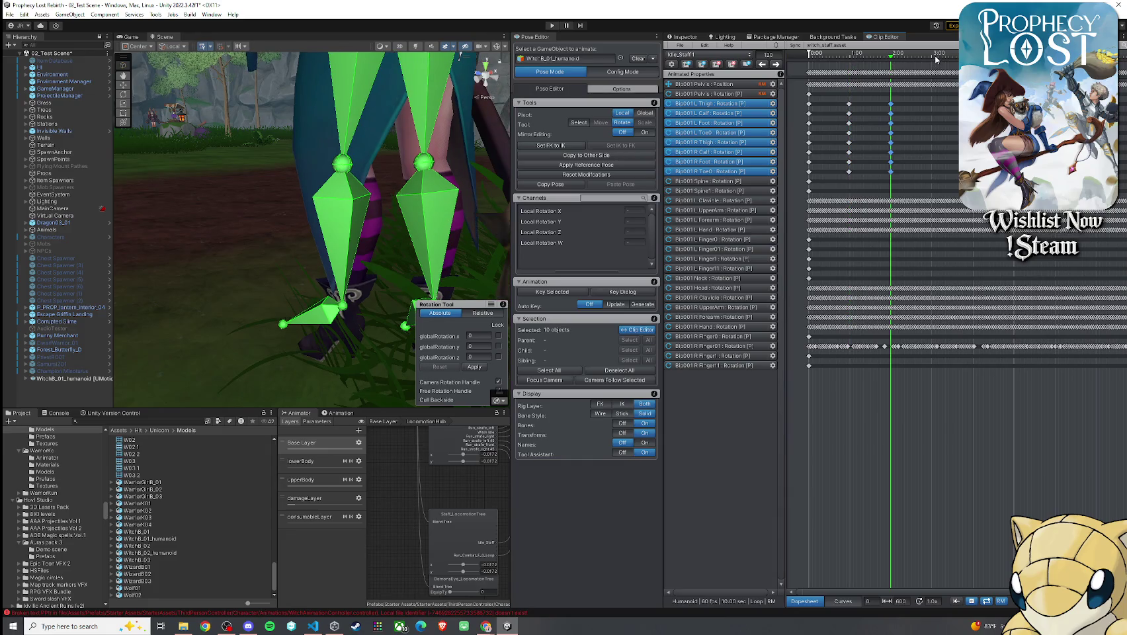
key(ctrl+z)
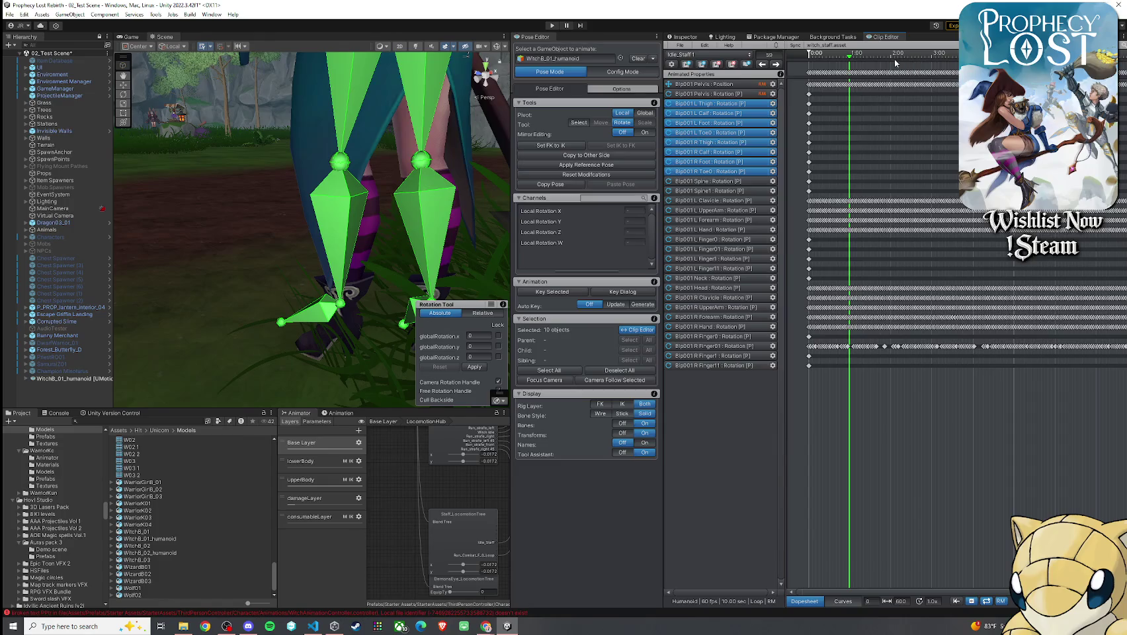
key(ctrl+y)
click(973, 58)
scroll(right, 3)
click(970, 58)
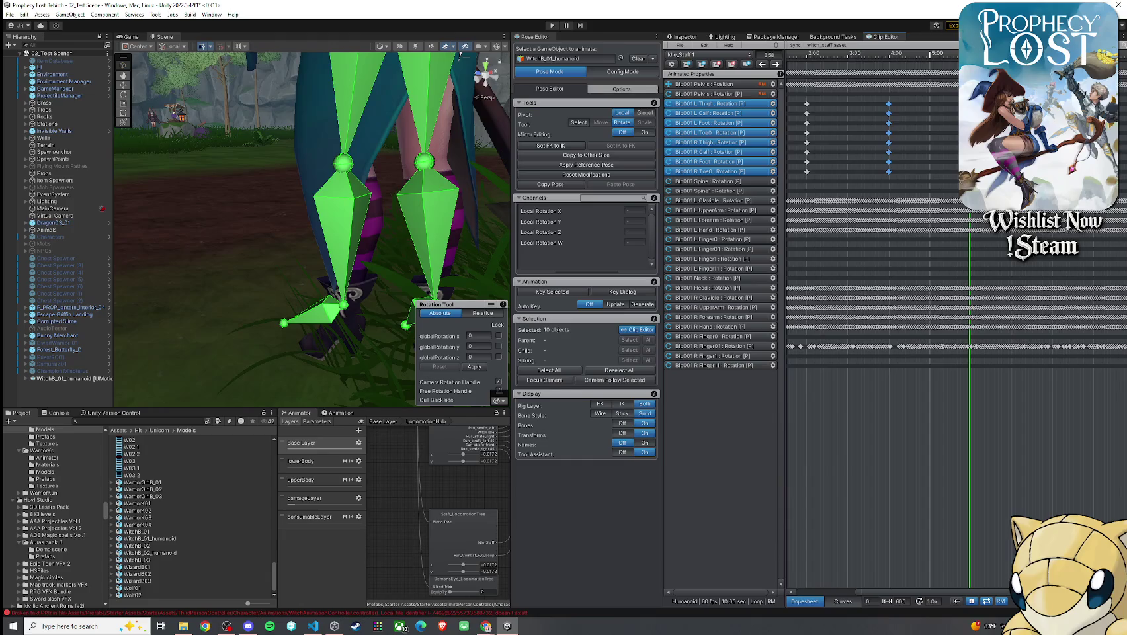
drag(970, 58, 1052, 58)
key(f)
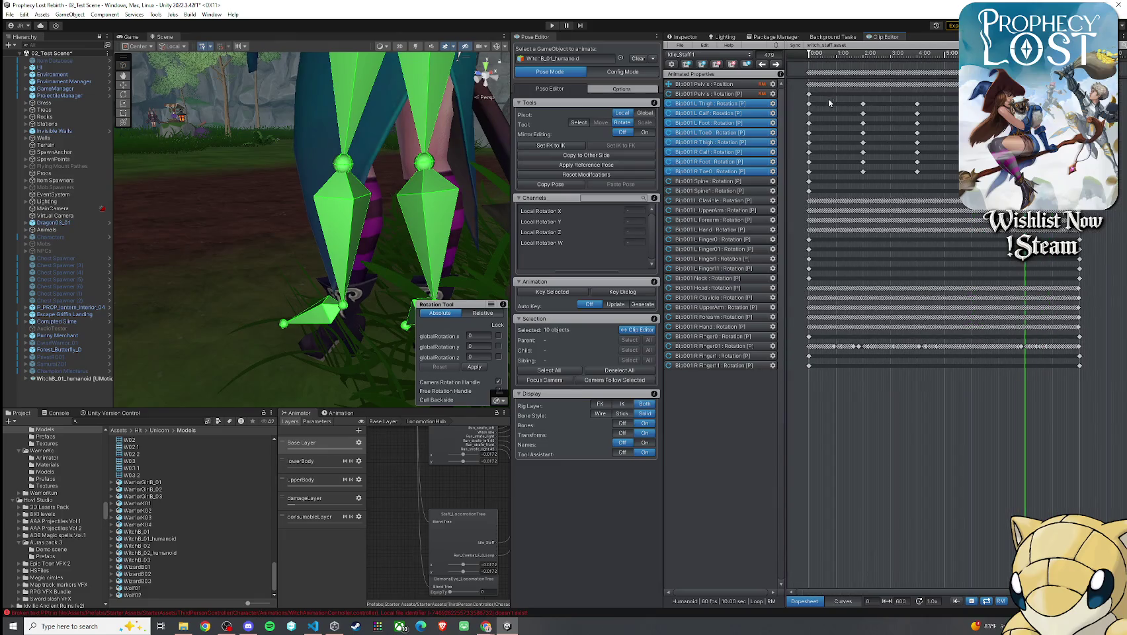
scroll(up, 3)
click(845, 58)
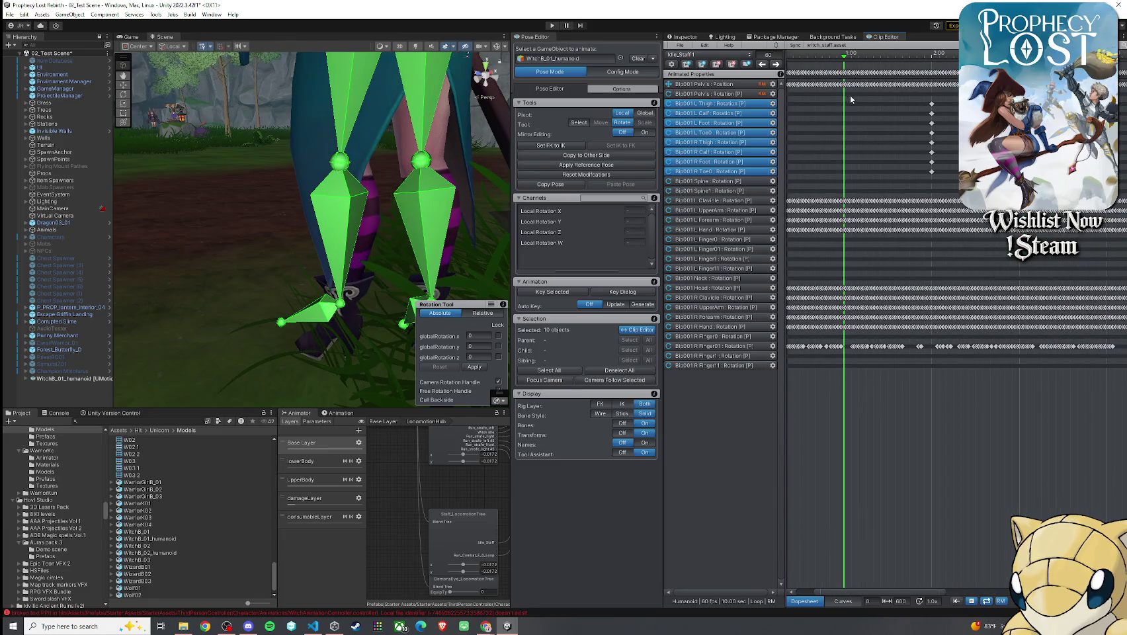
drag(431, 196, 422, 177)
scroll(up, 3)
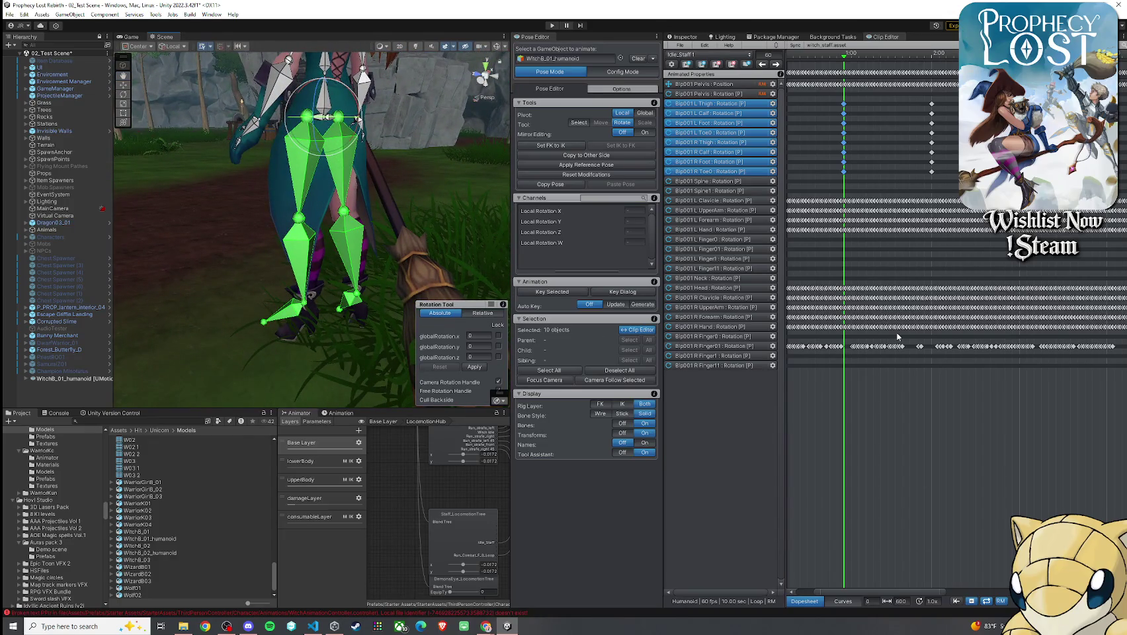
- At frame 47, try and undo an R Calf rotation, then select both calves, left foot and toe
drag(844, 58, 825, 80)
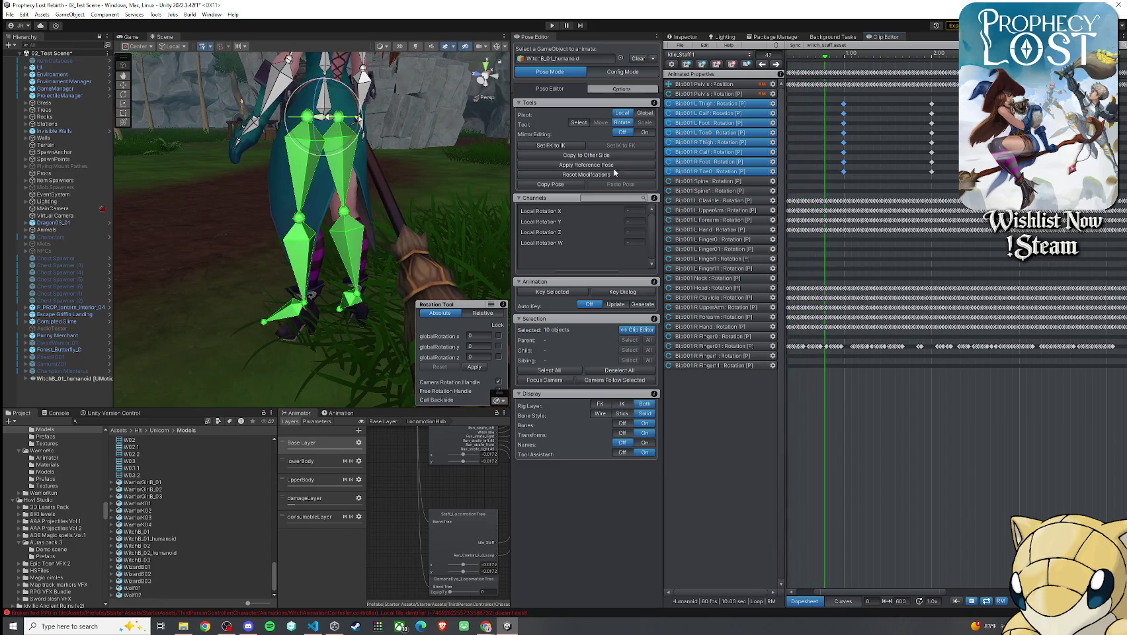
click(381, 180)
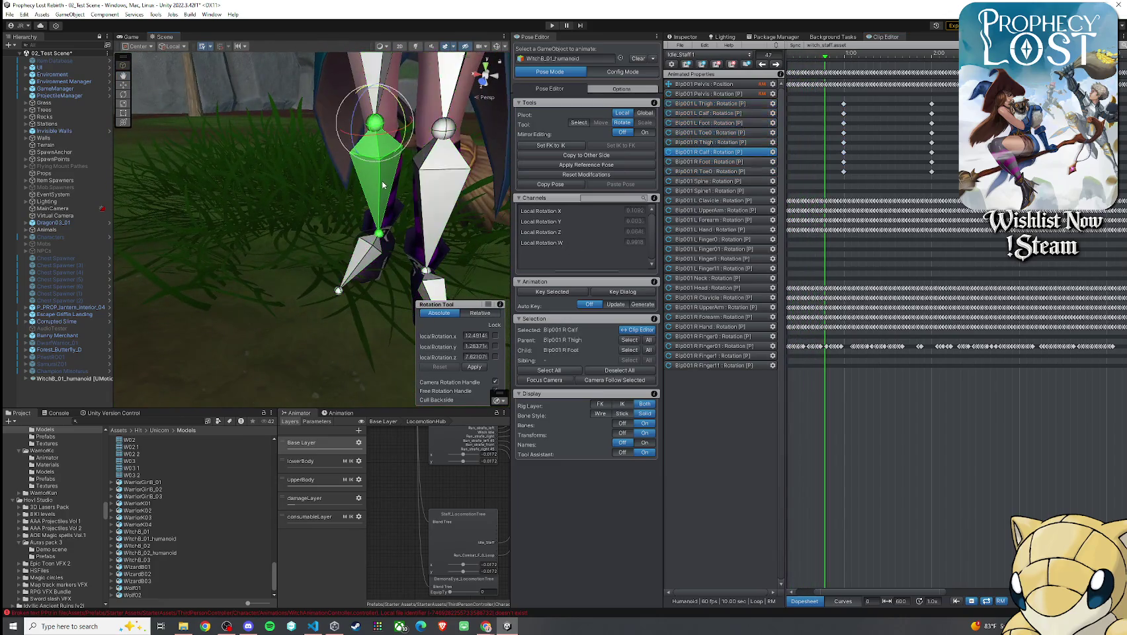
drag(356, 127, 355, 123)
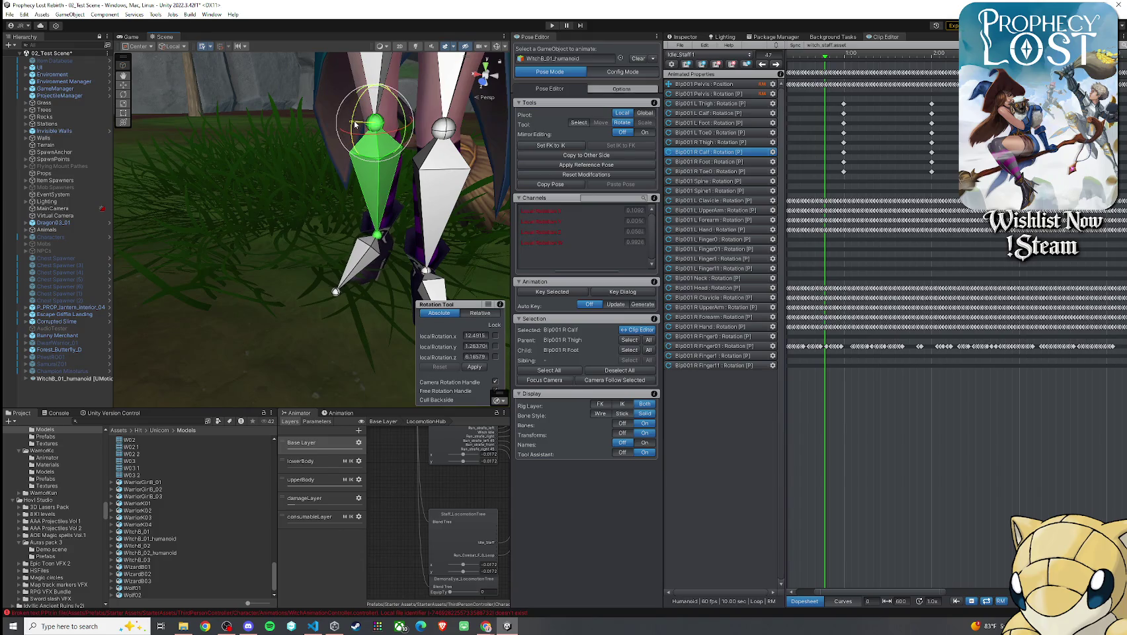
key(ctrl+z)
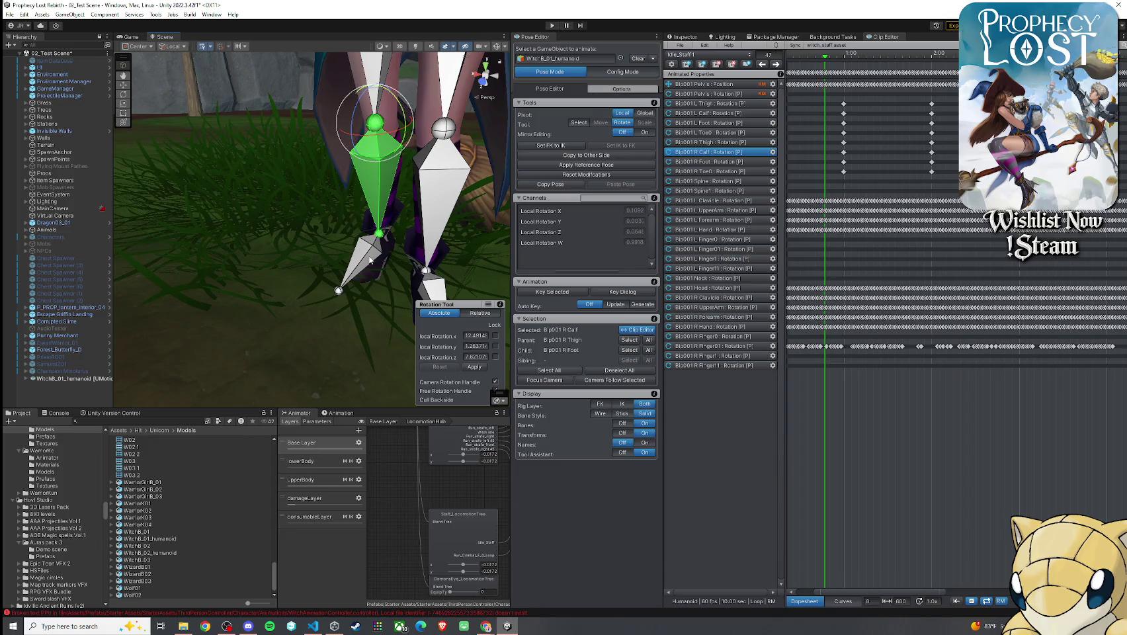
click(448, 171)
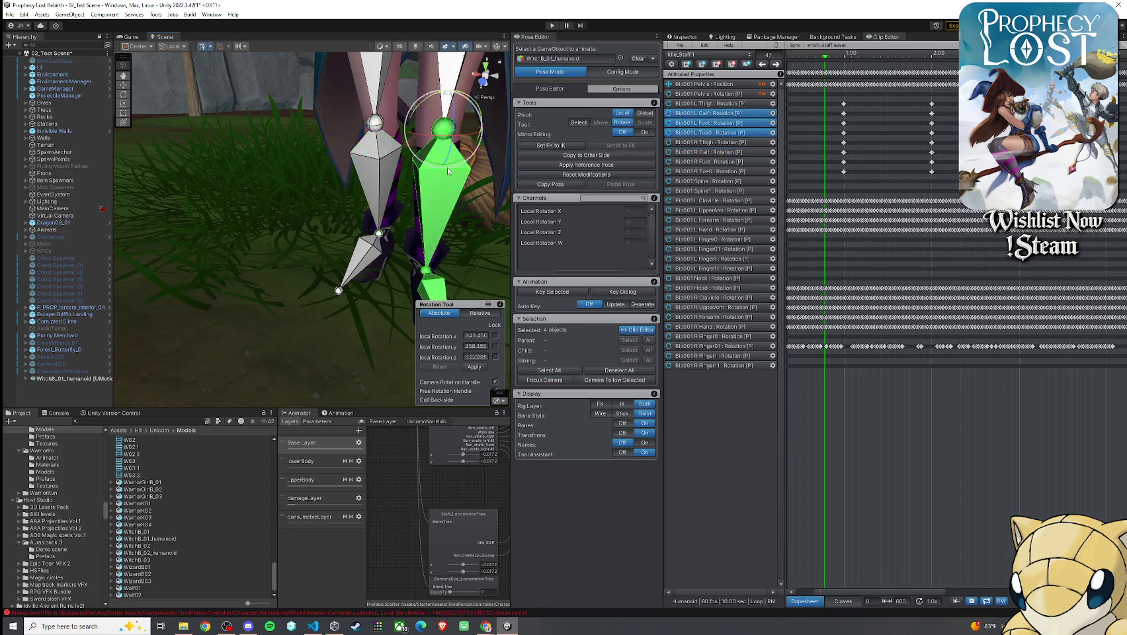
click(397, 151)
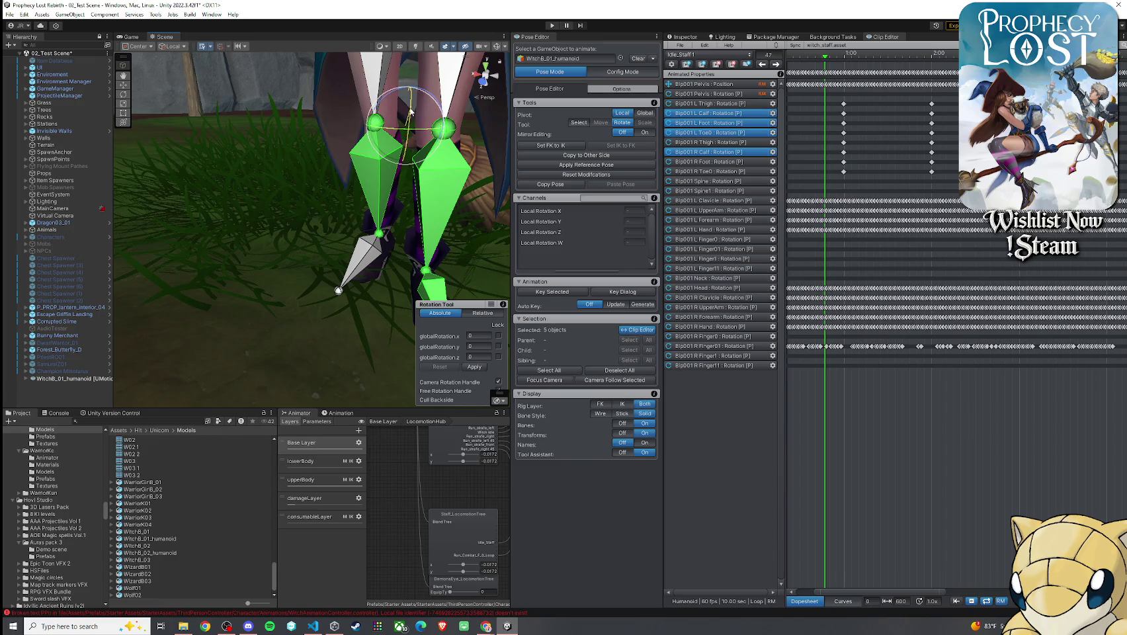